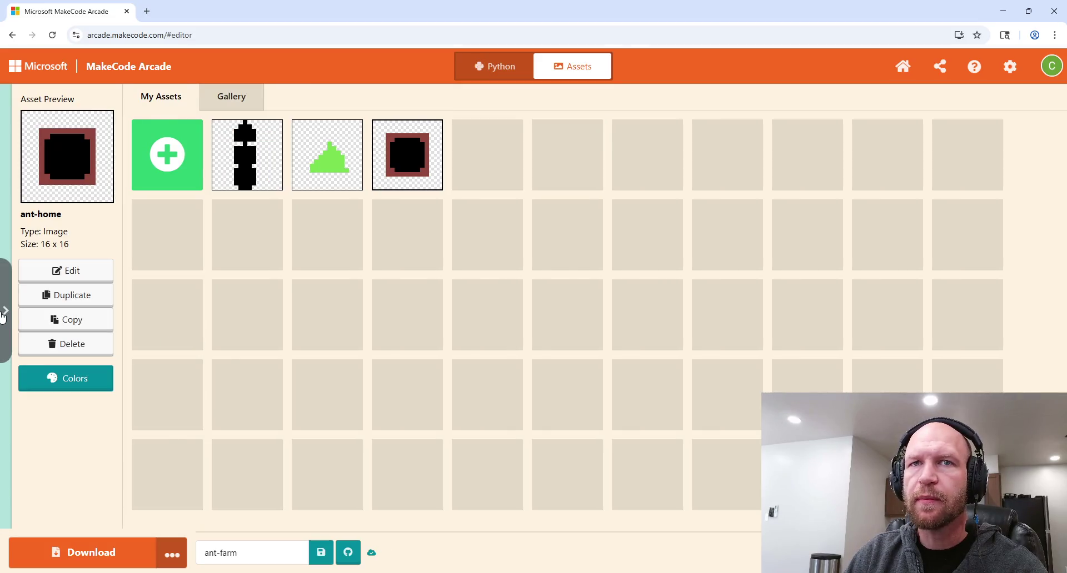
Step: Re-expand the simulator panel and show the project's Python code
click(4, 314)
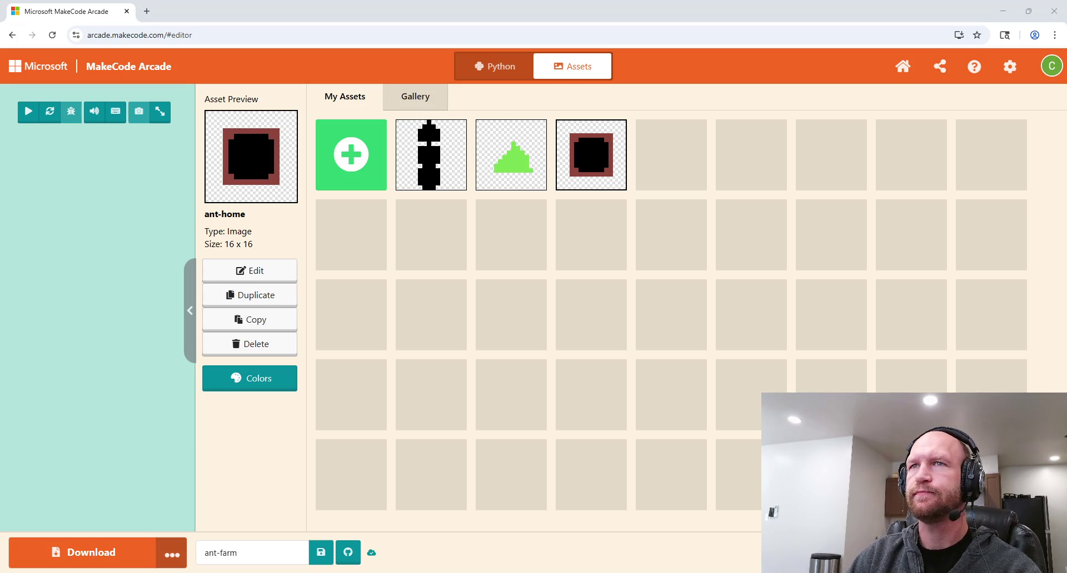
click(496, 71)
Step: Change assets.image to assets.img in line 2's ant_home sprite creation, then show the file list
click(648, 123)
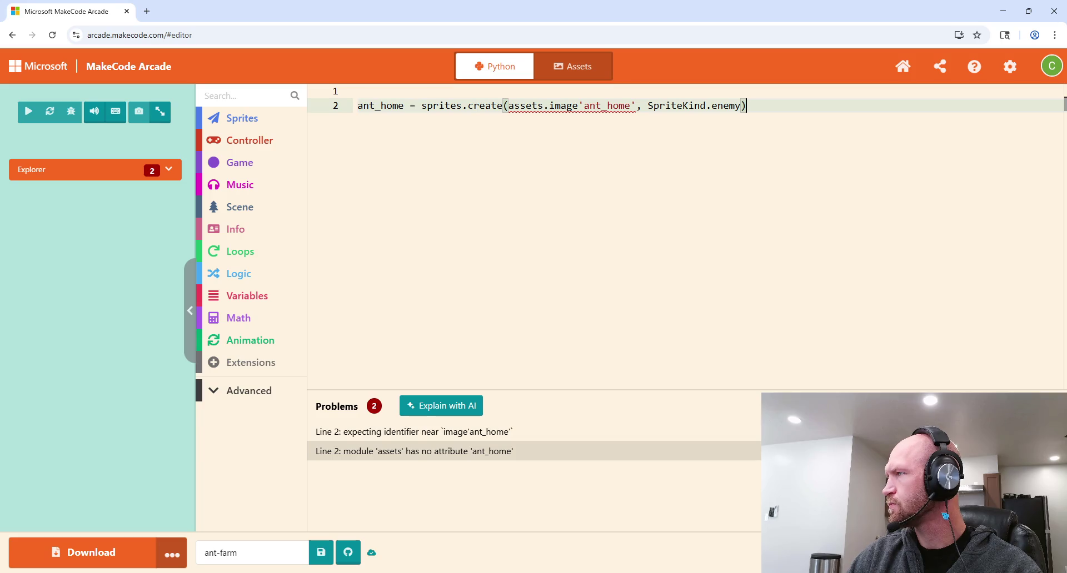
click(574, 104)
key(BackSpace)
key(BackSpace)
key(BackSpace)
text(g)
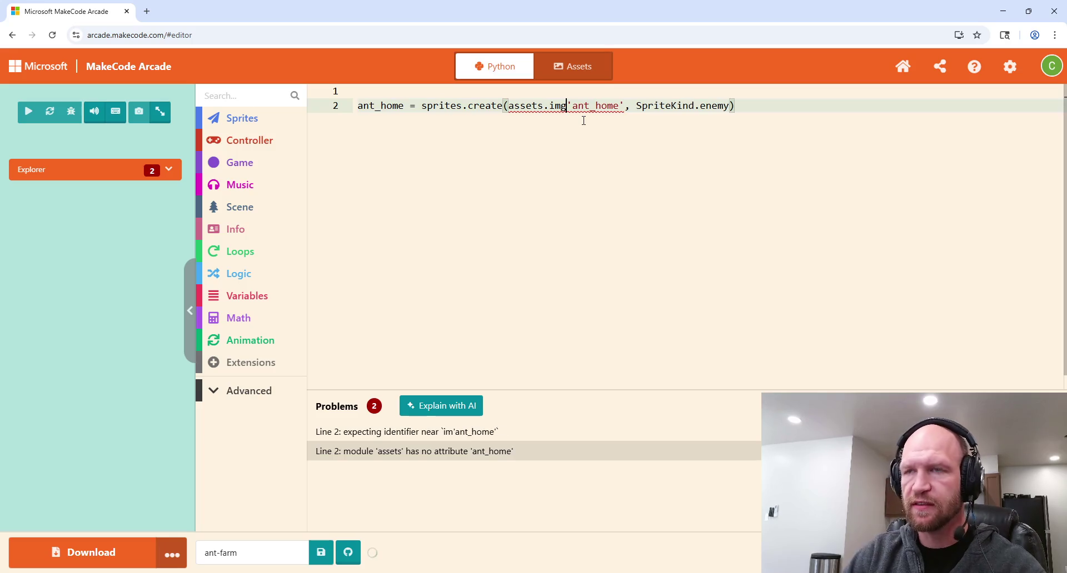
click(593, 131)
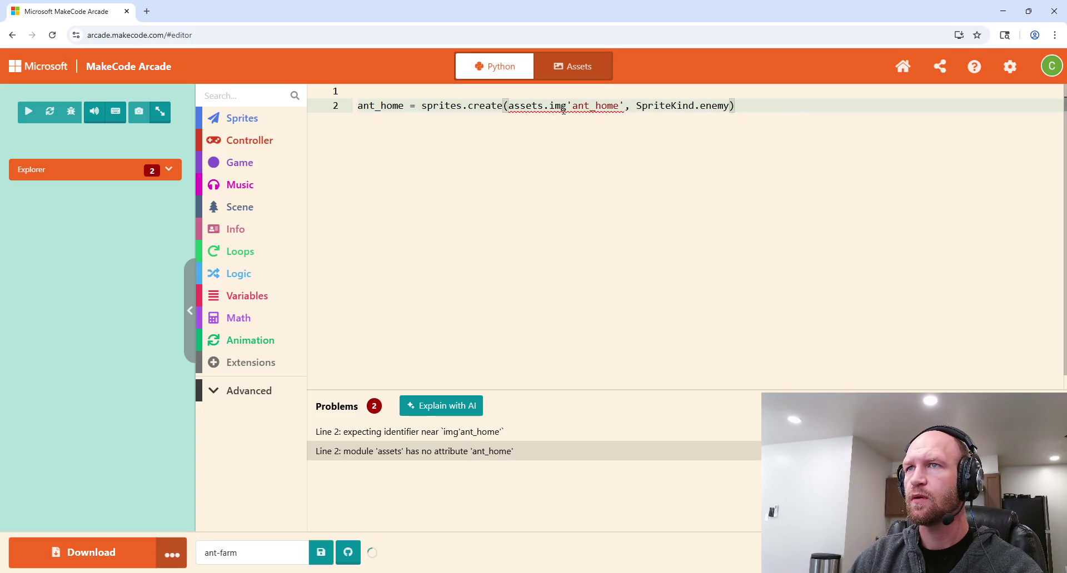
mouse_move(563, 110)
click(625, 105)
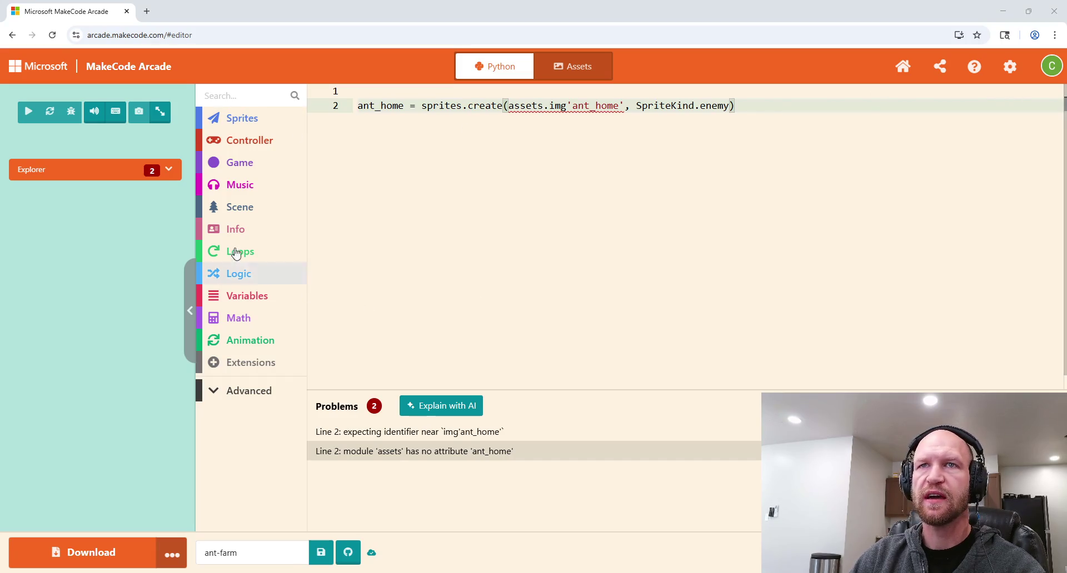
click(161, 170)
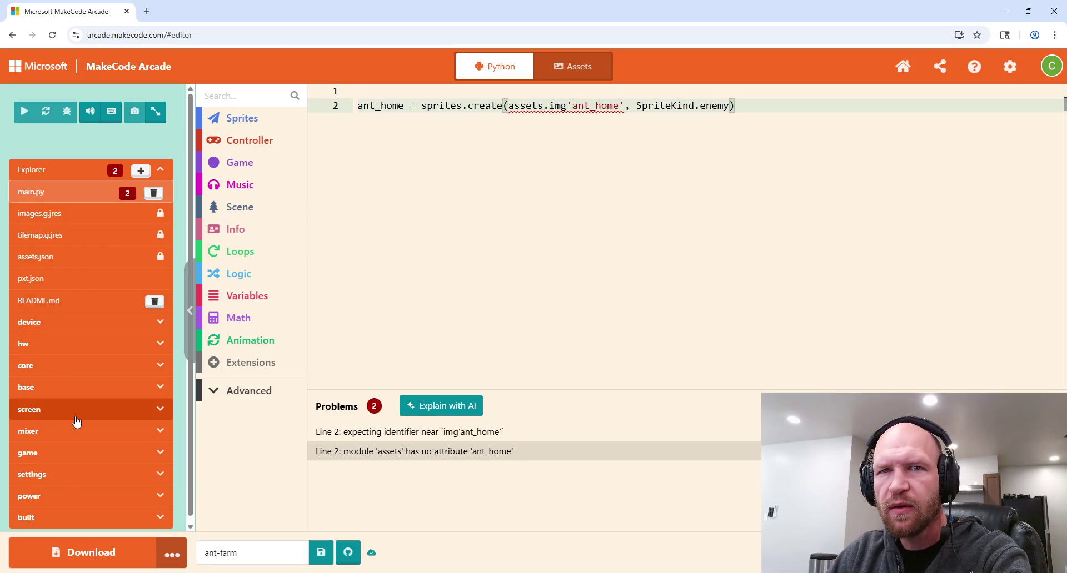
Step: Scroll the Explorer to view main.py, assets.json, README.md and the other project files
scroll(117, 402, down, 1)
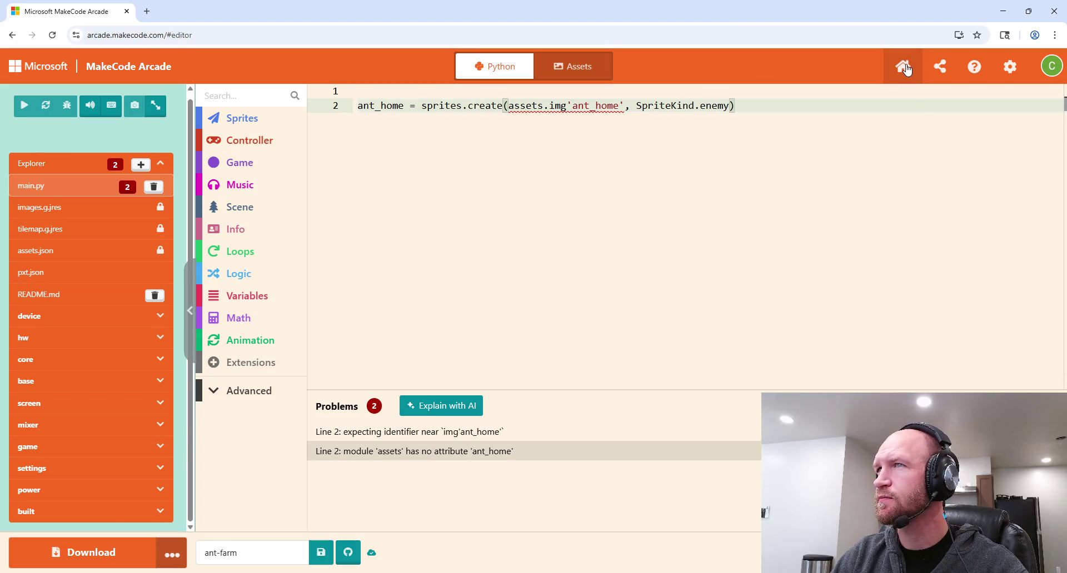
Step: Reopen ant-farm from the home page and permanently delete it through the settings menu
click(906, 69)
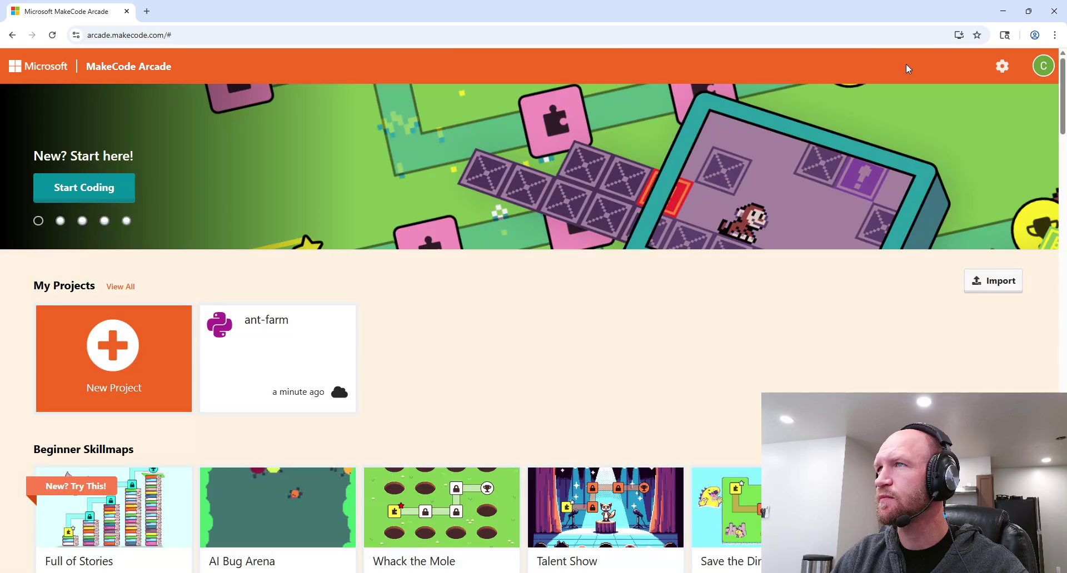
click(319, 338)
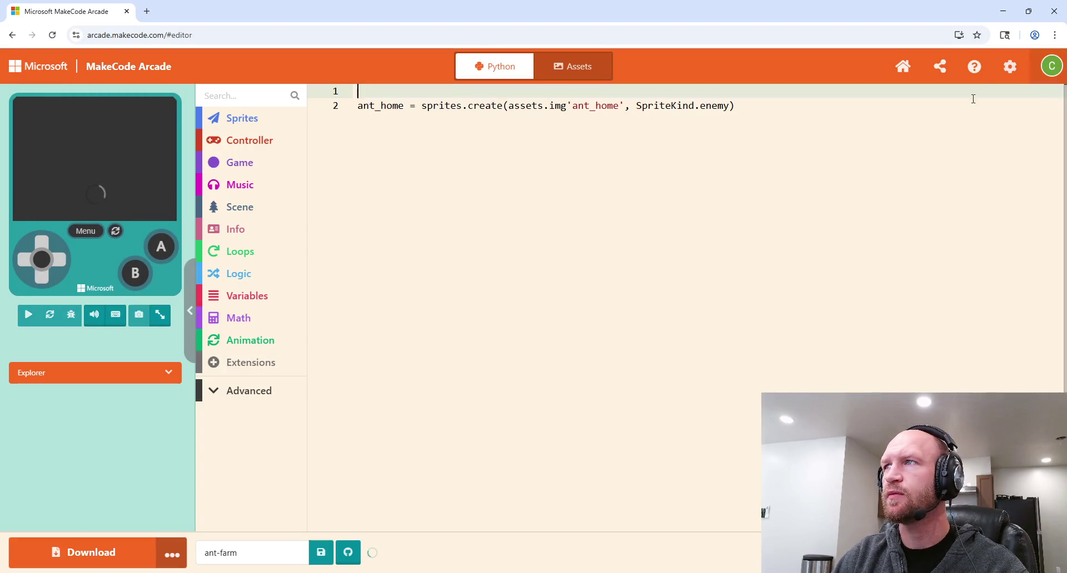
click(1010, 71)
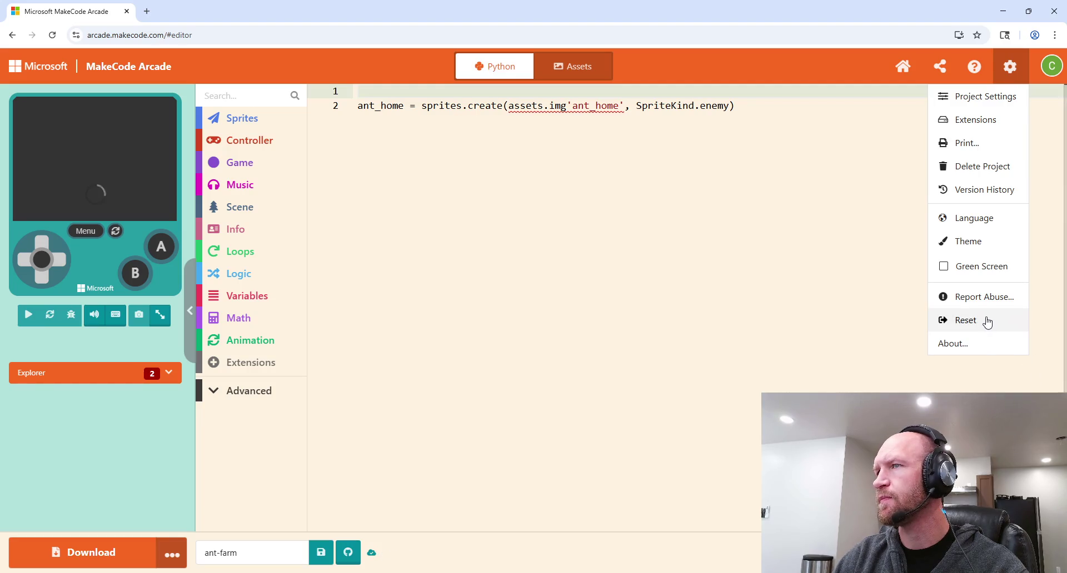
click(982, 166)
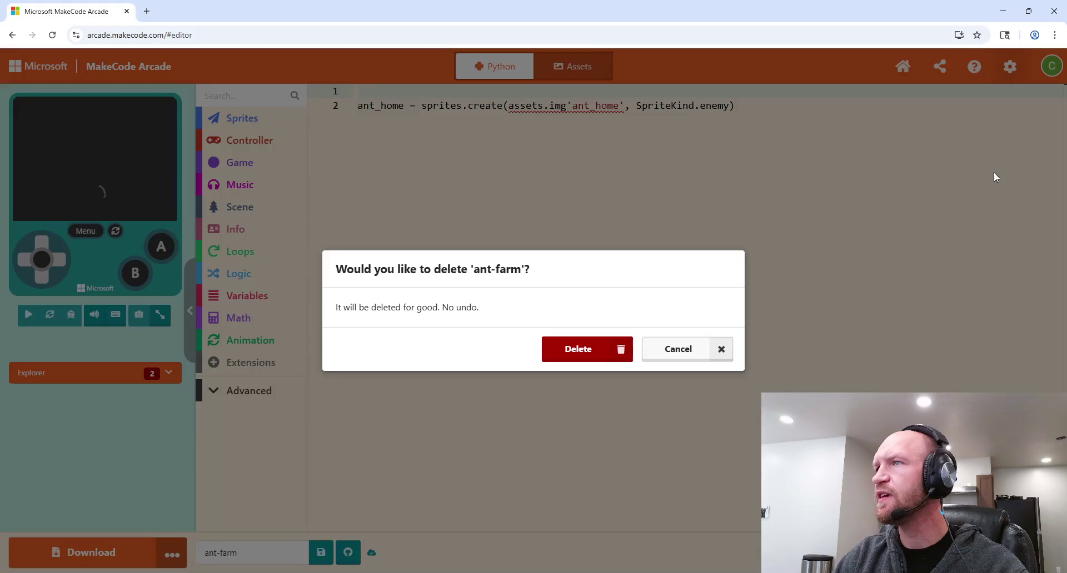
click(582, 347)
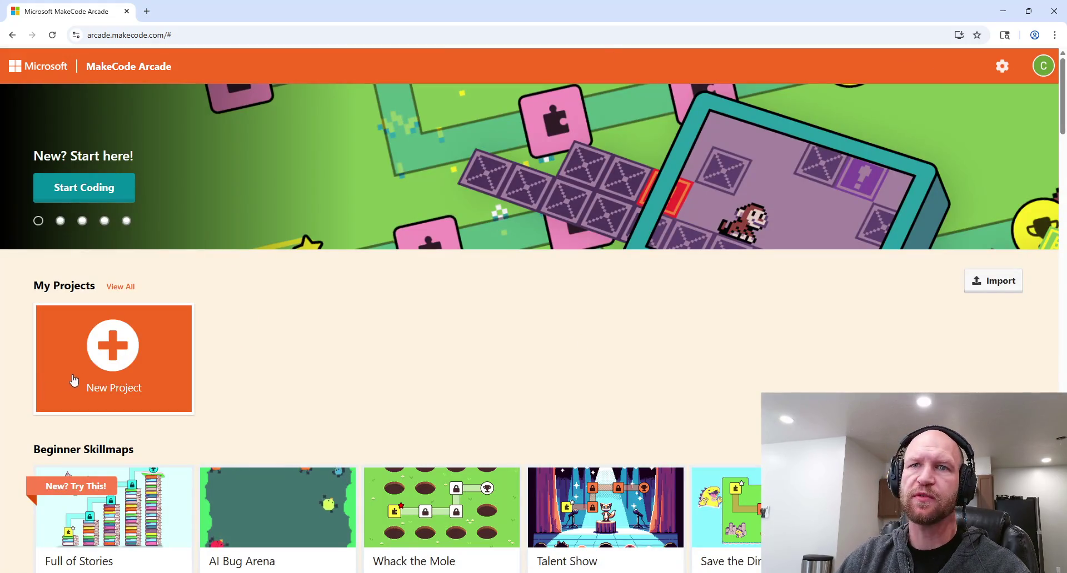
Step: Create a new project named ant-farm with Blocks, JavaScript and Python languages
click(79, 370)
text(ant-farm)
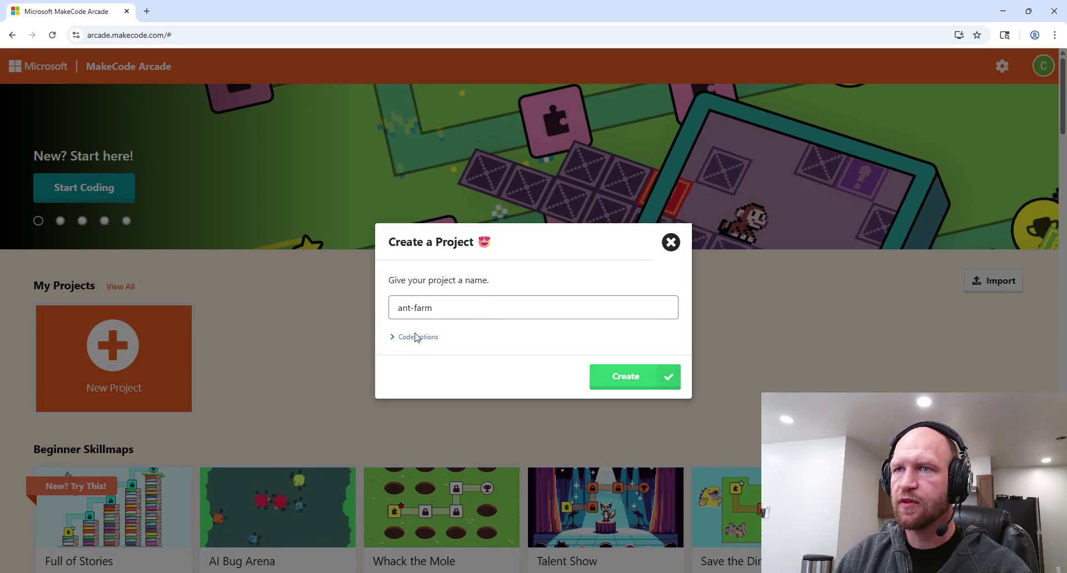
click(415, 337)
click(479, 341)
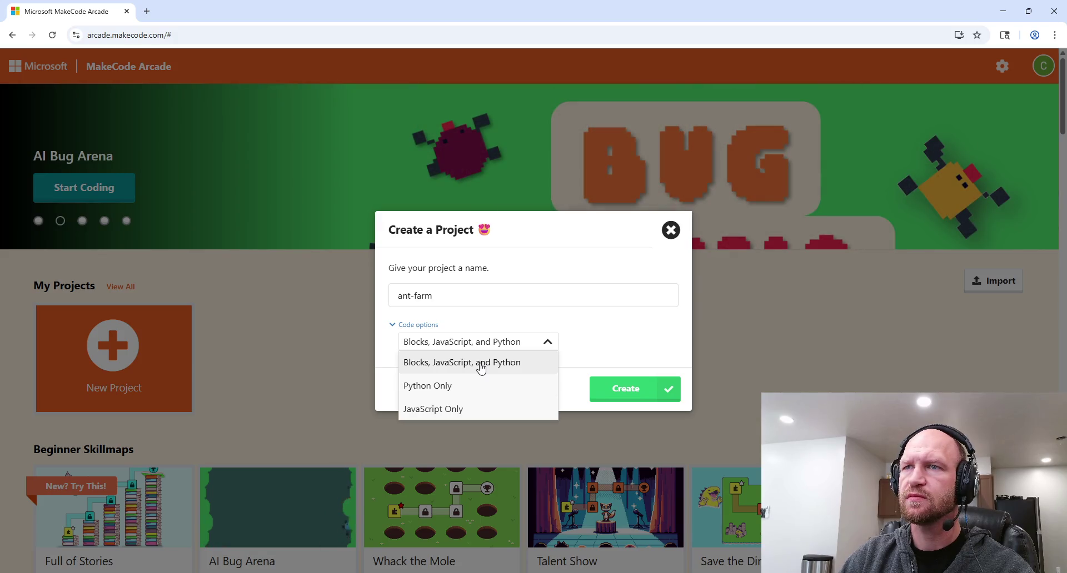
click(480, 367)
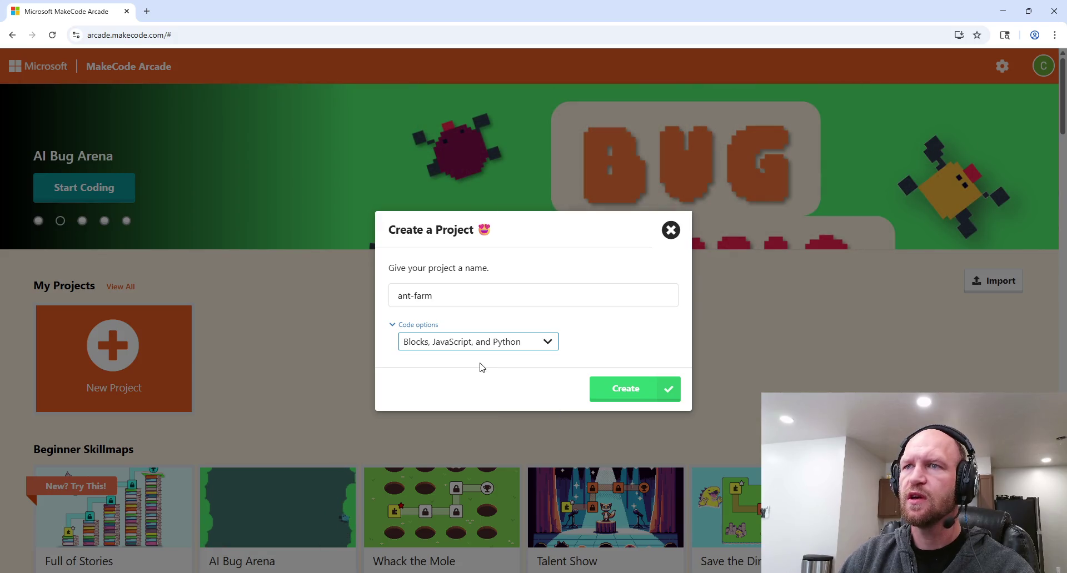
click(624, 389)
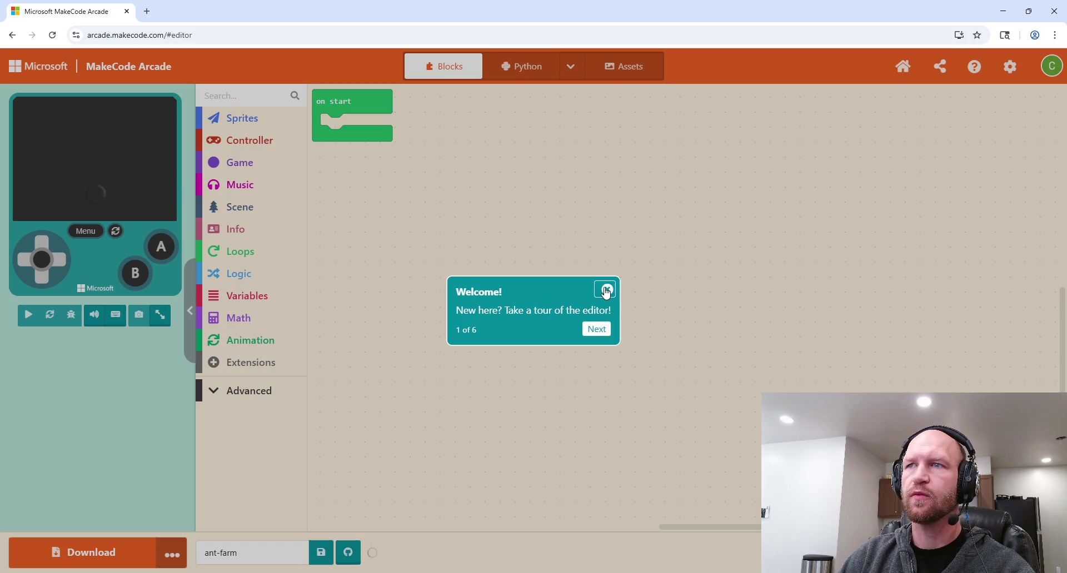
Step: Dismiss the welcome tour and switch the editor to JavaScript
click(607, 290)
click(356, 108)
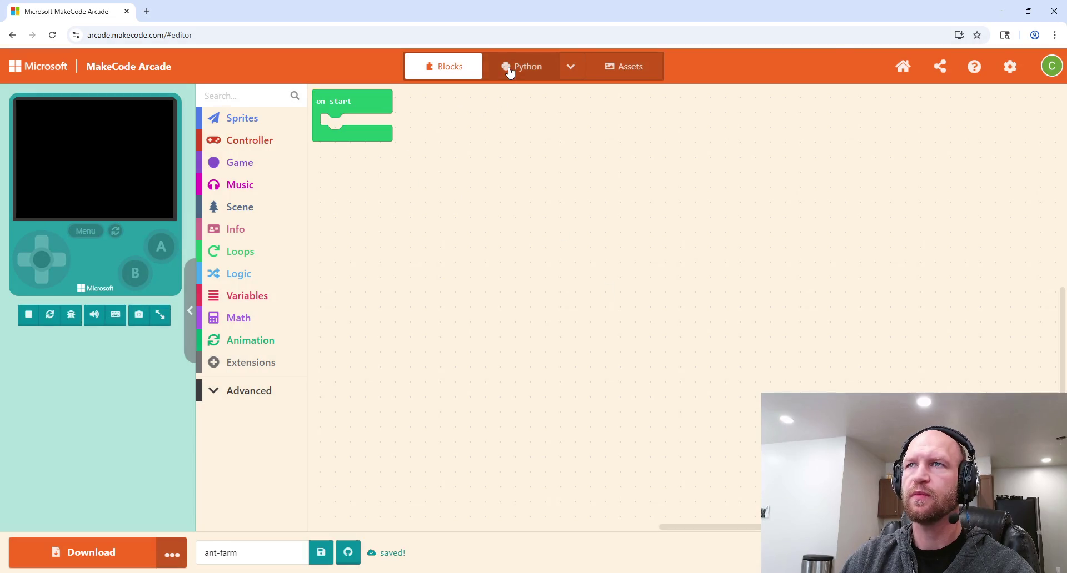
click(508, 69)
click(573, 70)
click(556, 88)
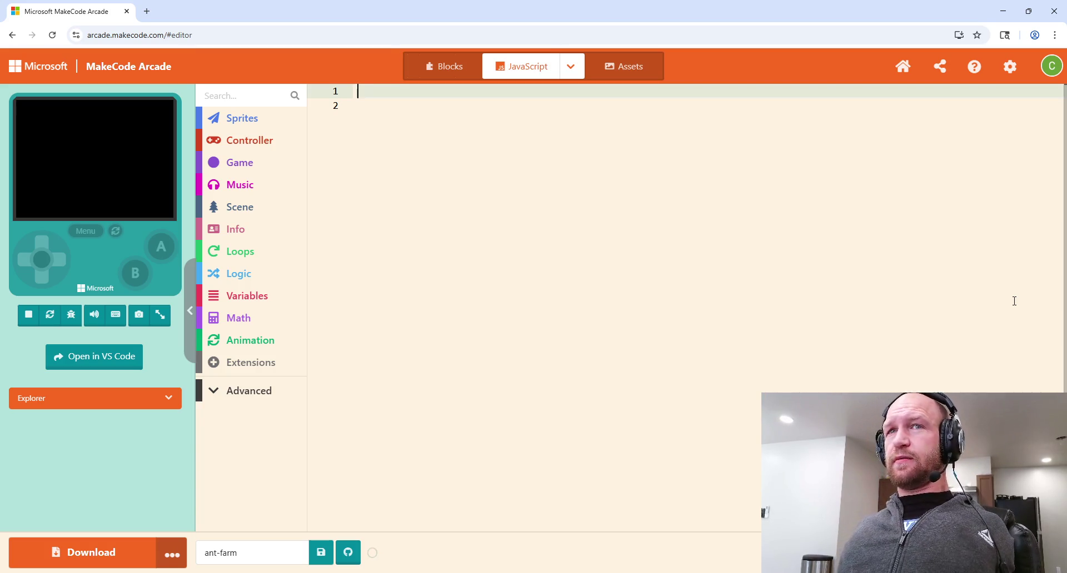
Step: Write line 1 as let home = sprites.create(assets.image'home', SpriteKind.Enemy)
text(let)
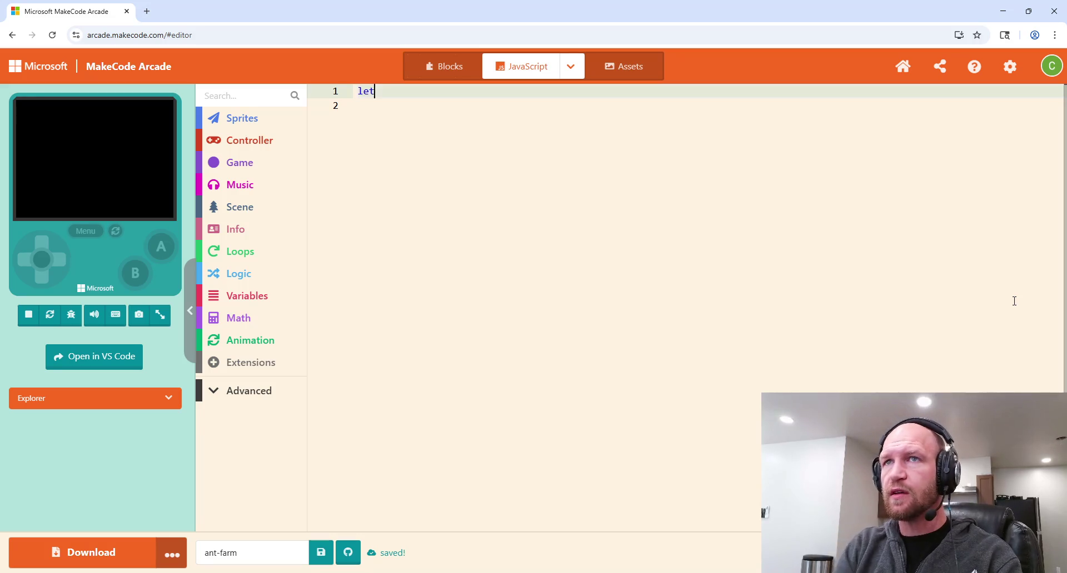
text( home = sprites.creat)
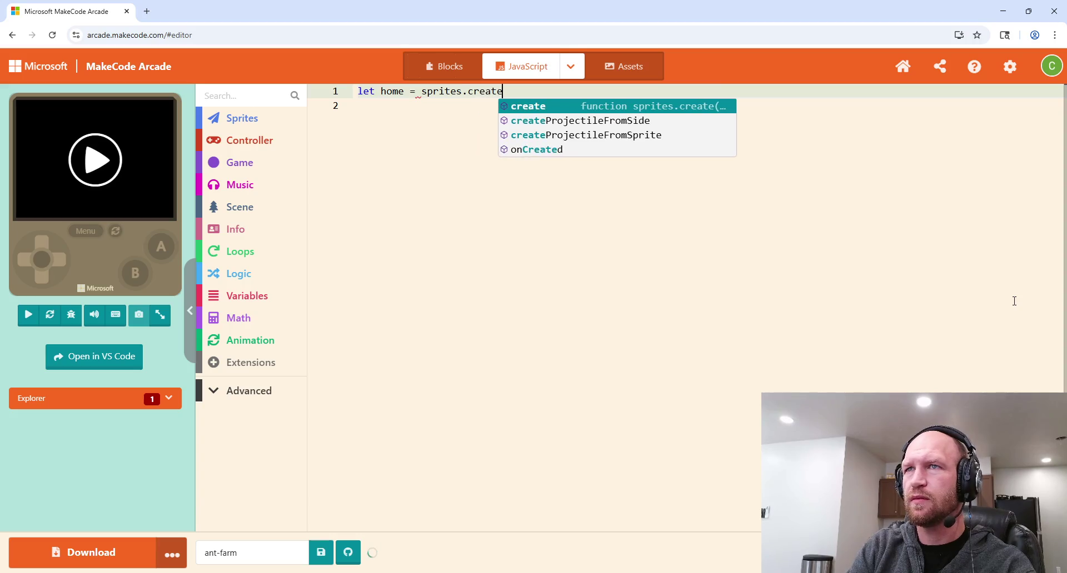
text(e)
text((assets)
text(mage)
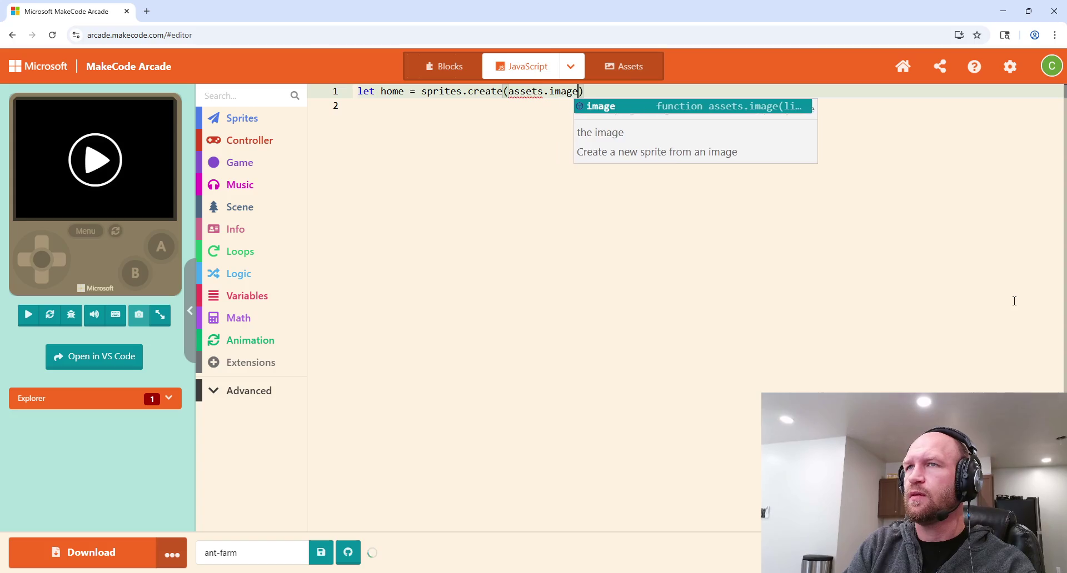
text('home)
text(', spri)
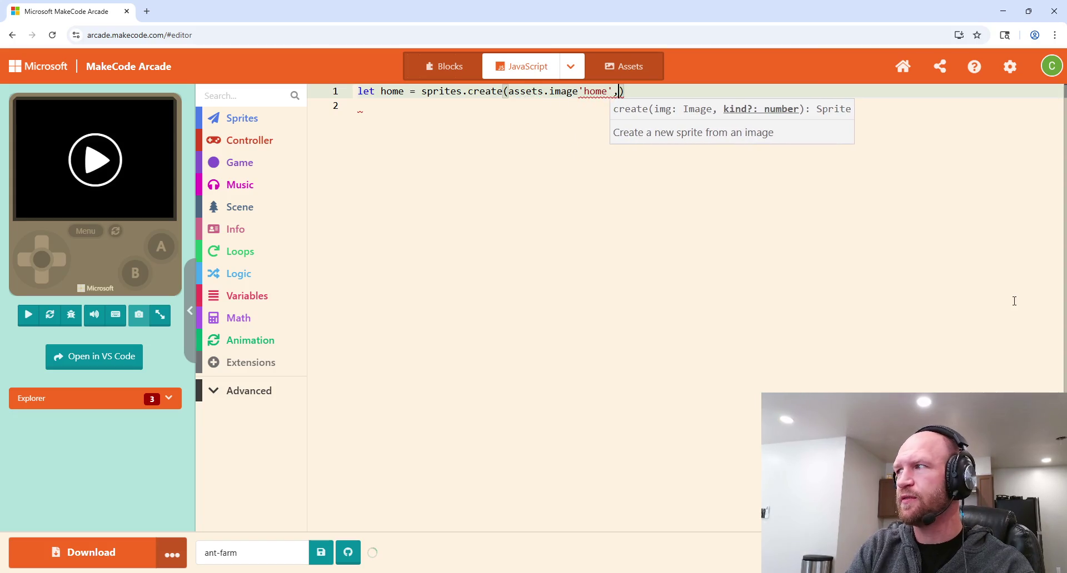
text(te)
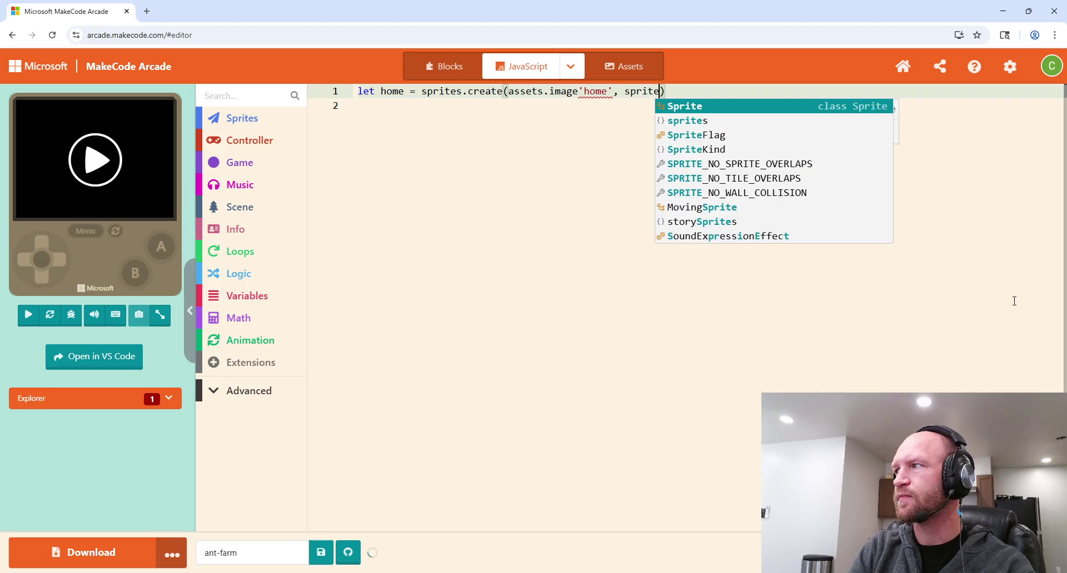
key(BackSpace)
key(BackSpace)
key(BackSpace)
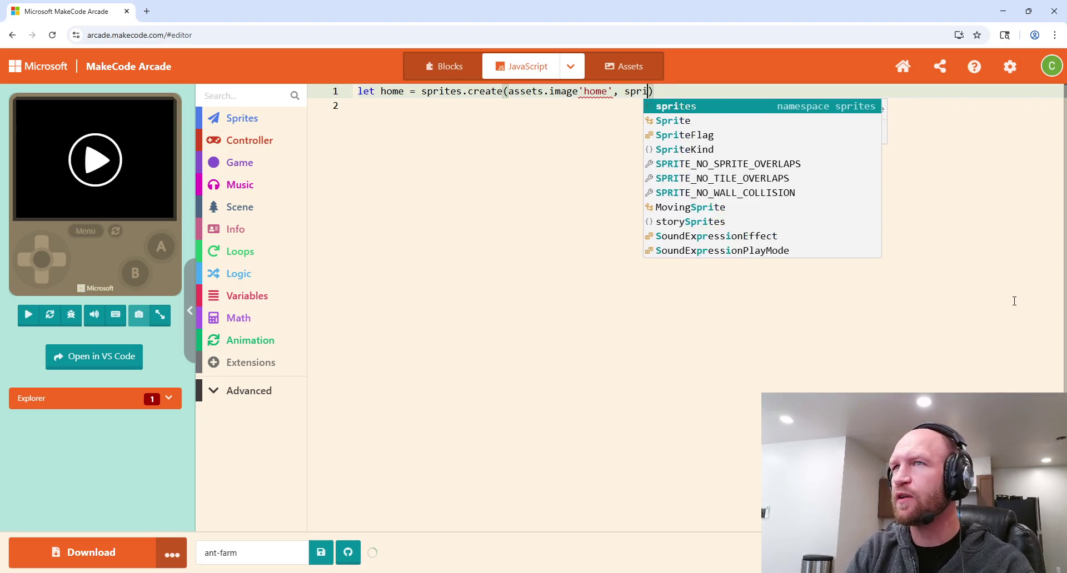
text(S)
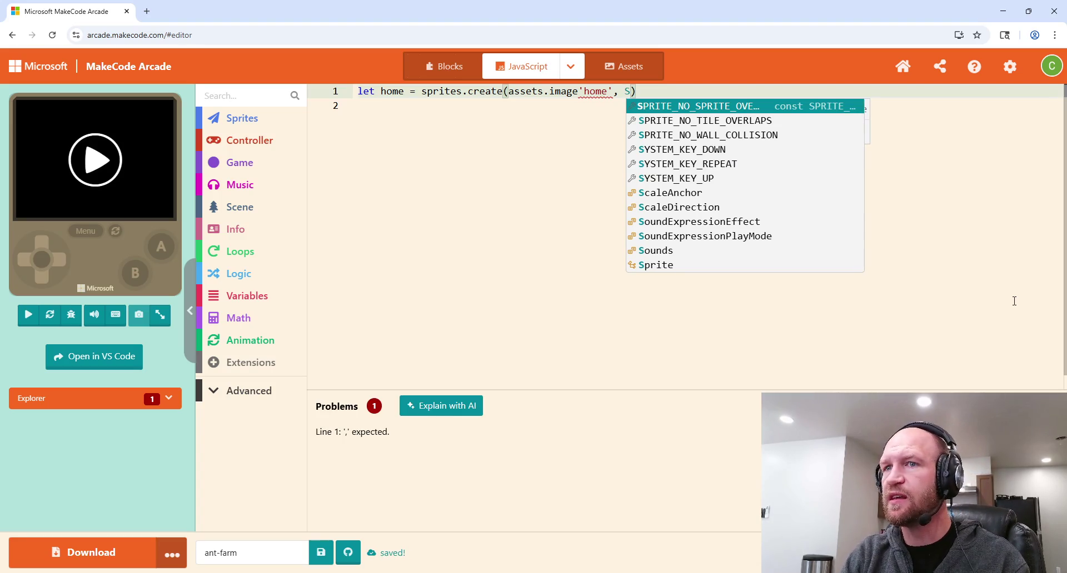
text(pri)
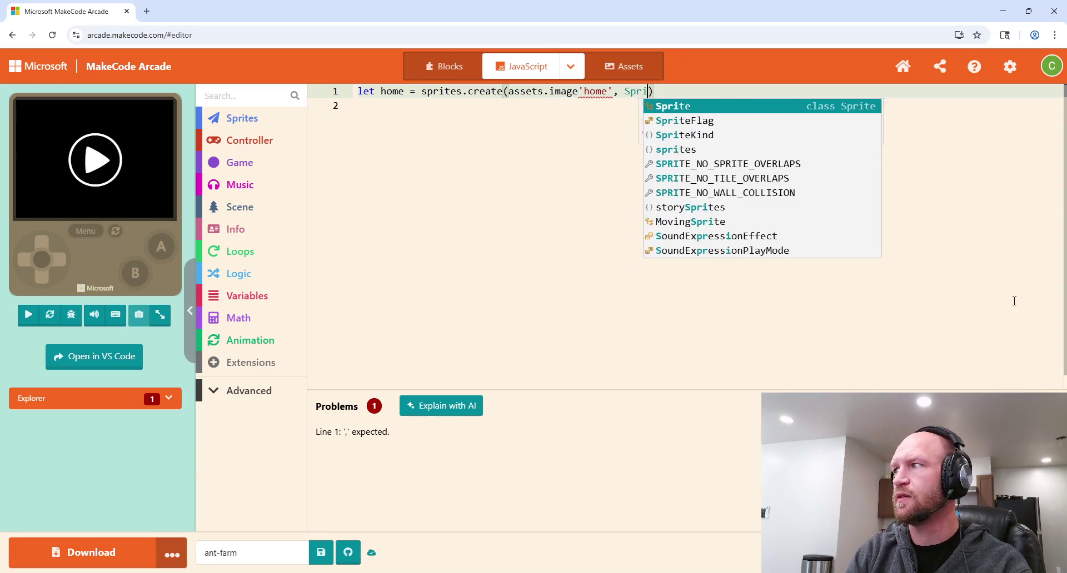
text(teKind)
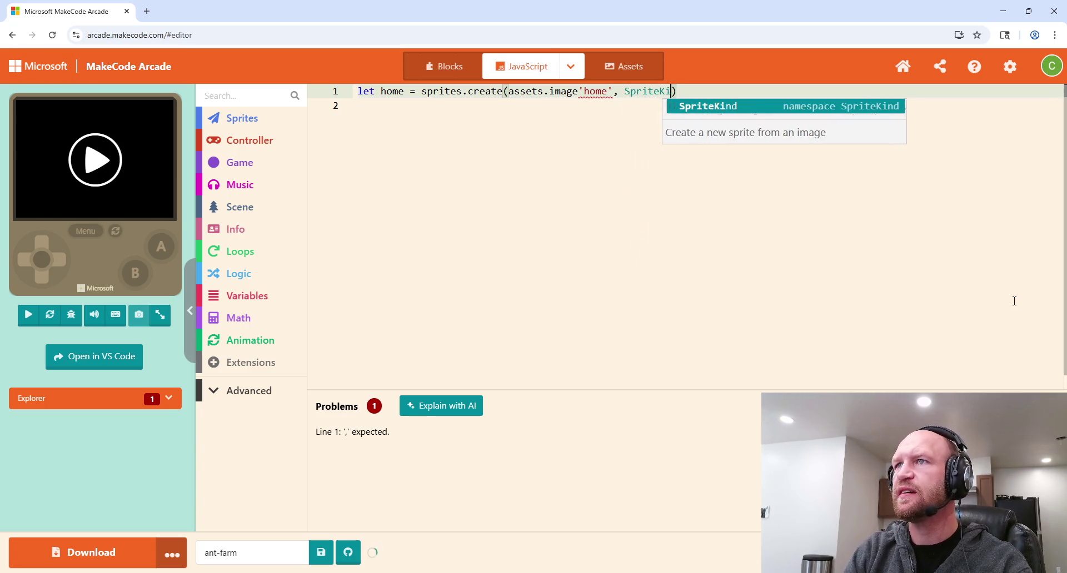
text(.)
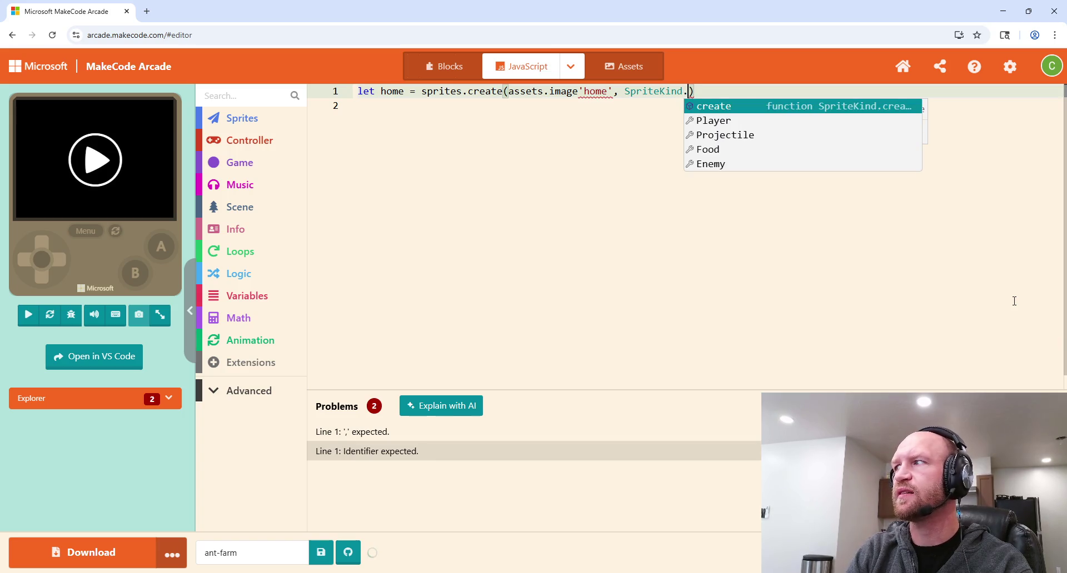
text(E)
key(Return)
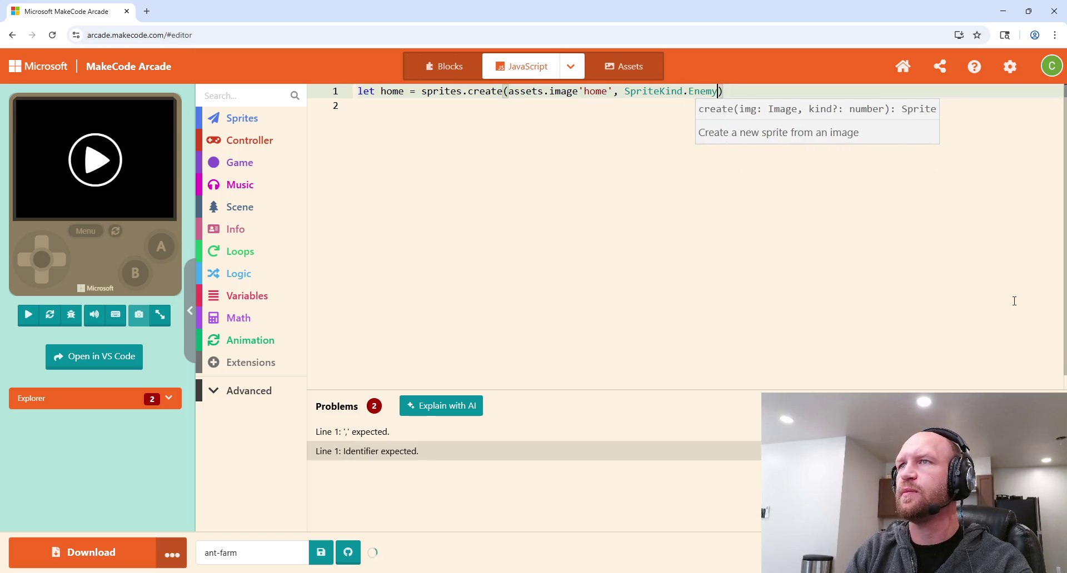
click(753, 91)
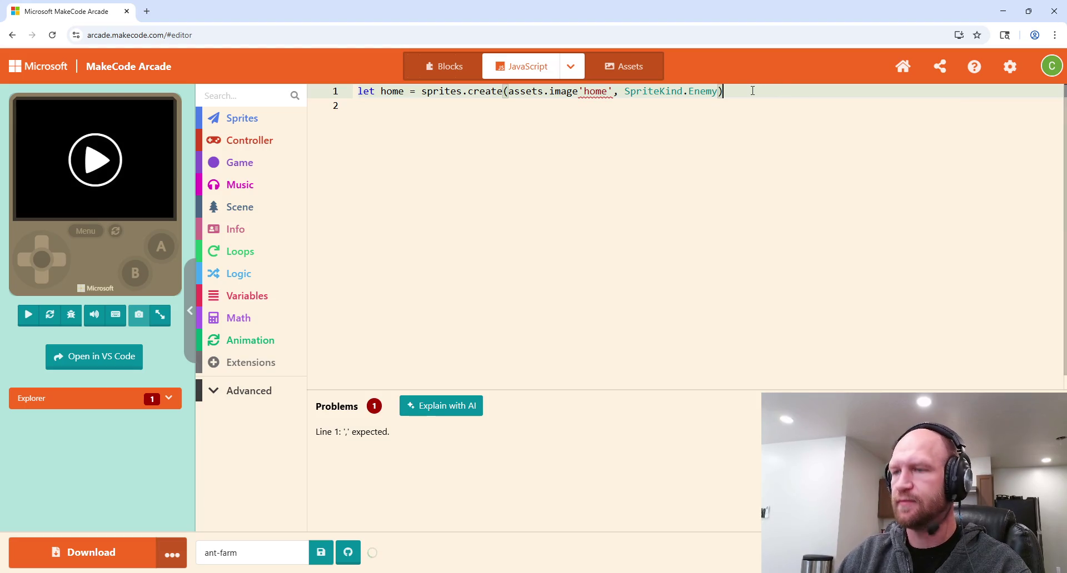
text(;)
Step: Create a new image asset and paint a black square at the canvas centre
click(633, 68)
click(355, 153)
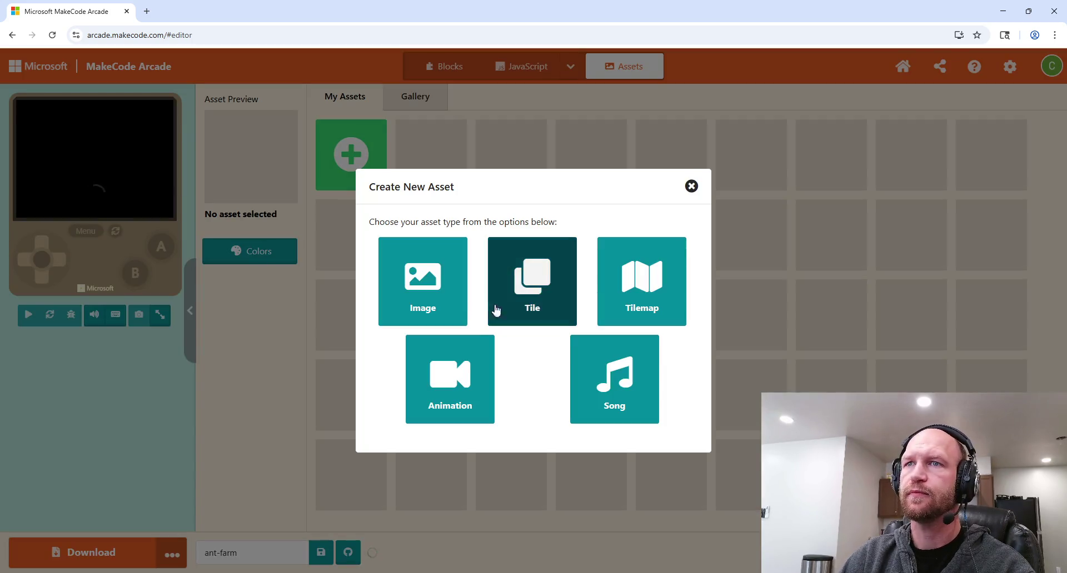
click(424, 299)
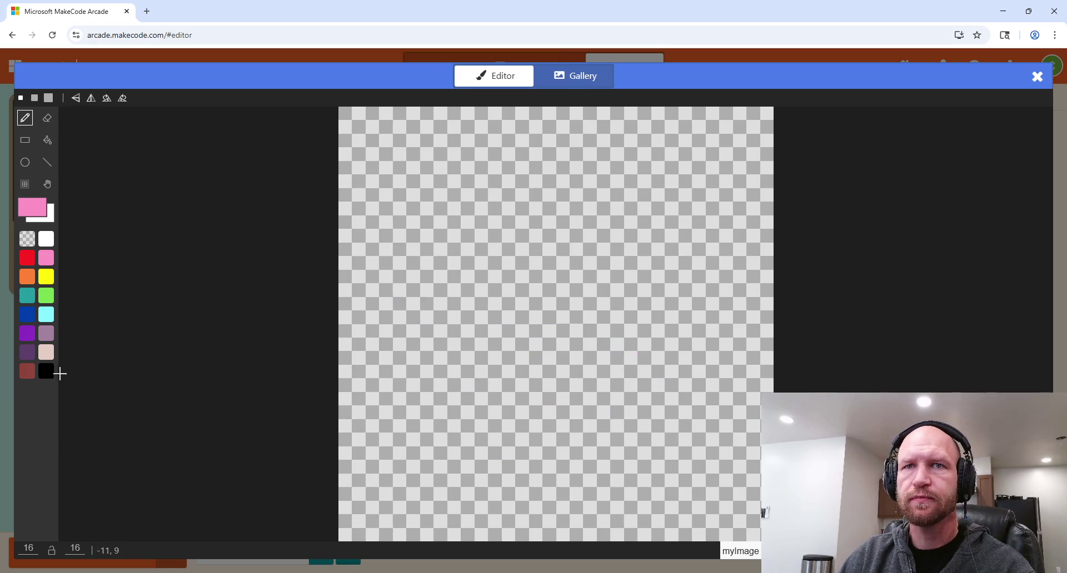
click(51, 378)
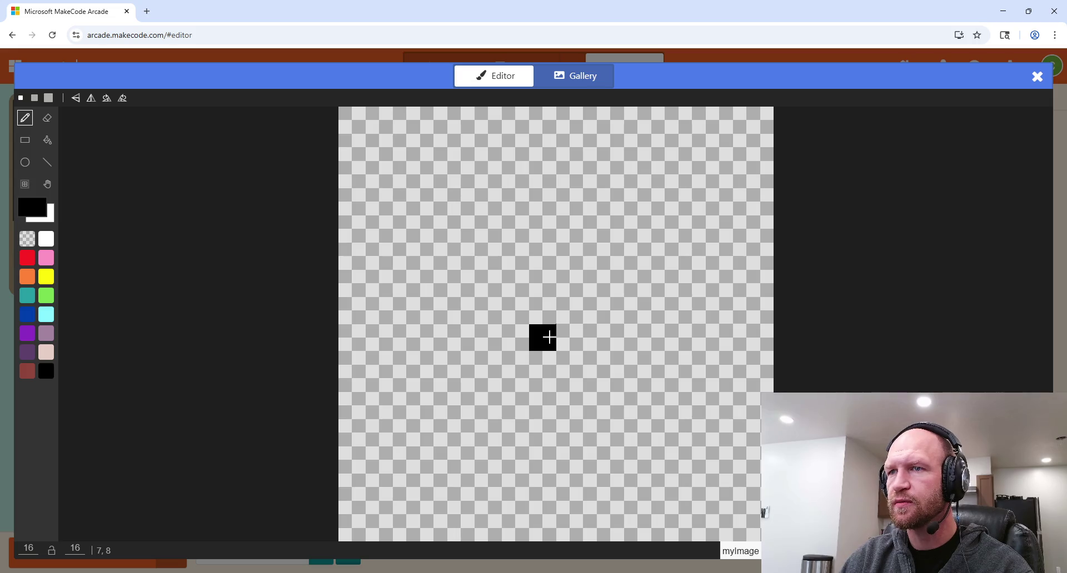
mouse_move(543, 338)
mouse_down()
mouse_move(562, 335)
mouse_move(548, 319)
mouse_up()
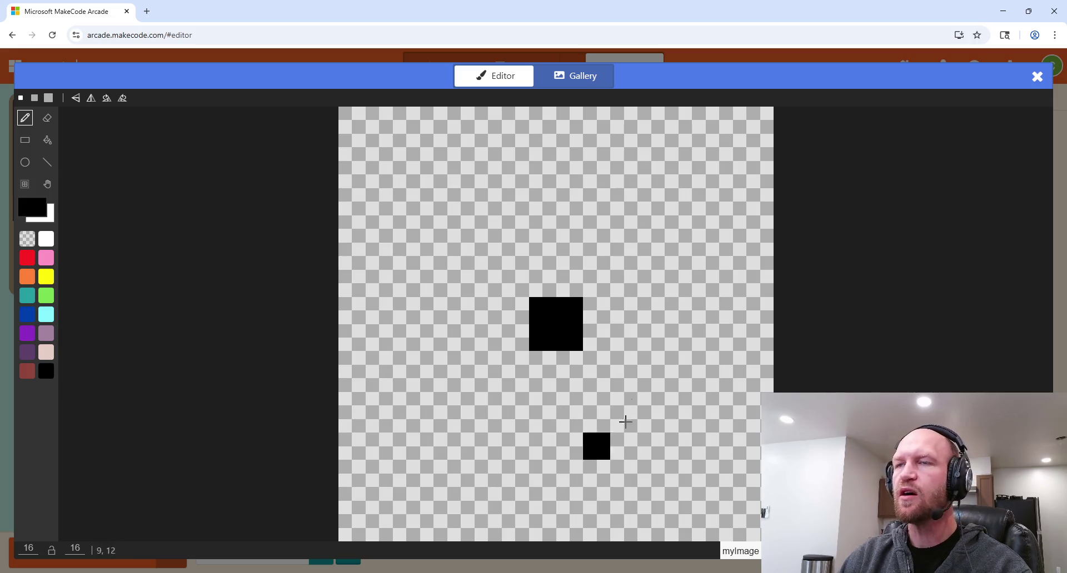
mouse_move(590, 280)
mouse_down()
mouse_move(507, 285)
mouse_move(515, 346)
mouse_move(533, 369)
mouse_move(597, 361)
mouse_move(599, 323)
mouse_up()
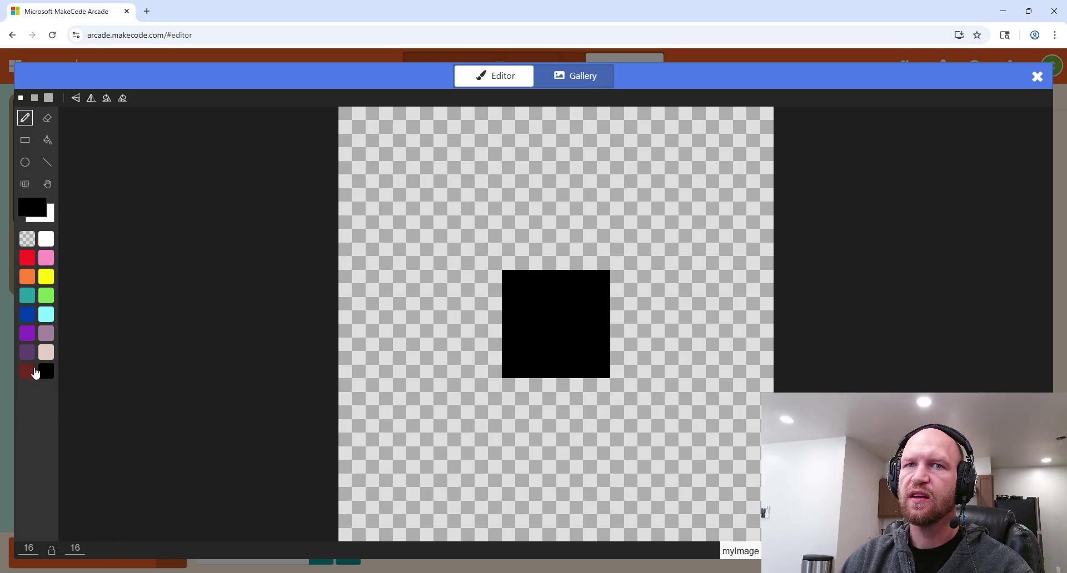
Step: Draw a brown-red frame around the black square
click(26, 372)
mouse_move(487, 256)
mouse_down()
mouse_move(621, 265)
mouse_move(620, 381)
mouse_move(488, 387)
mouse_move(492, 278)
mouse_move(510, 276)
mouse_up()
click(596, 284)
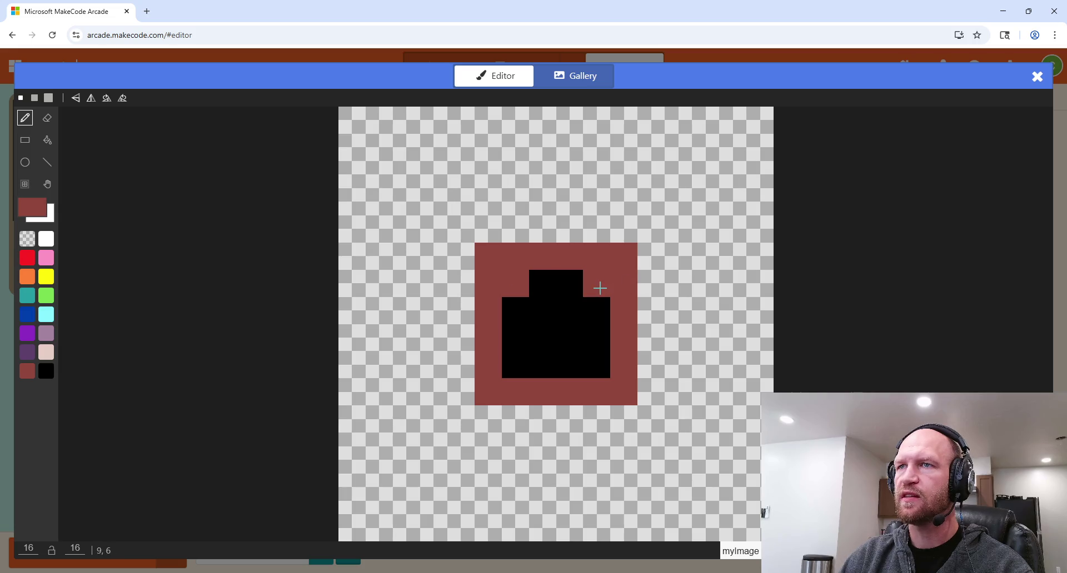
click(596, 365)
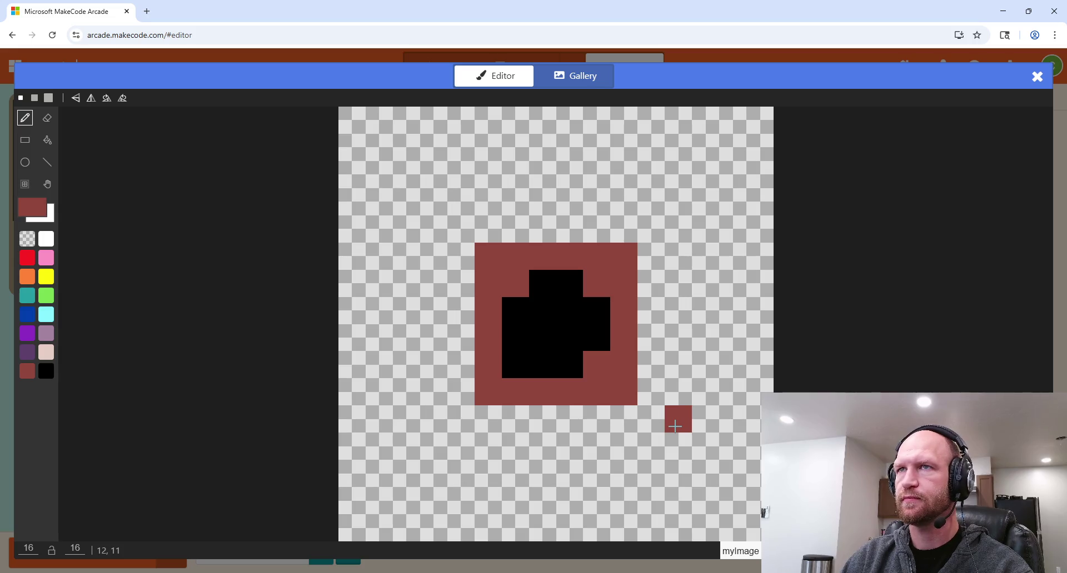
Step: Name the image home and close the image editor
click(740, 551)
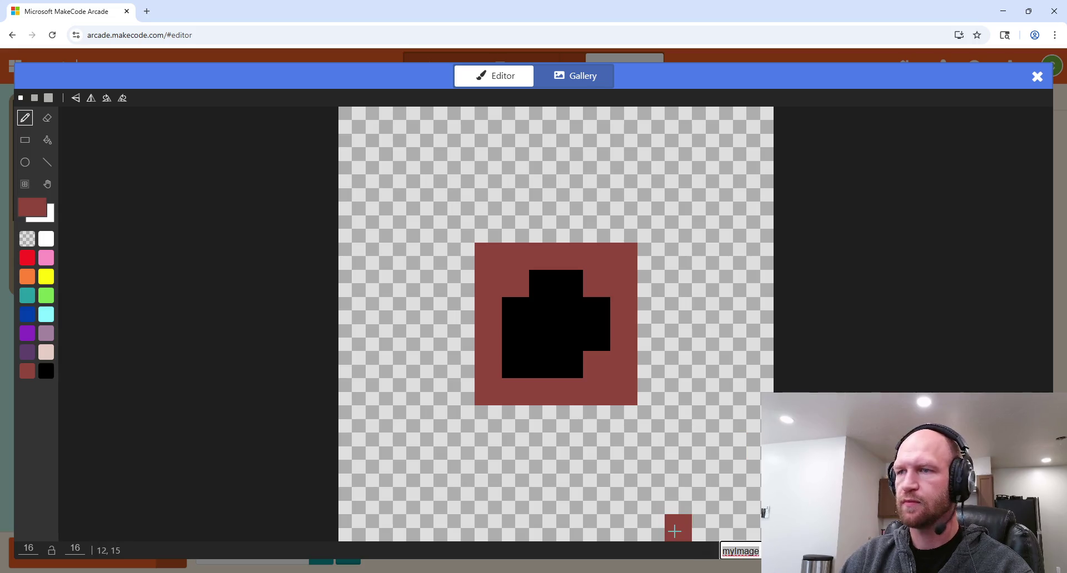
text(home)
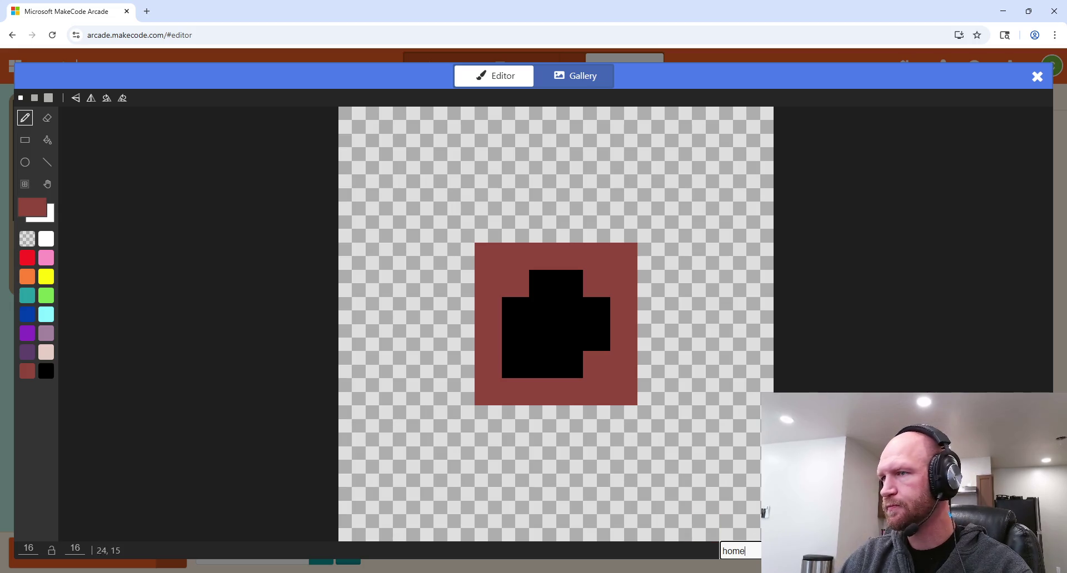
click(1017, 550)
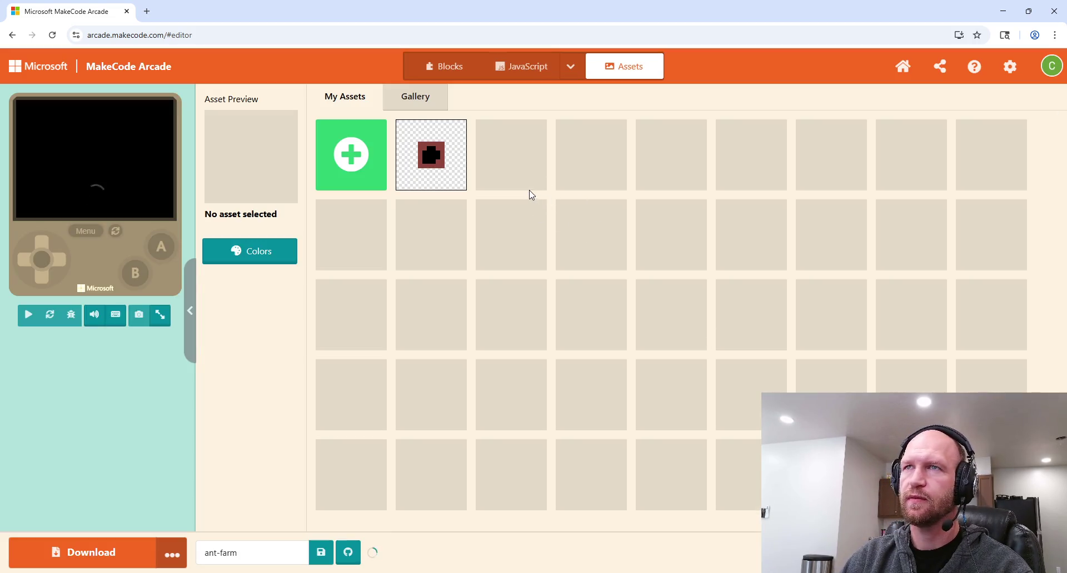
Step: Return to the JavaScript code, choosing Stay in JavaScript when Blocks conversion fails
click(445, 69)
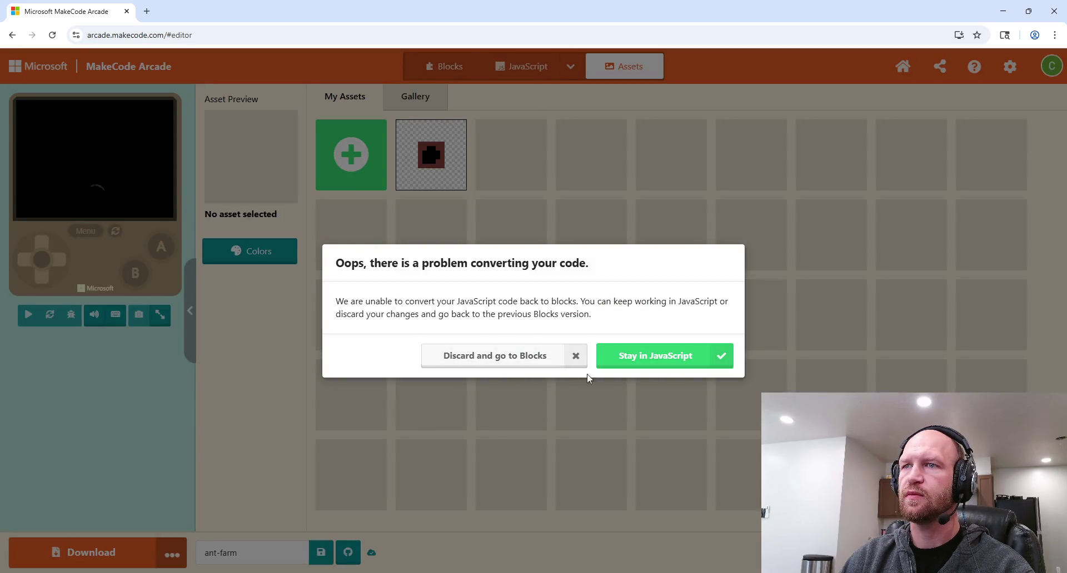
click(670, 360)
click(520, 67)
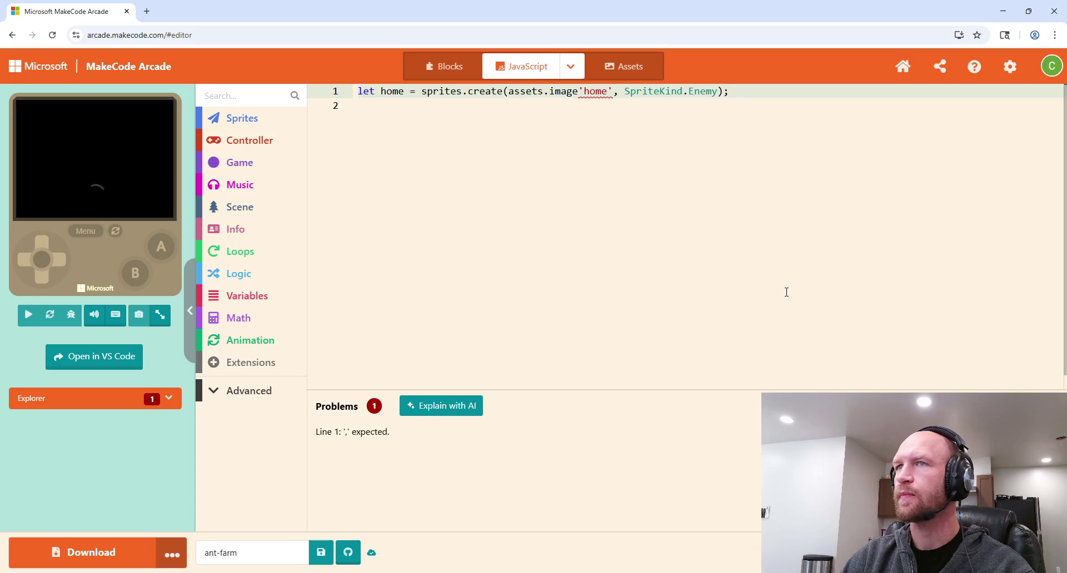
Step: Add home.setPosition(0,0); on line 3 using the setPosition autocomplete
key(Return)
key(Return)
text(home.s)
key(Return)
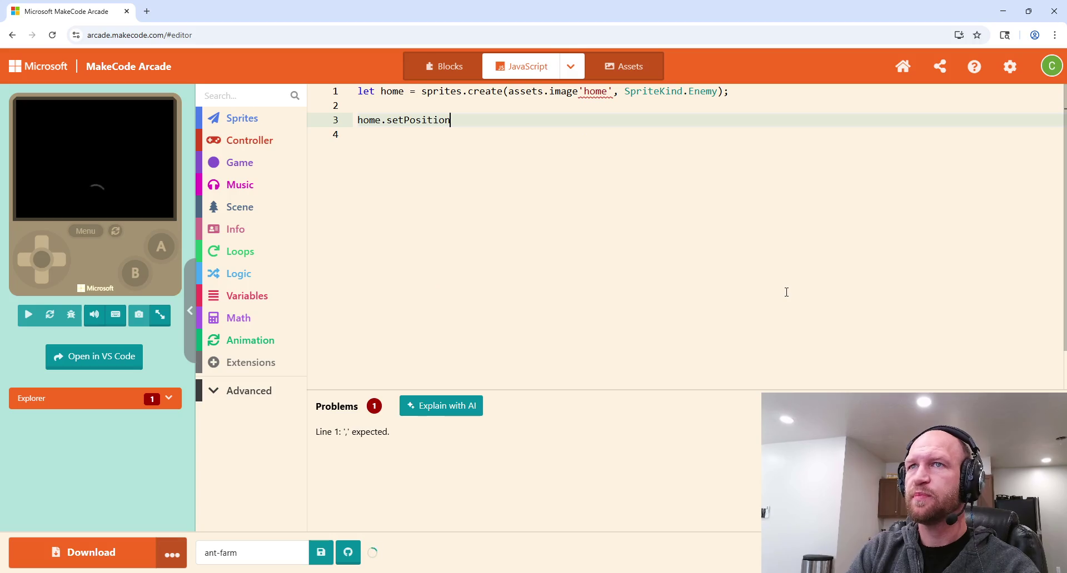
text((0,0)
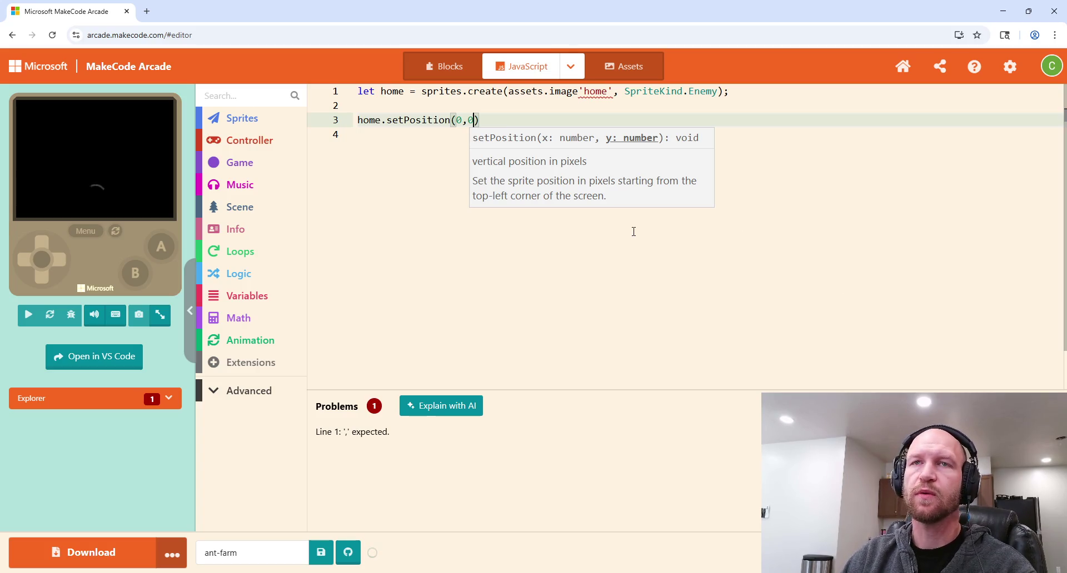
click(502, 118)
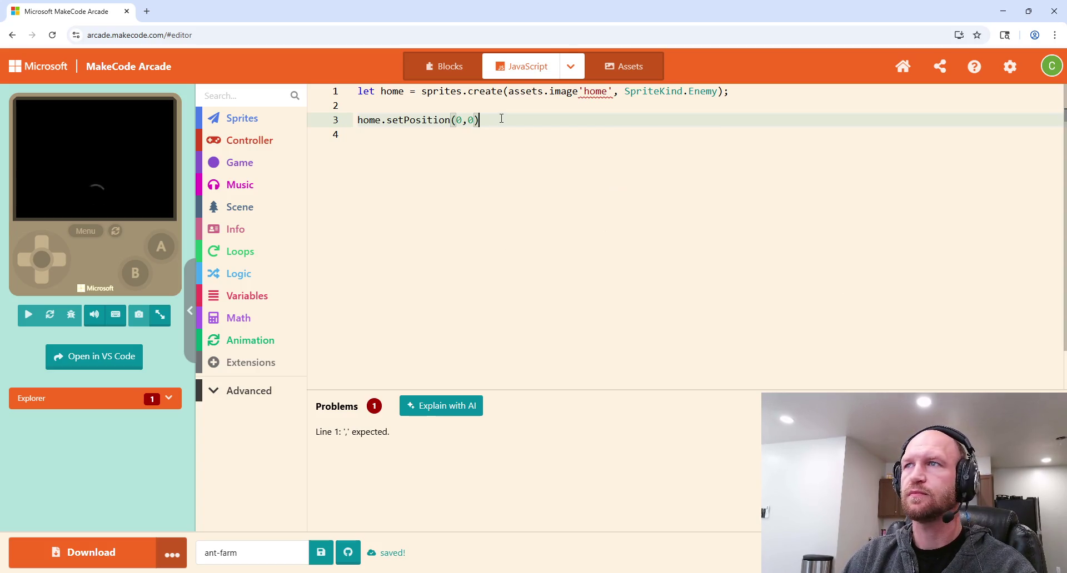
text(;)
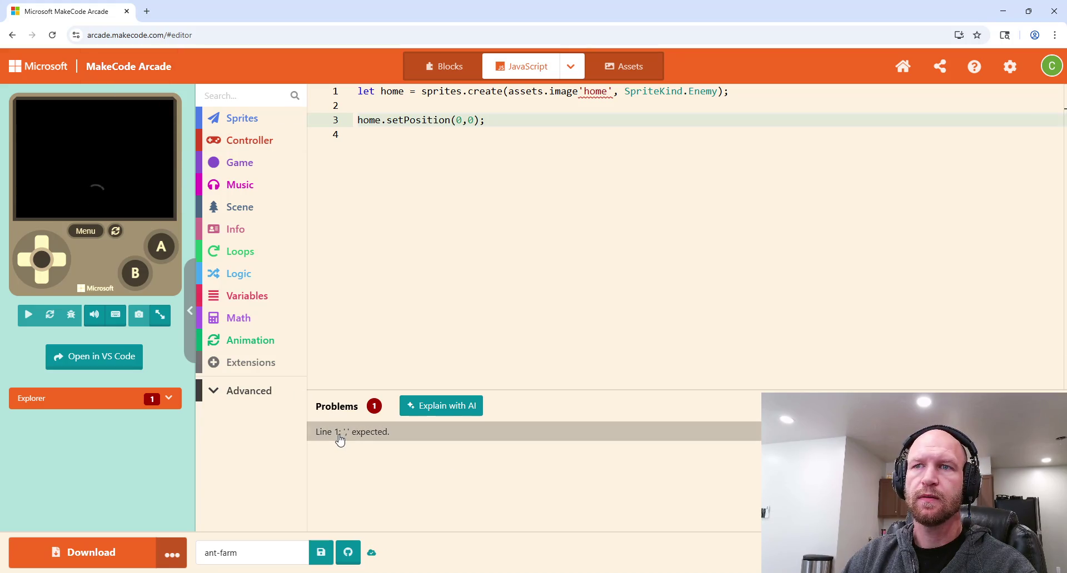
mouse_move(600, 92)
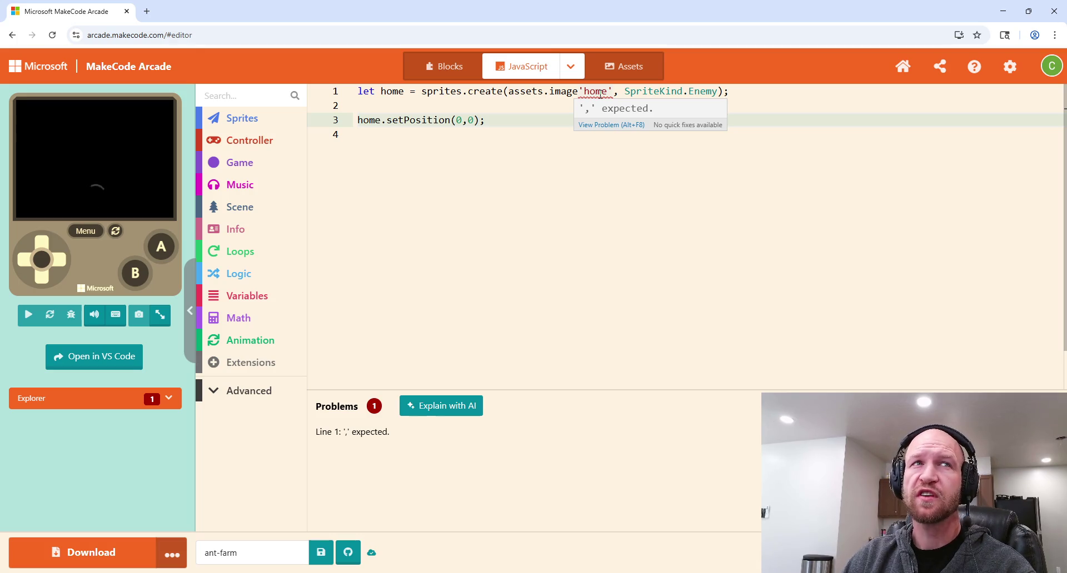
click(608, 125)
click(608, 164)
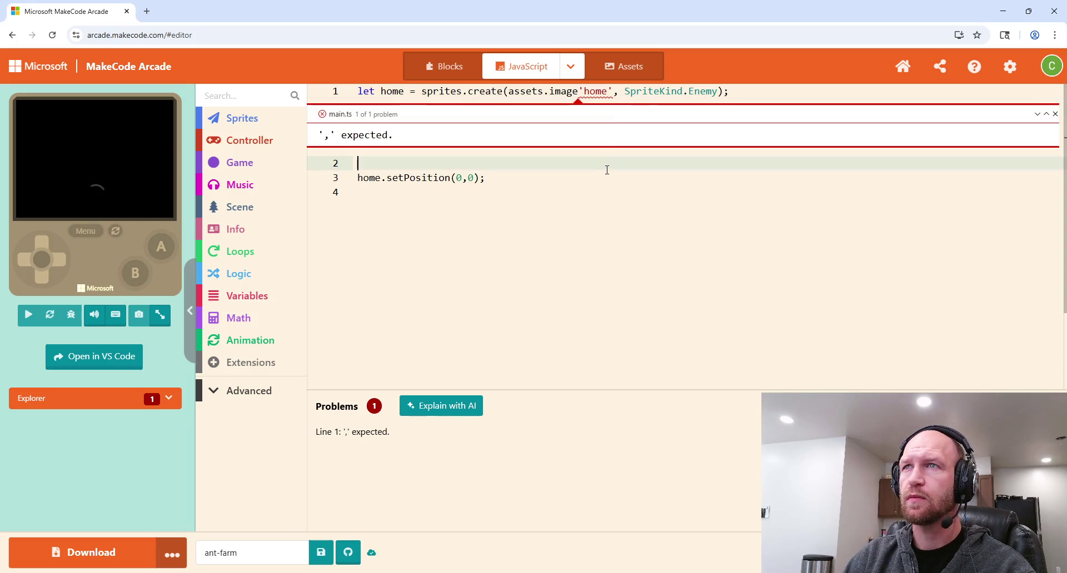
click(509, 91)
click(648, 162)
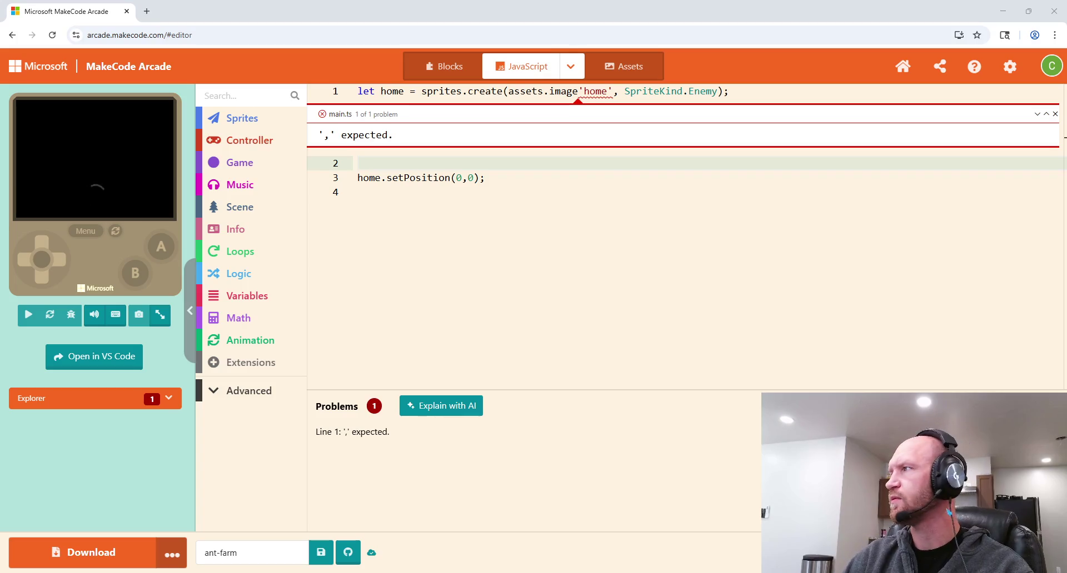
click(611, 179)
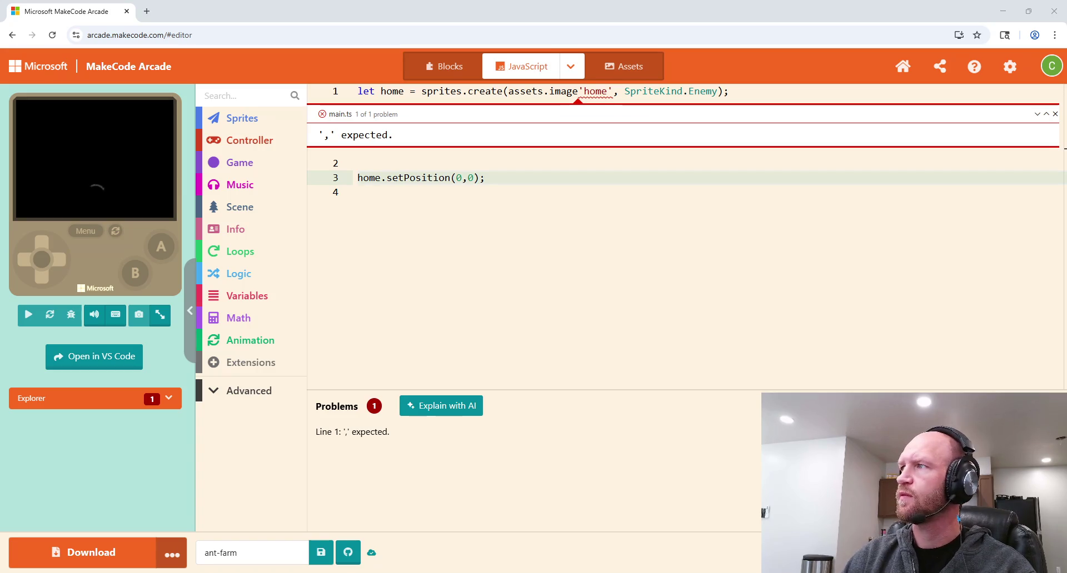
click(504, 192)
click(510, 182)
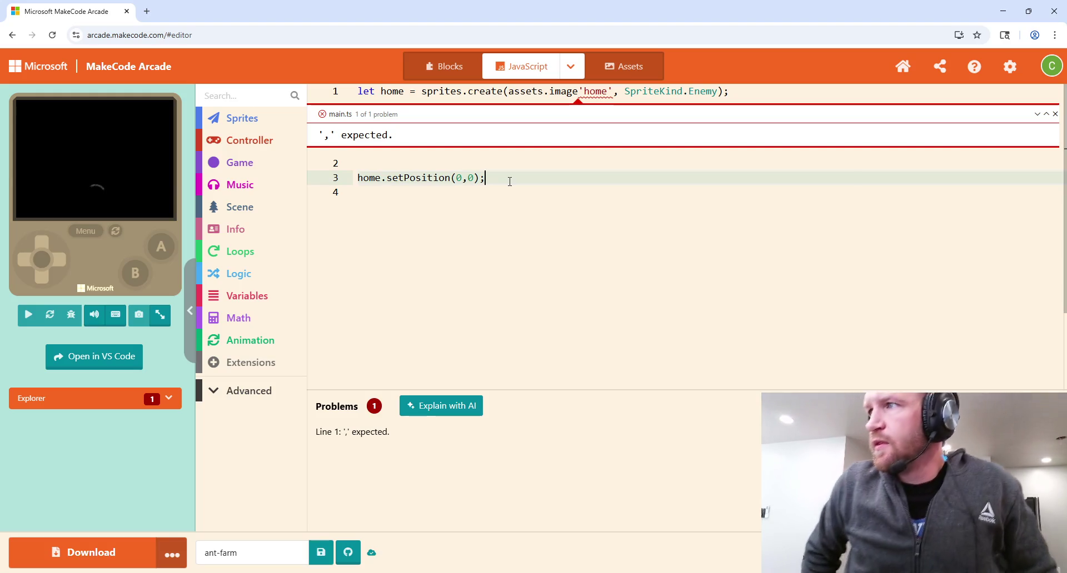
click(562, 164)
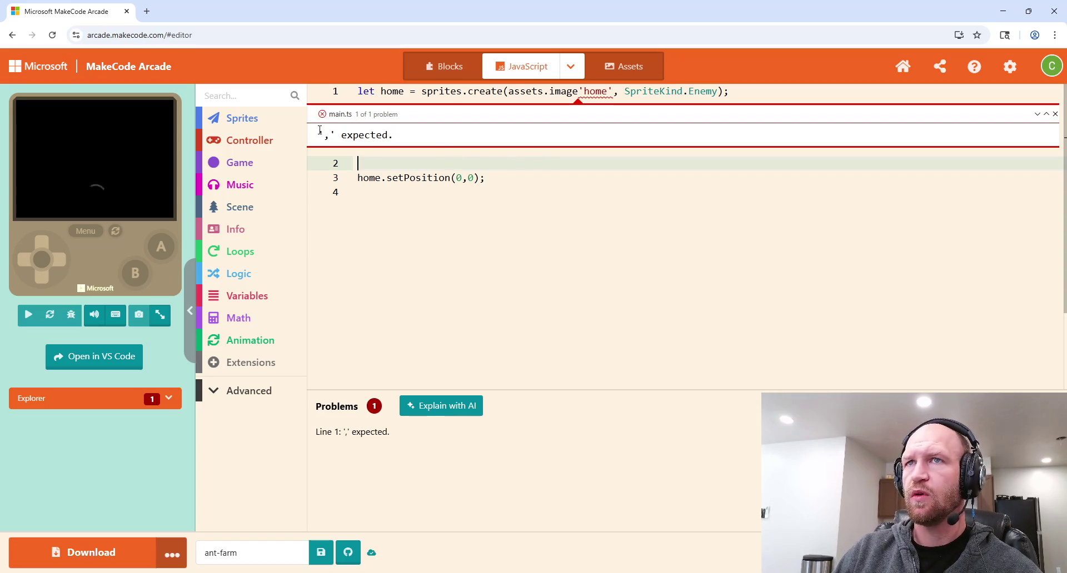
click(1055, 114)
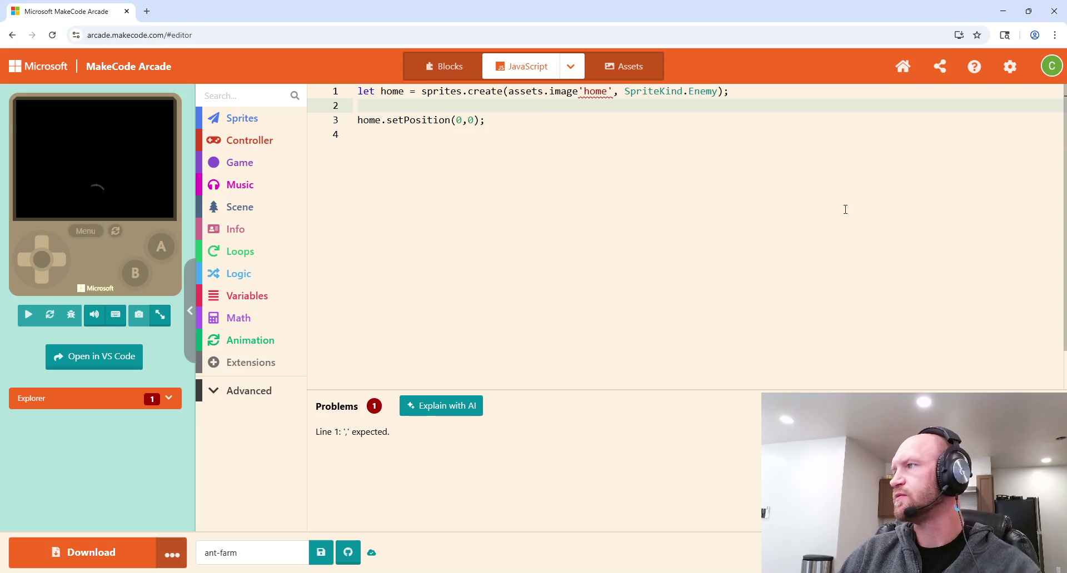
click(256, 124)
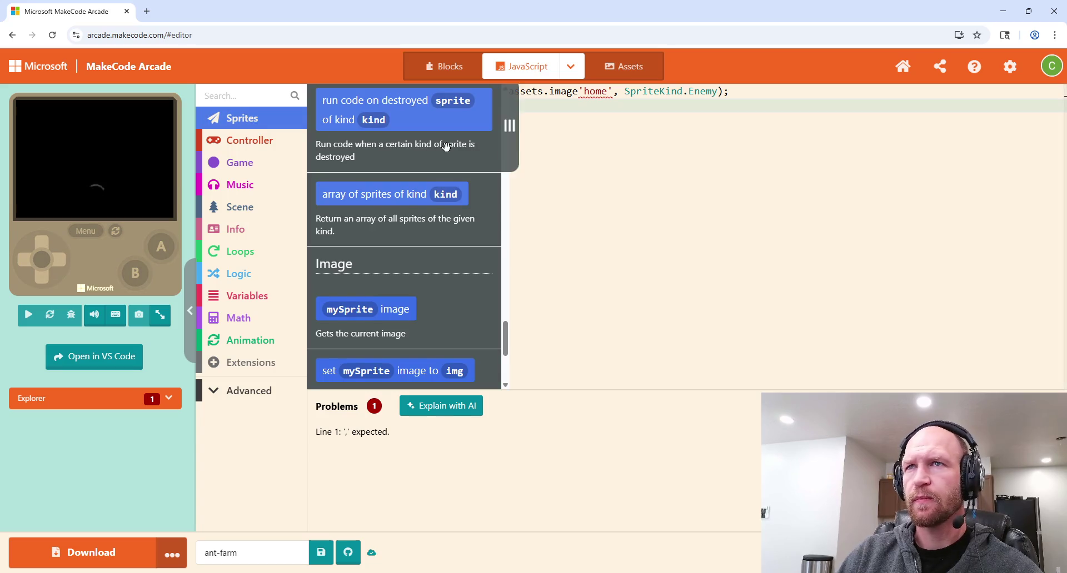
Step: Add blank lines at the top, begin typing let home, and insert a Sprites creation block at line 2
scroll(439, 147, up, 15)
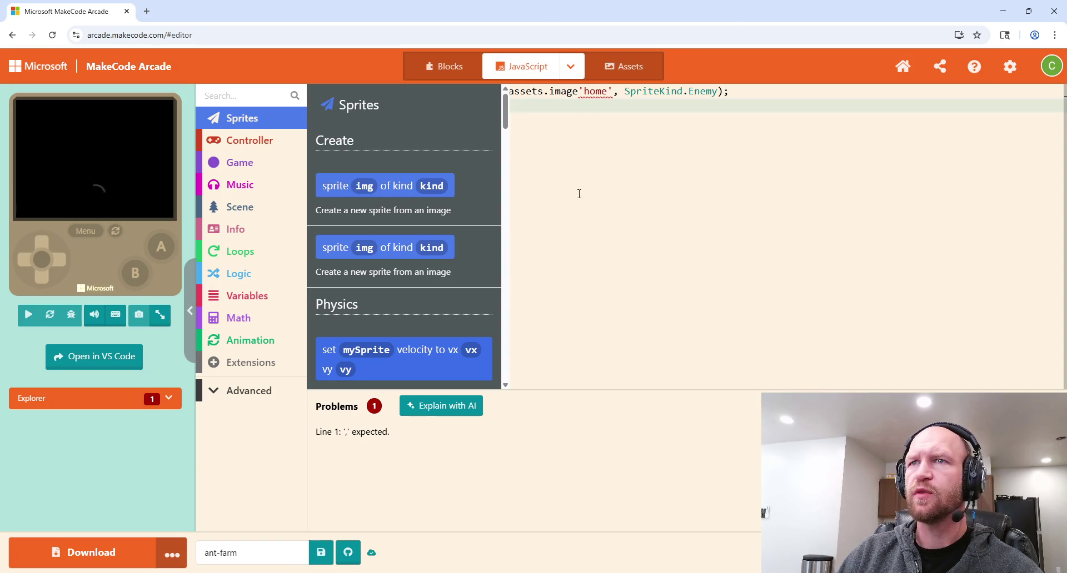
click(560, 161)
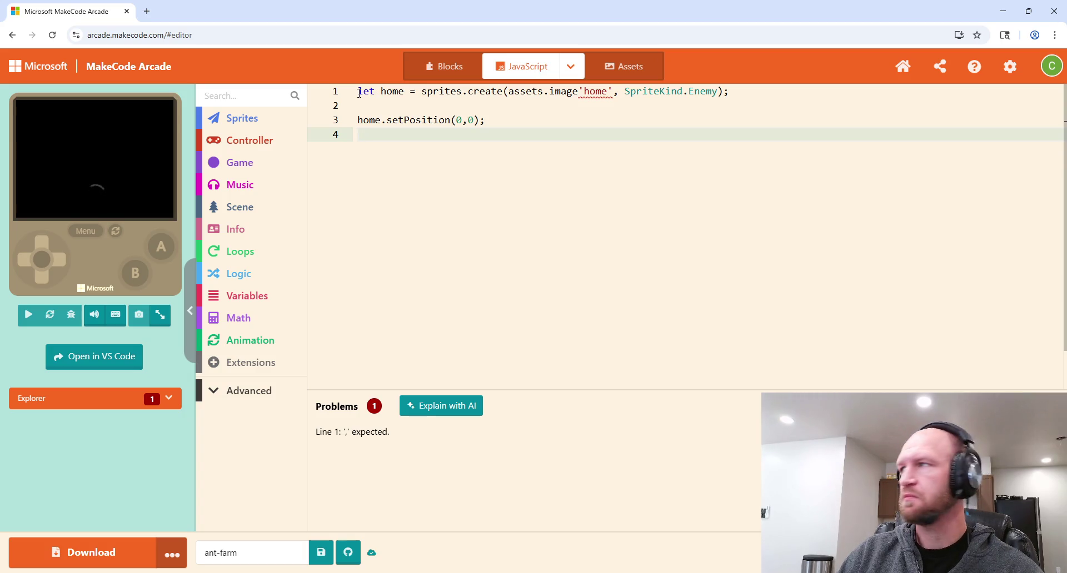
click(358, 92)
key(Return)
key(Return)
key(Up)
key(Up)
text(let )
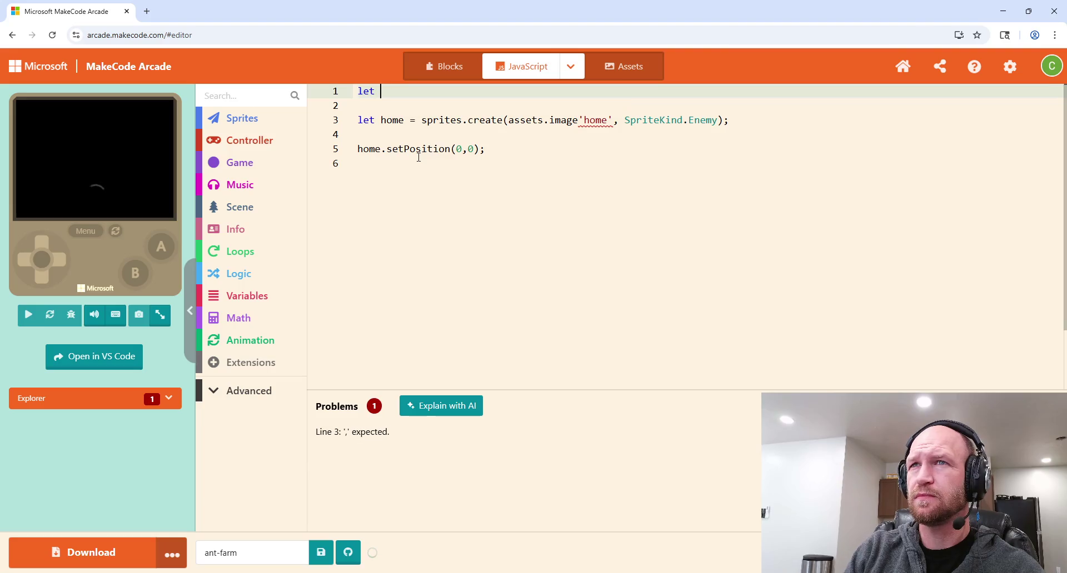
text(home =)
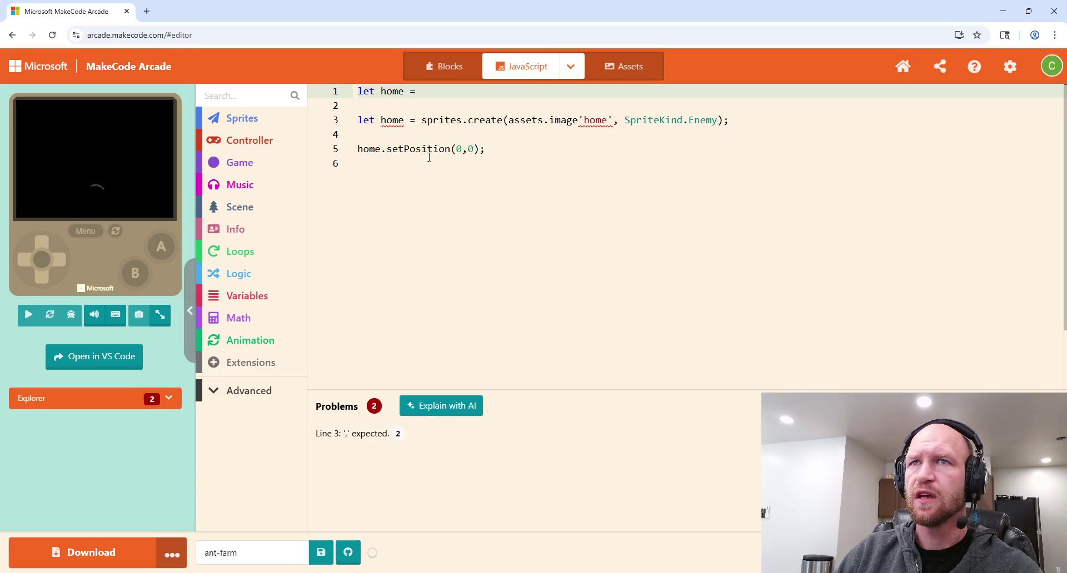
click(258, 121)
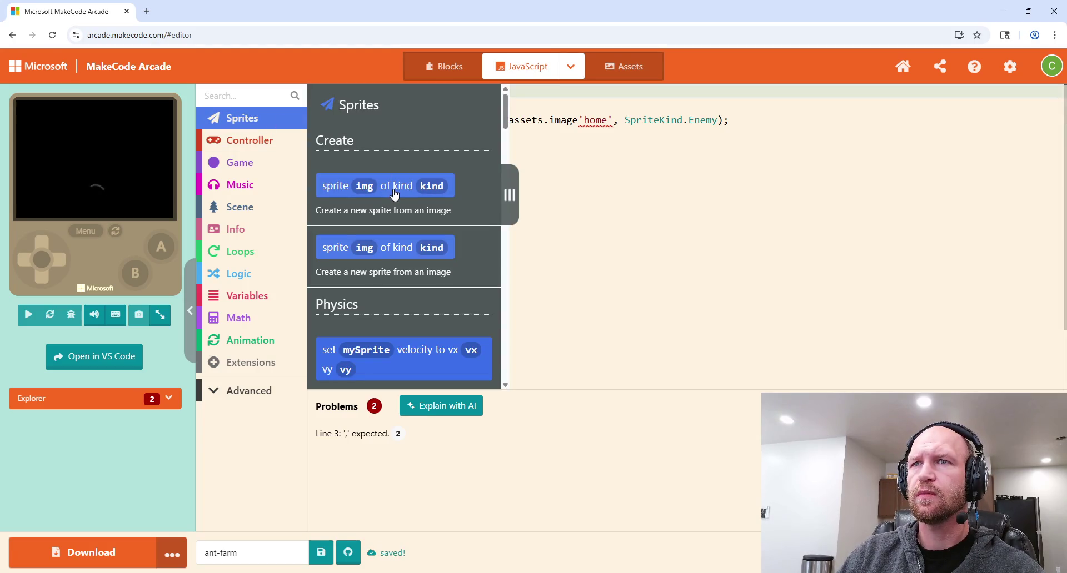
mouse_move(394, 259)
mouse_down()
mouse_move(536, 176)
mouse_move(411, 89)
mouse_move(417, 103)
mouse_move(427, 90)
mouse_move(405, 105)
mouse_up()
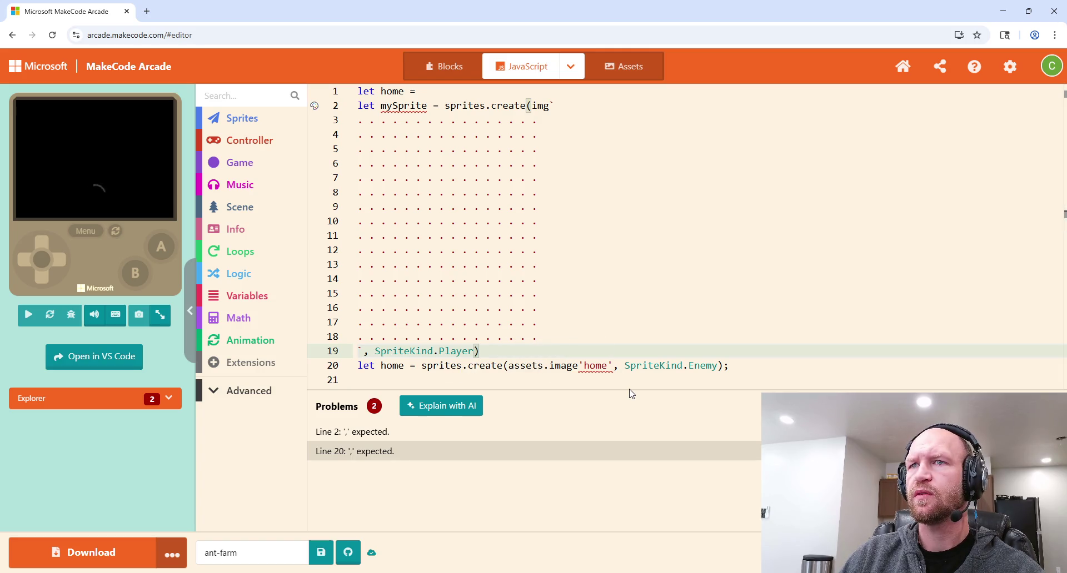
Step: Paste home.setPosition(0,0), change 'home' to `home`, and delete placeholder lines 2–19
drag(613, 365, 575, 366)
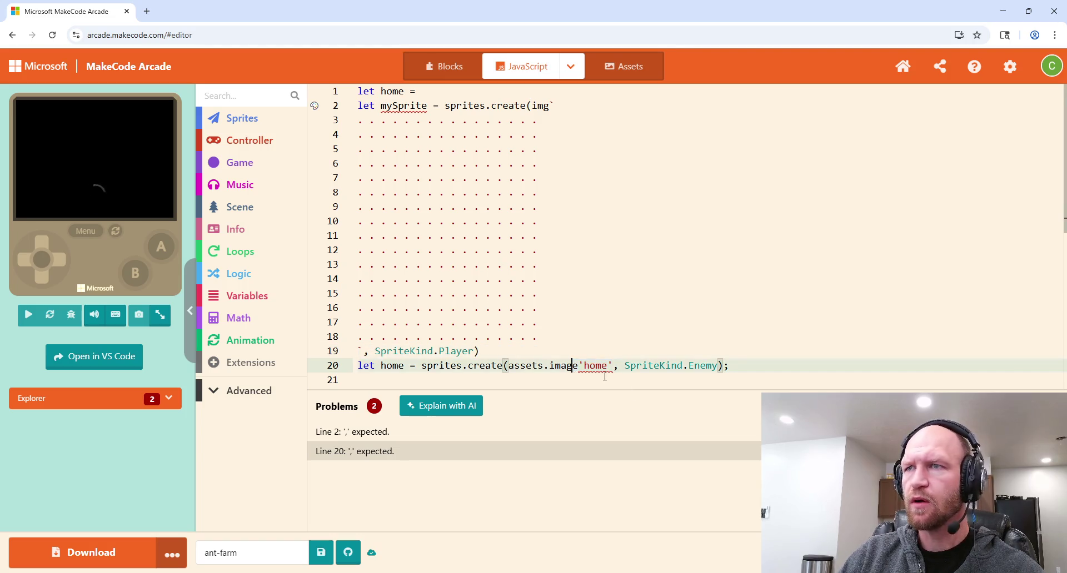
text(home.setPosition(0,0);)
click(586, 339)
drag(586, 339, 581, 340)
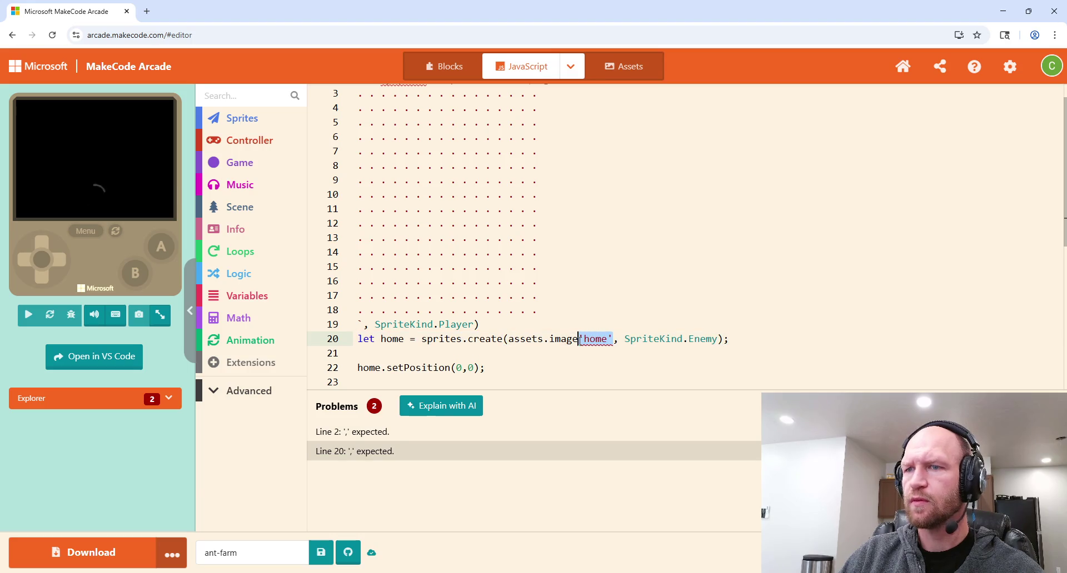
text(`ho)
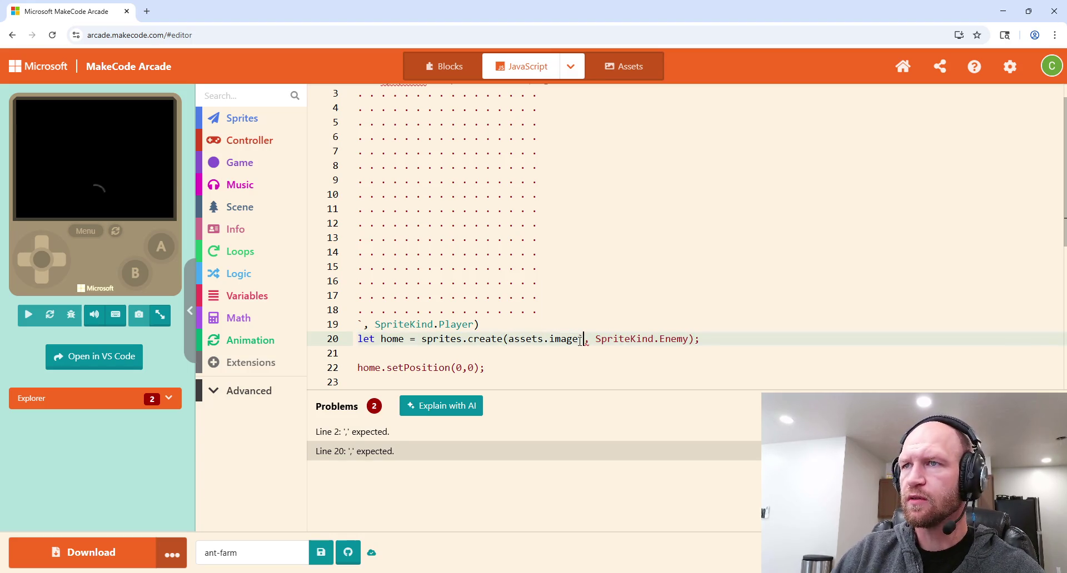
text(me`)
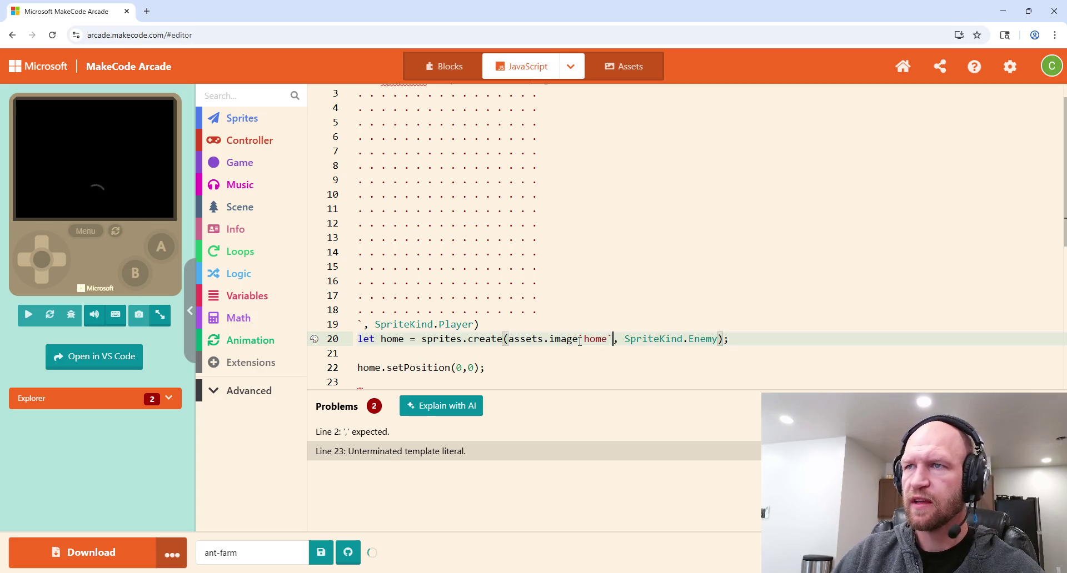
key(Up)
key(Up)
key(Up)
drag(549, 325, 359, 111)
key(BackSpace)
key(BackSpace)
key(BackSpace)
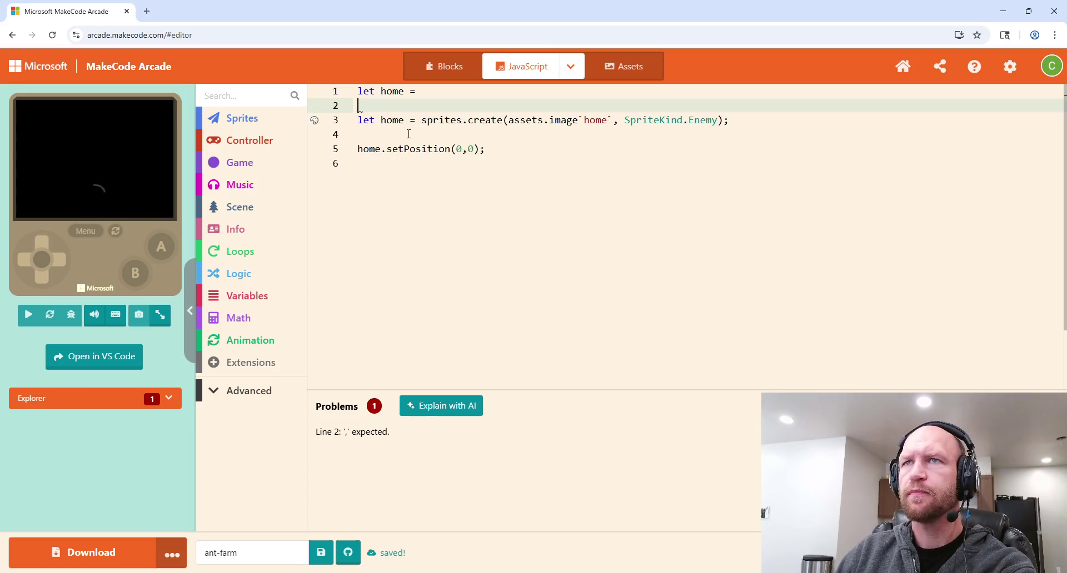
Step: Delete the leftover 'let home =' line, set home's position to (50, 50), and run the game
key(BackSpace)
key(BackSpace)
key(BackSpace)
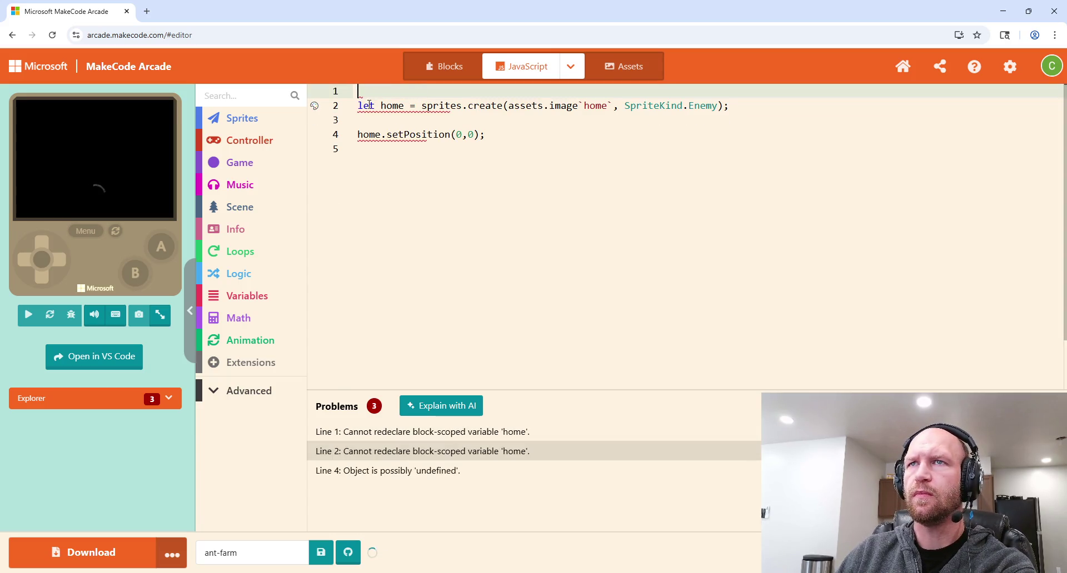
key(Delete)
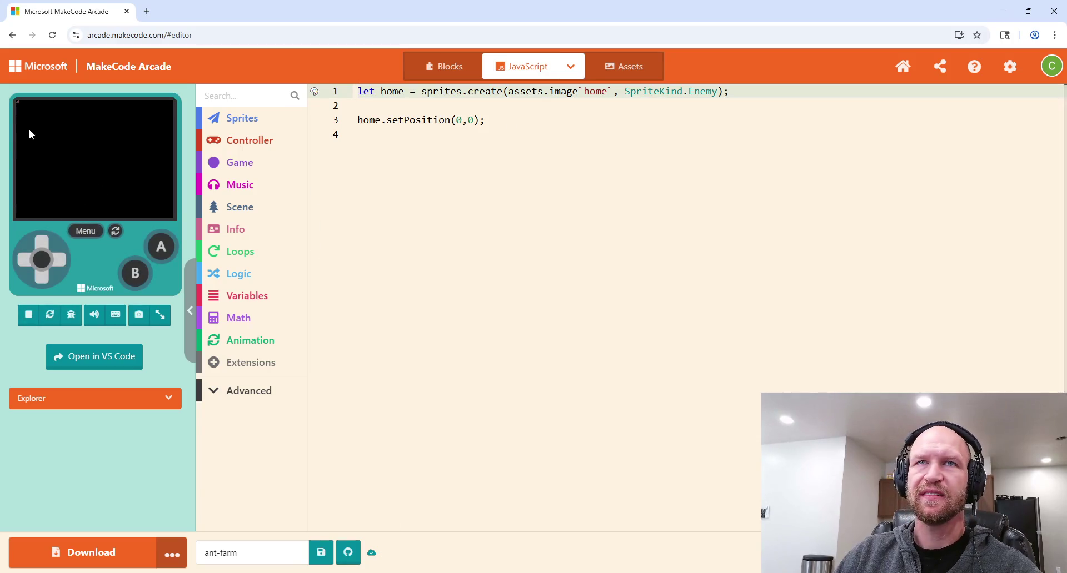
click(457, 121)
text(5)
key(Right)
key(Right)
text(5)
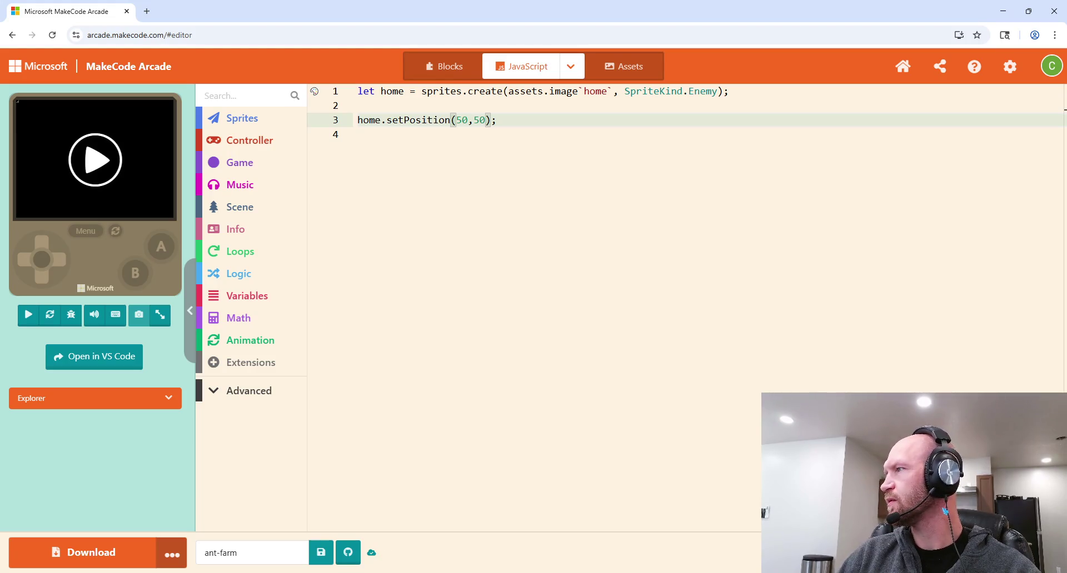
key(Left)
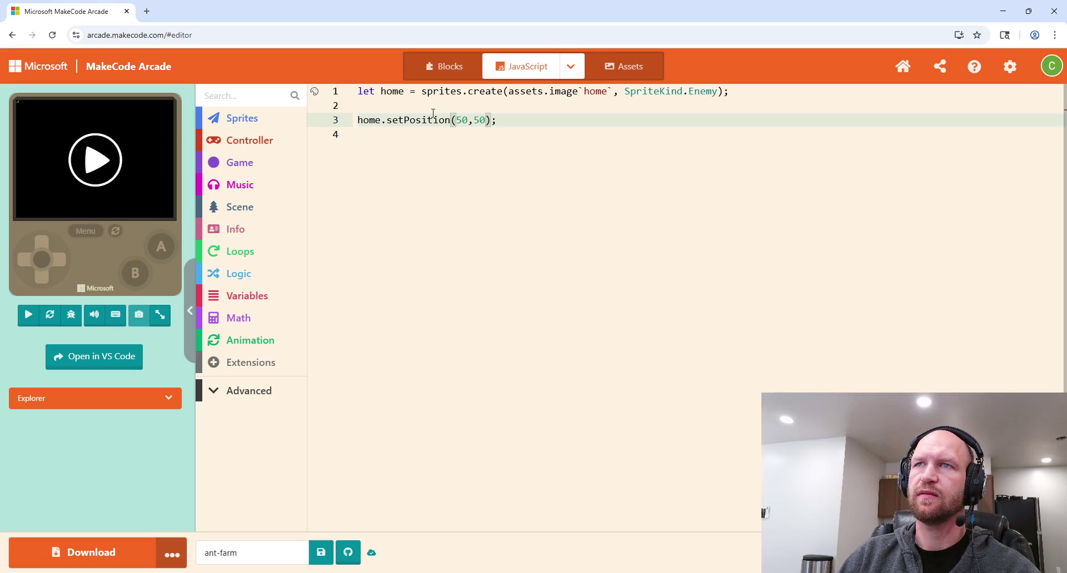
click(95, 160)
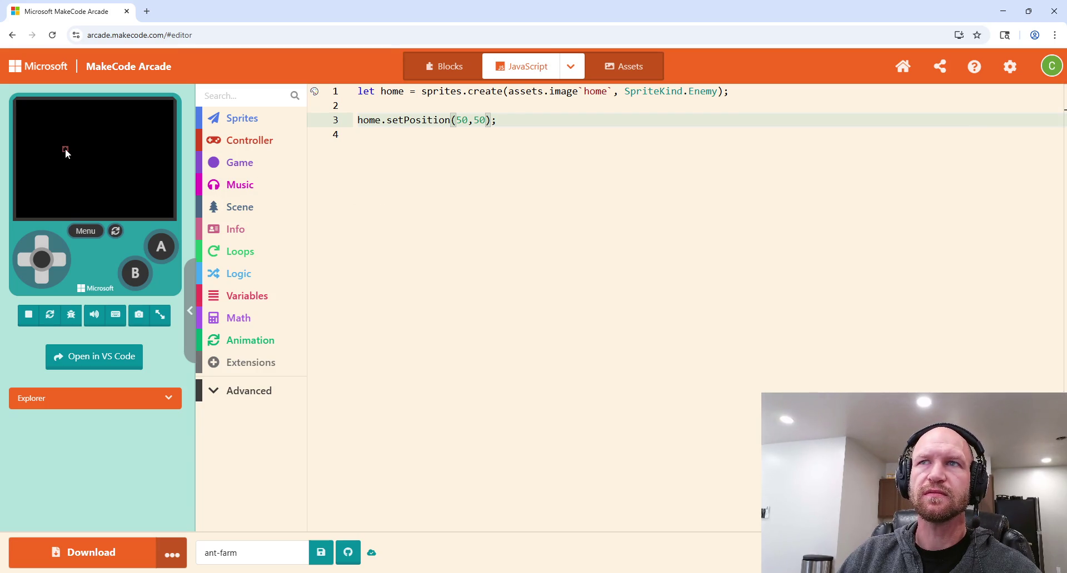
Step: Open the home image asset and paint a dark-red border along its top, bottom and left
click(625, 67)
click(425, 186)
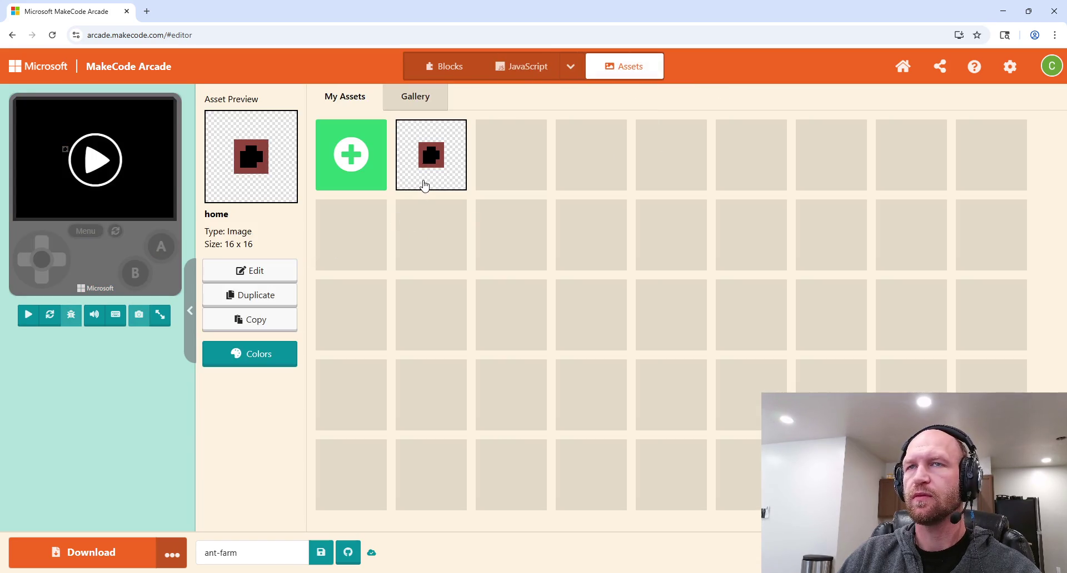
click(271, 277)
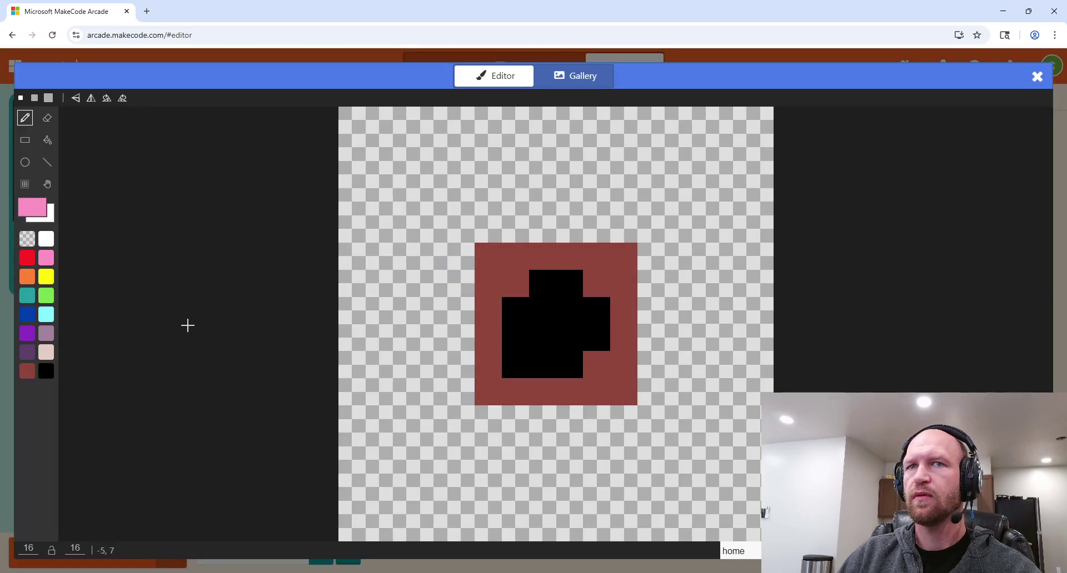
click(27, 371)
mouse_move(352, 120)
mouse_down()
mouse_move(755, 145)
mouse_move(758, 119)
mouse_move(700, 127)
mouse_move(758, 535)
mouse_up()
drag(352, 526, 626, 531)
mouse_move(353, 483)
mouse_down()
mouse_move(405, 166)
mouse_move(355, 139)
mouse_move(353, 397)
mouse_up()
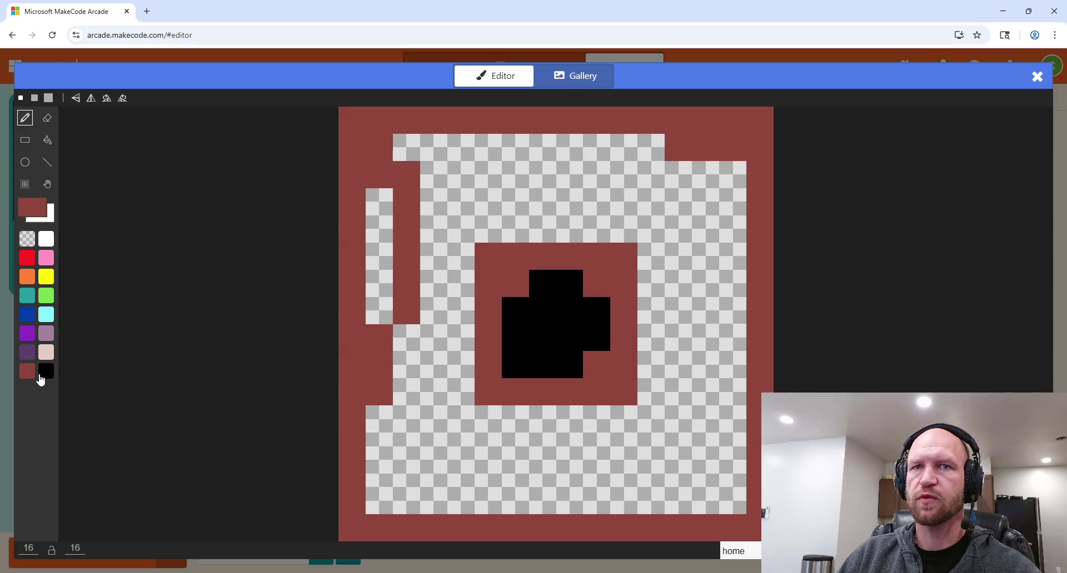
click(44, 373)
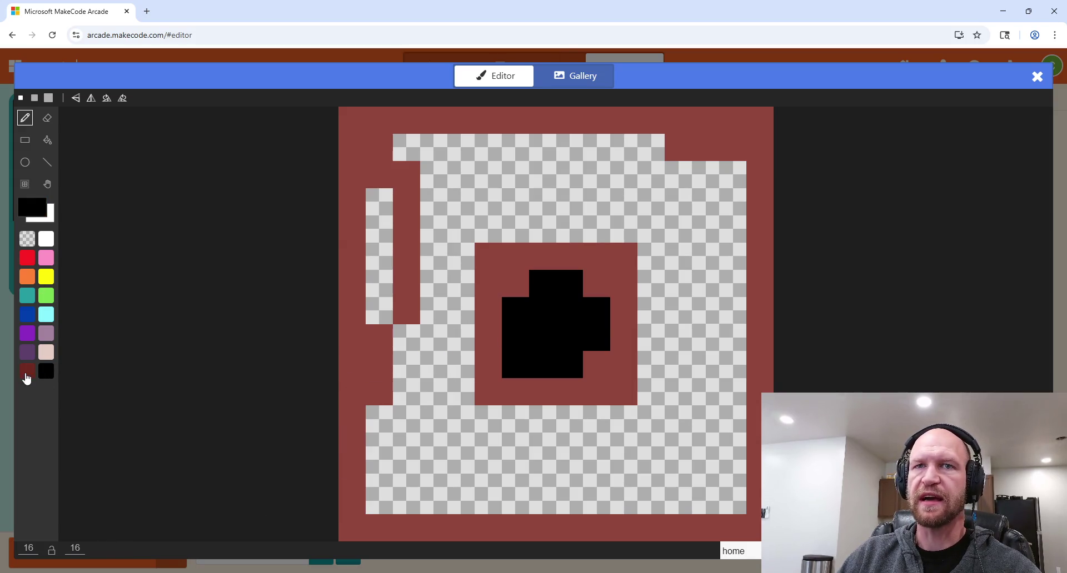
click(26, 377)
mouse_move(357, 492)
mouse_down()
mouse_move(388, 405)
mouse_move(388, 255)
mouse_up()
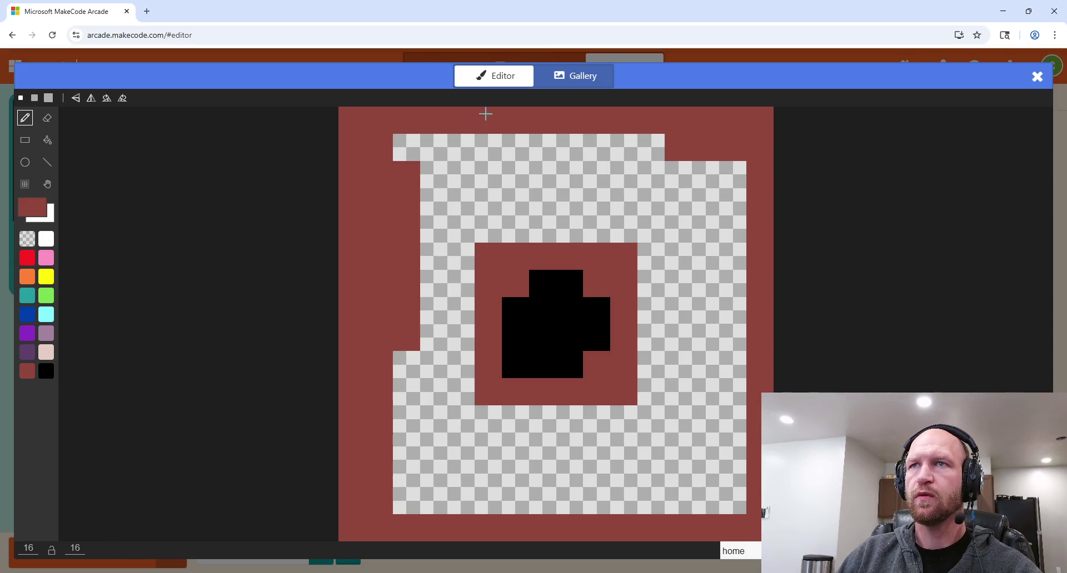
mouse_move(424, 147)
mouse_down()
mouse_move(654, 148)
mouse_move(439, 147)
mouse_move(541, 152)
mouse_move(732, 317)
mouse_move(732, 500)
mouse_move(421, 472)
mouse_move(483, 488)
mouse_move(393, 345)
mouse_move(461, 396)
mouse_up()
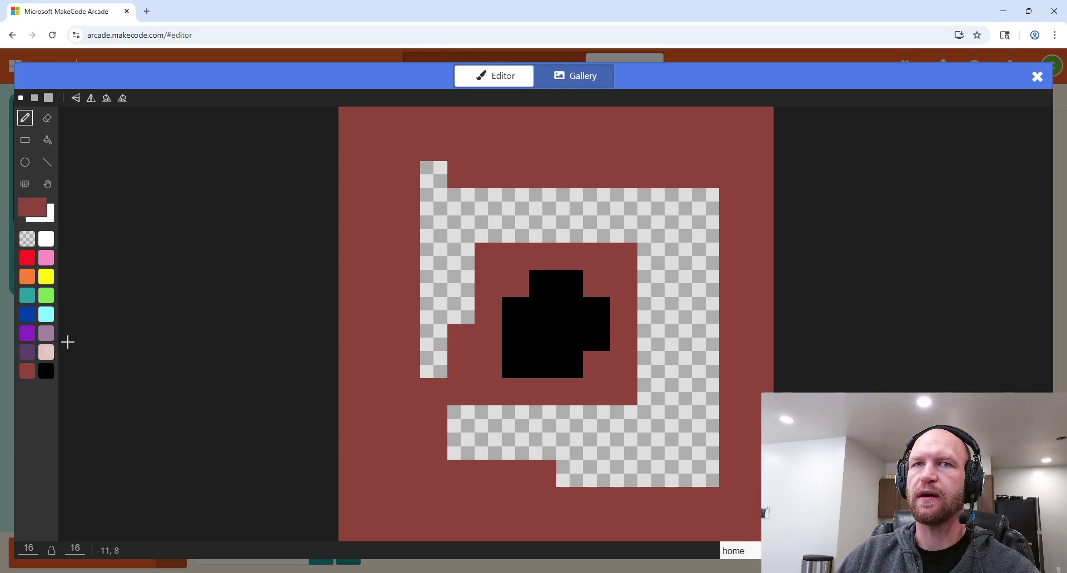
Step: Fill the home image's interior black, adding black edge pixels and a top spike
click(48, 375)
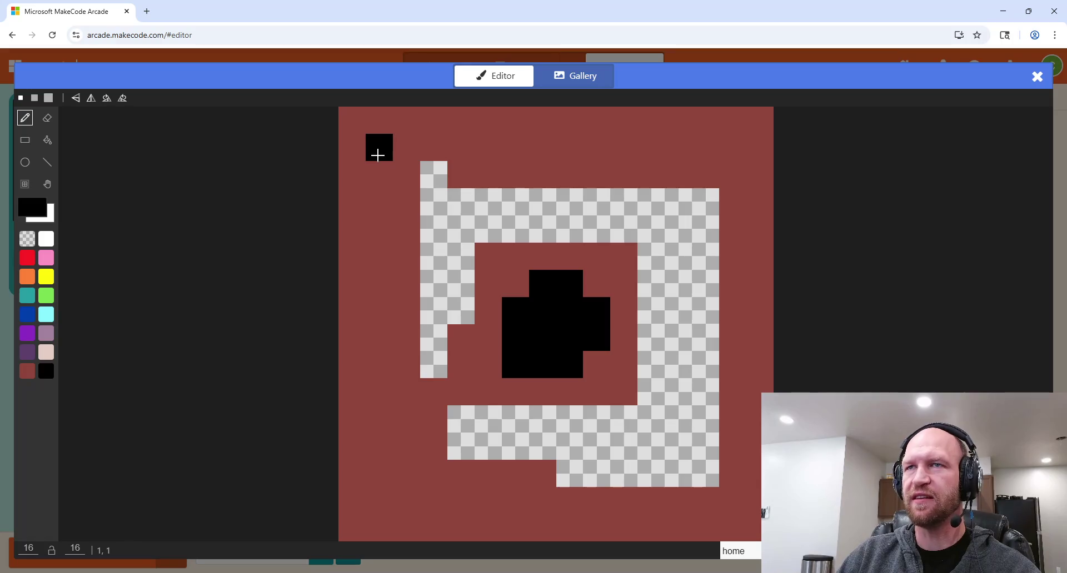
mouse_move(405, 173)
mouse_down()
mouse_move(555, 171)
mouse_move(631, 307)
mouse_move(464, 365)
mouse_move(426, 295)
mouse_move(515, 255)
mouse_move(414, 198)
mouse_move(684, 208)
mouse_move(683, 380)
mouse_move(699, 493)
mouse_move(712, 353)
mouse_move(690, 198)
mouse_move(652, 483)
mouse_move(643, 438)
mouse_move(572, 472)
mouse_move(431, 452)
mouse_move(509, 416)
mouse_move(587, 281)
mouse_move(591, 440)
mouse_move(484, 440)
mouse_move(472, 342)
mouse_move(407, 265)
mouse_move(430, 471)
mouse_move(388, 500)
mouse_up()
mouse_move(647, 222)
mouse_down()
mouse_move(655, 150)
mouse_move(680, 221)
mouse_up()
click(733, 256)
click(733, 419)
click(379, 309)
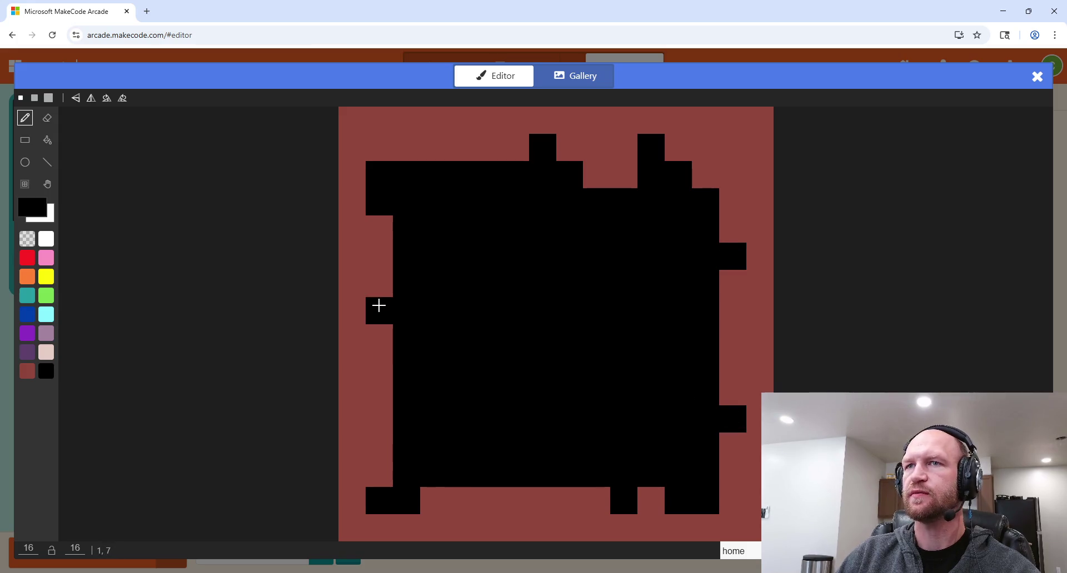
click(381, 257)
drag(451, 114, 461, 149)
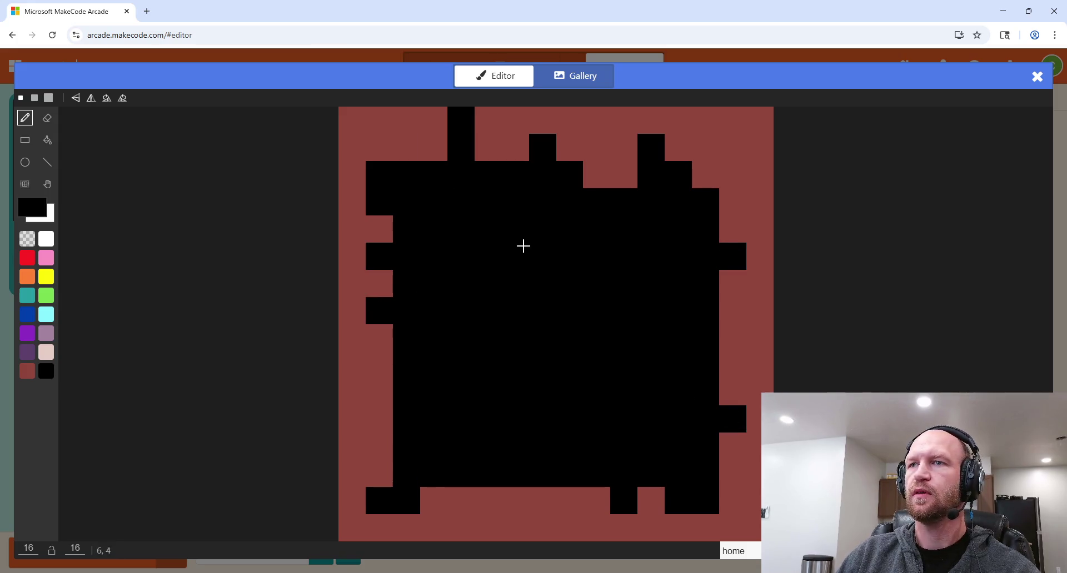
Step: Carve dark-red notches and a diagonal tunnel into the black, then save the home image
click(29, 372)
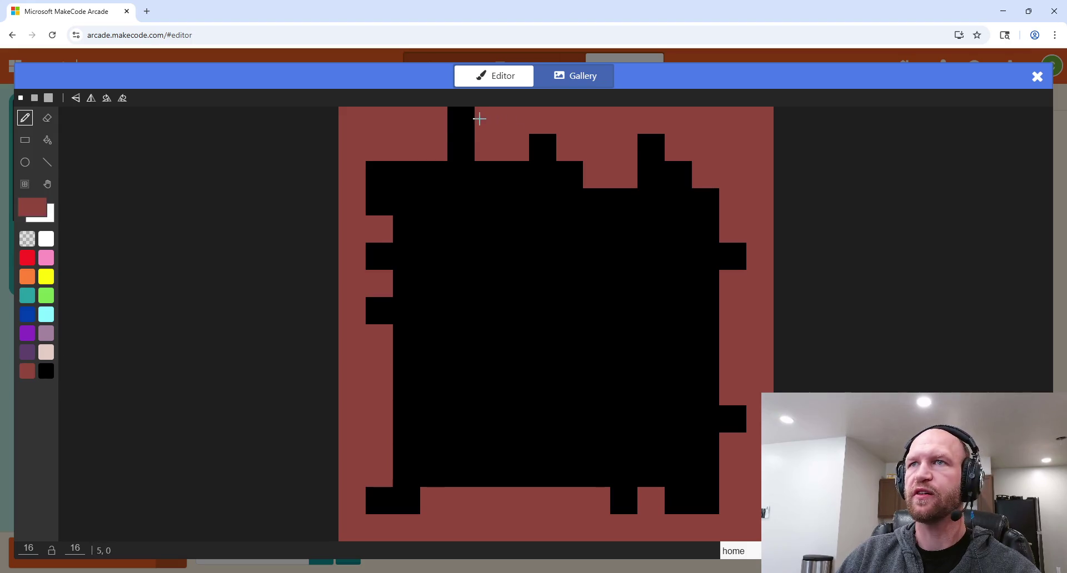
click(461, 120)
click(543, 284)
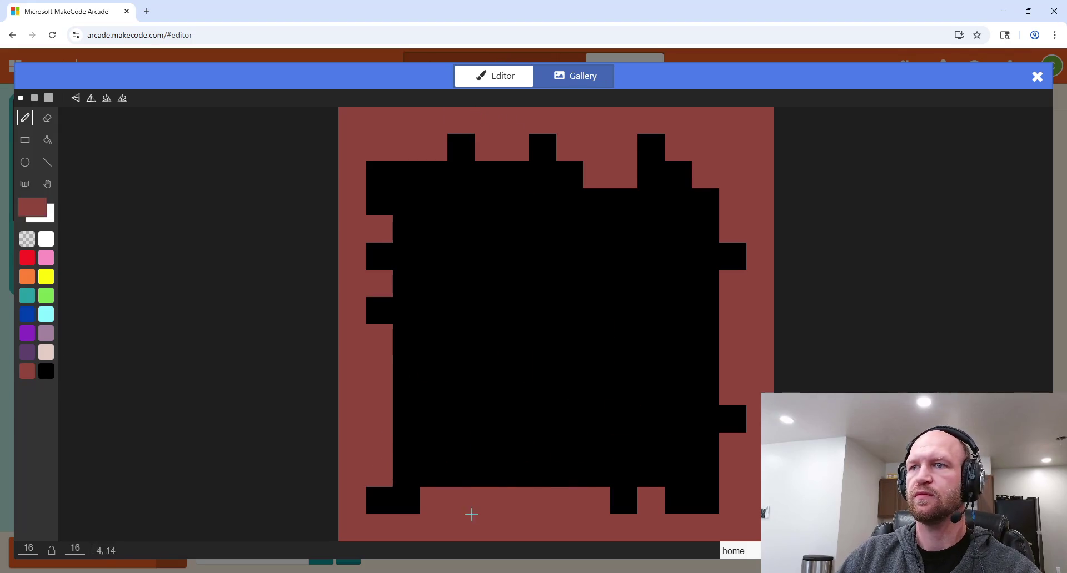
drag(488, 473, 512, 429)
click(513, 426)
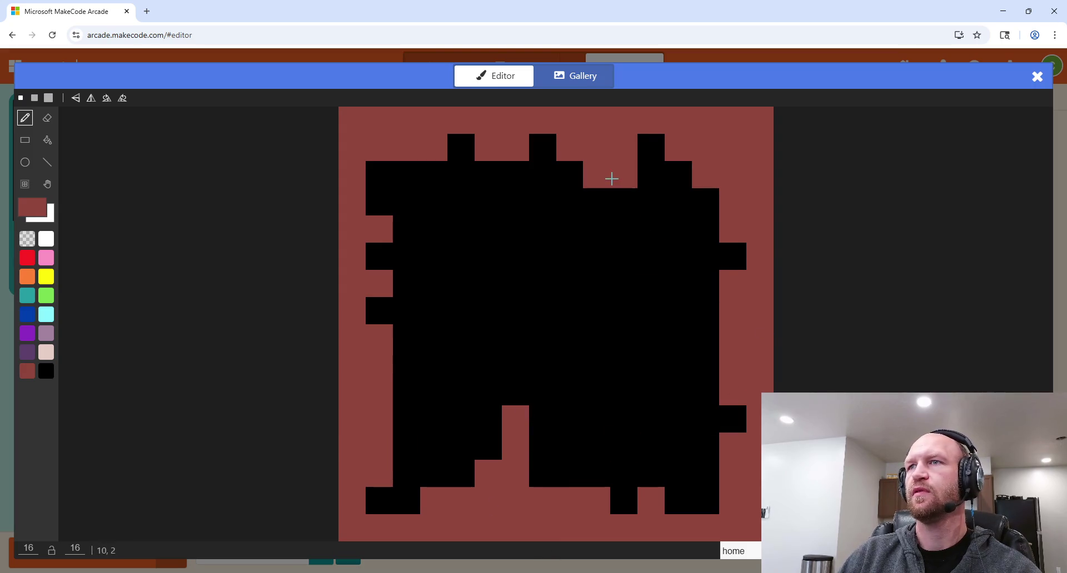
drag(406, 366, 486, 310)
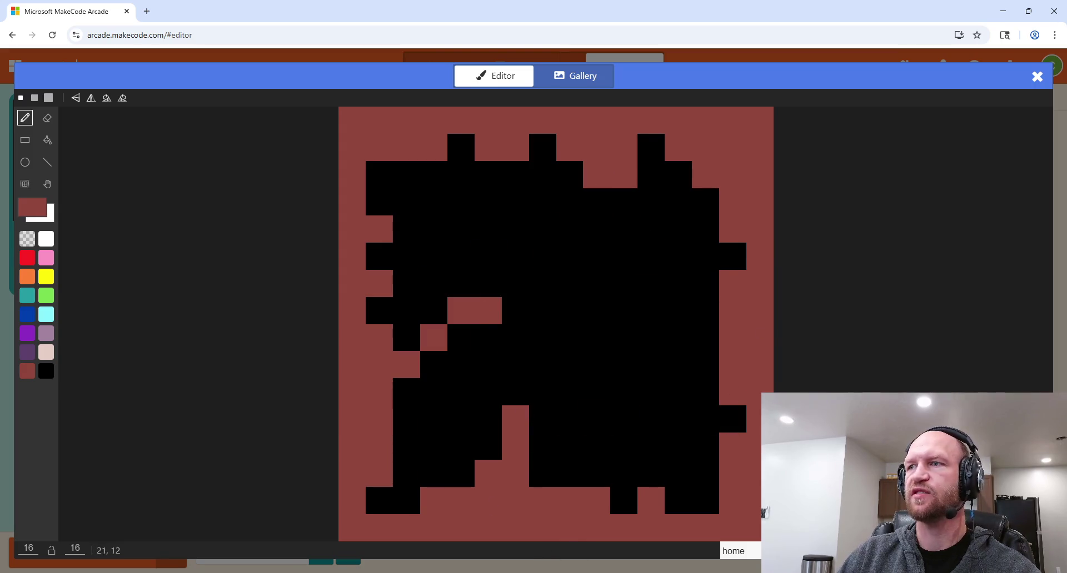
click(1016, 550)
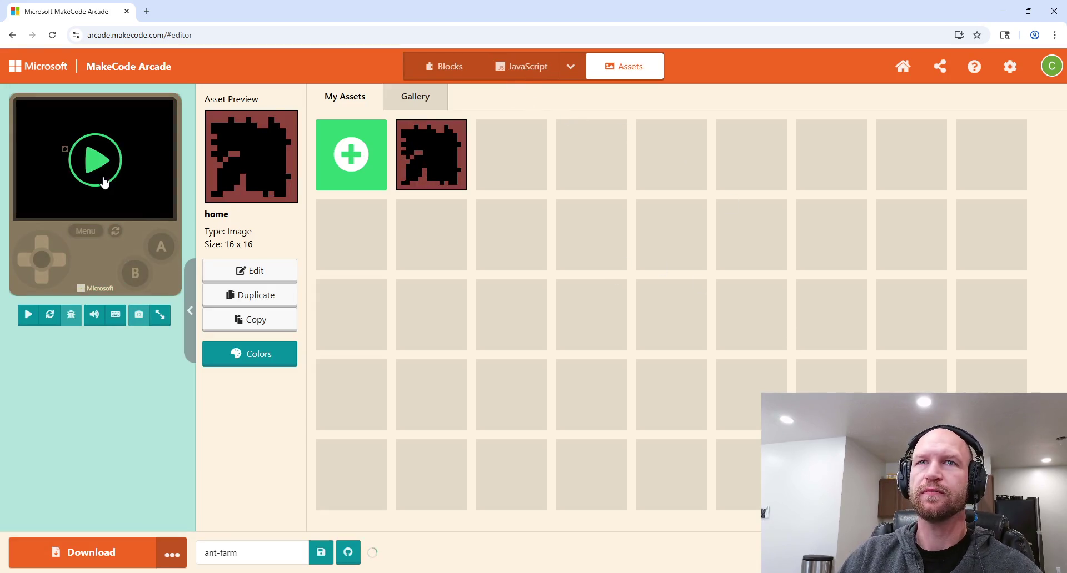
Step: Return to the JavaScript code and put the caret in home's setPosition coordinates
click(532, 74)
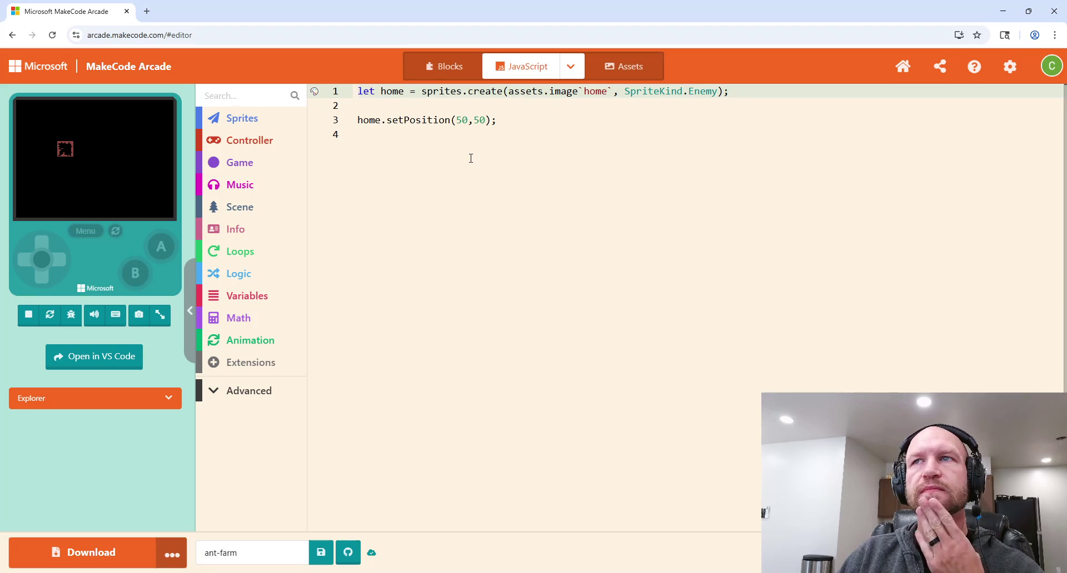
click(456, 120)
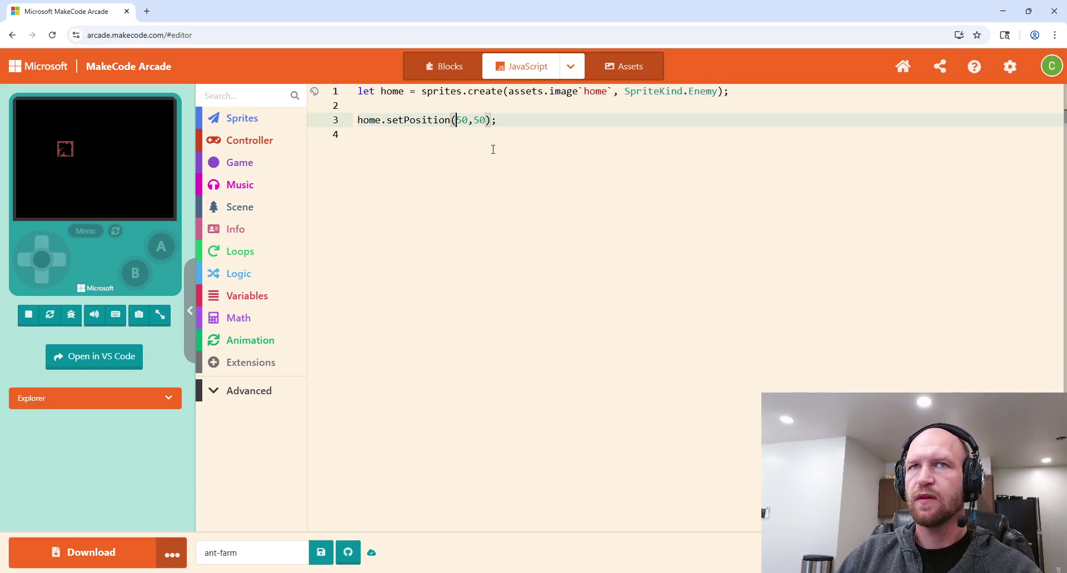
Step: Try larger home coordinates, editing setPosition toward (100, 100)
text(1)
key(Right)
key(Right)
key(Right)
text(1)
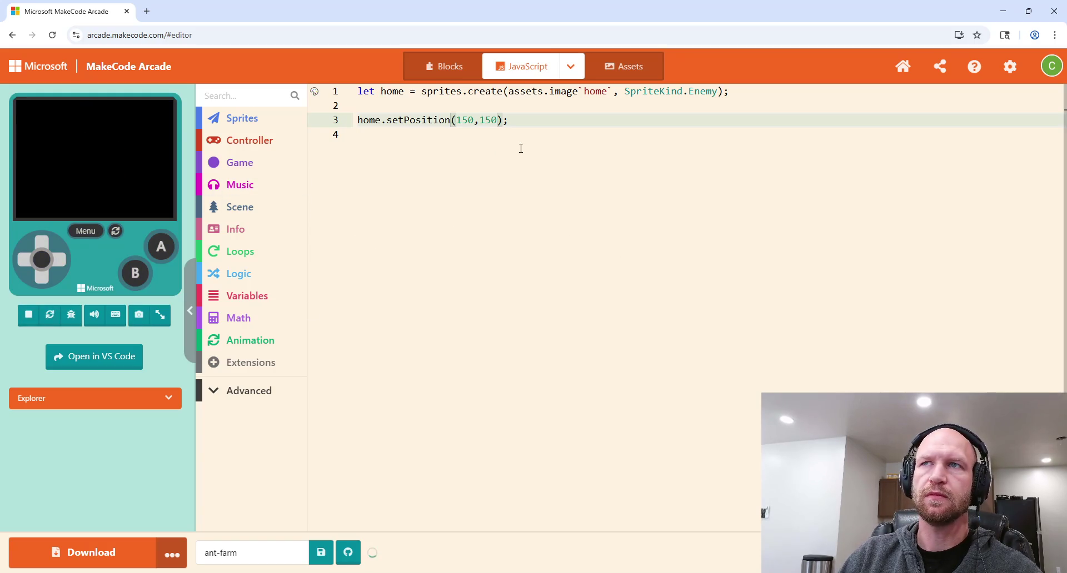
click(460, 121)
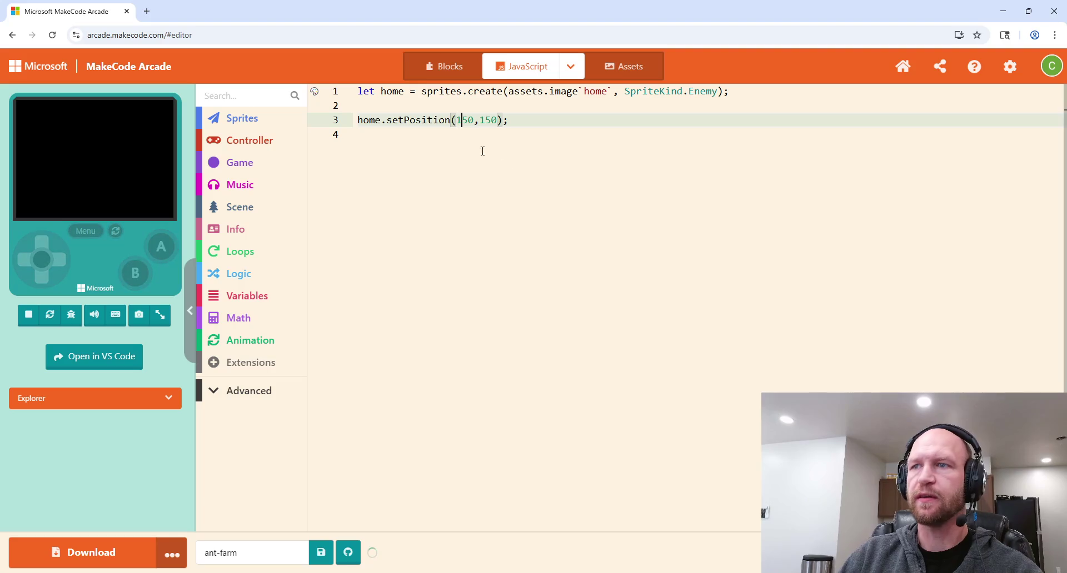
key(BackSpace)
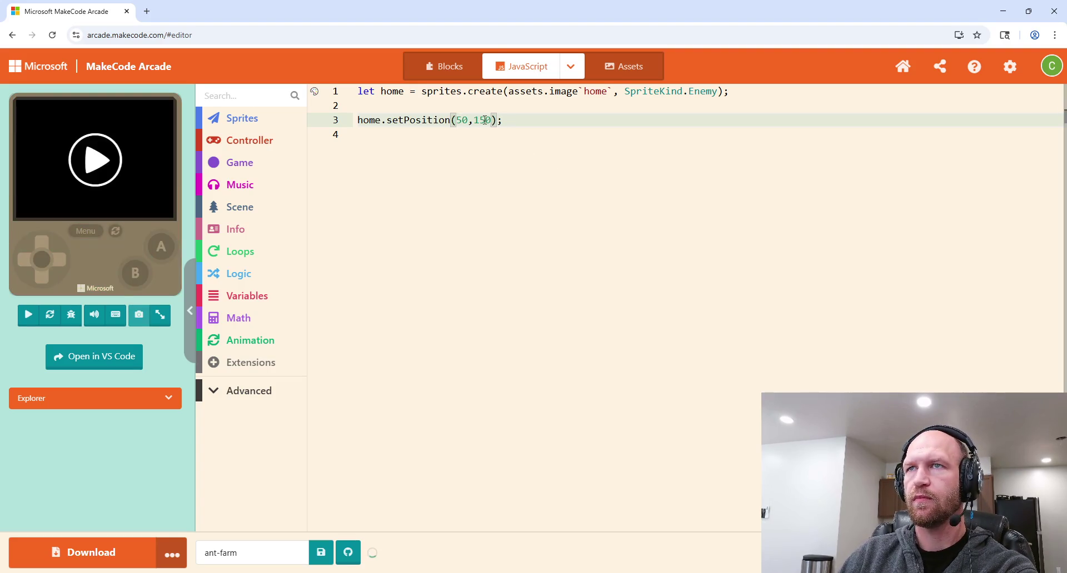
click(491, 121)
key(BackSpace)
key(BackSpace)
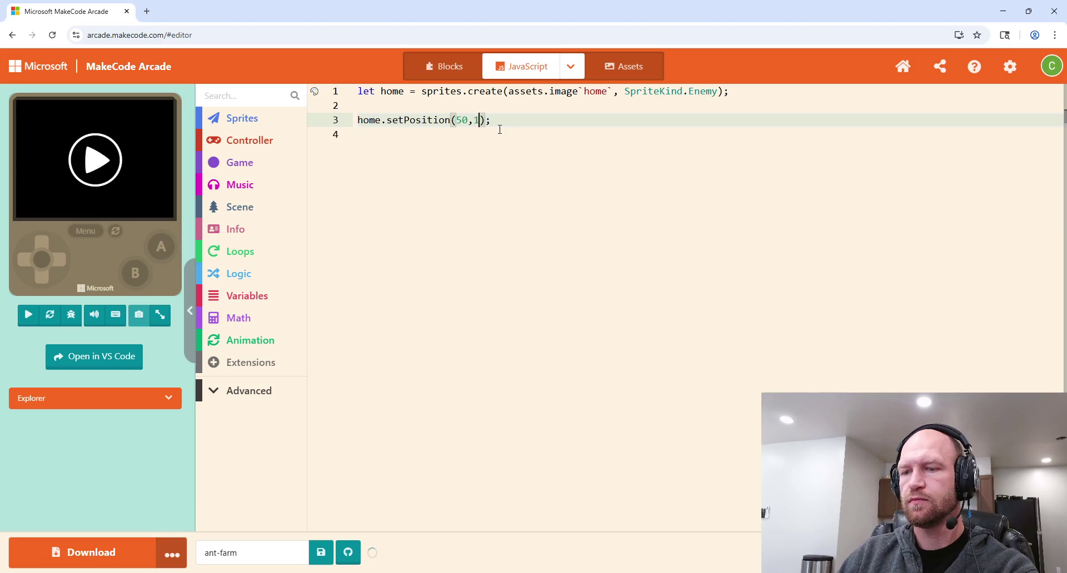
text(00)
key(BackSpace)
text(100)
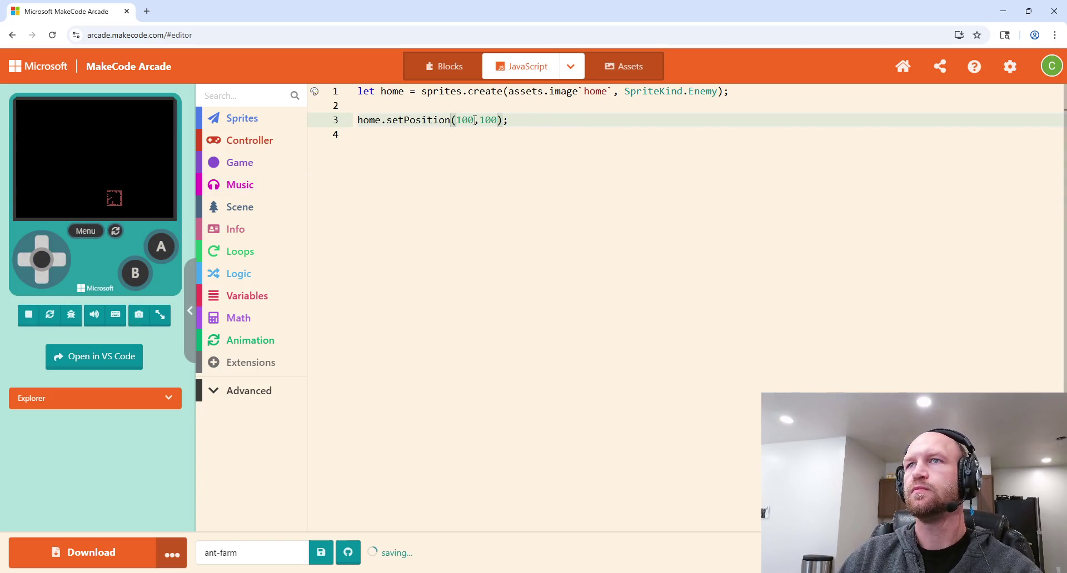
Step: Change home's position to (60, 60), then raise x to 80 for (80, 60)
drag(475, 120, 456, 120)
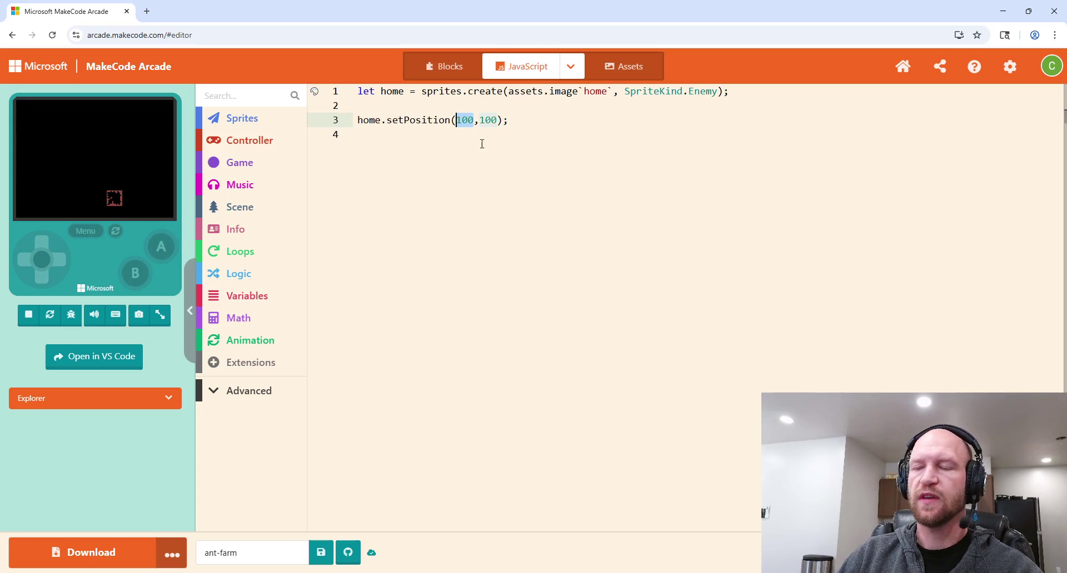
text(60)
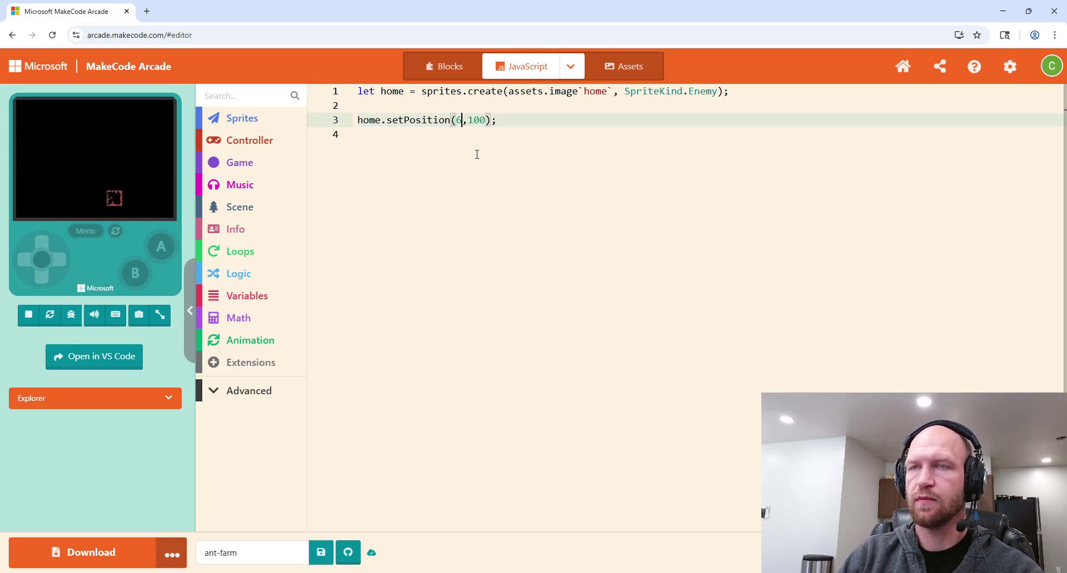
drag(492, 121, 478, 123)
text(60)
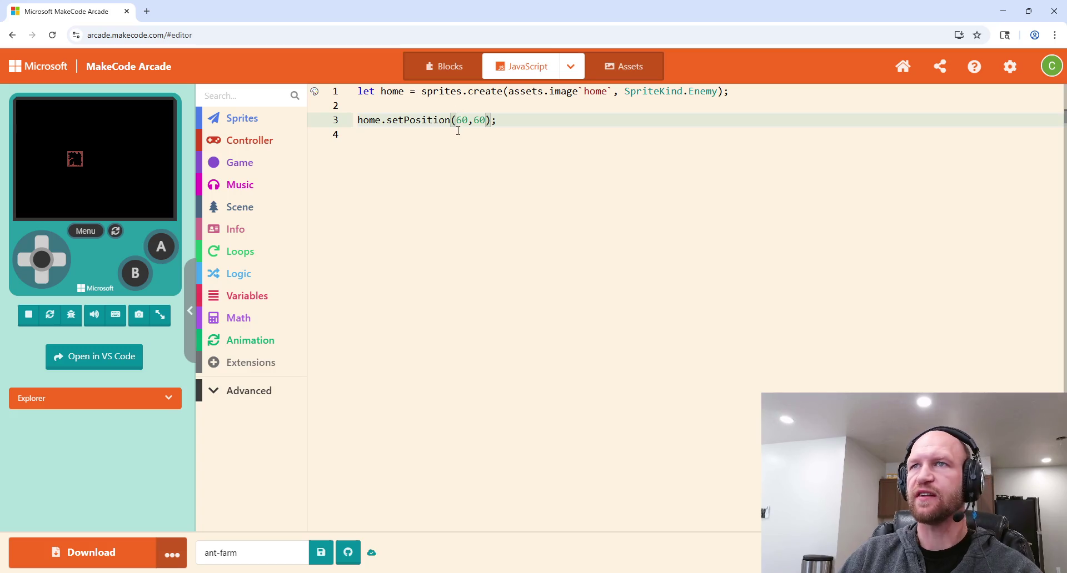
click(461, 120)
key(BackSpace)
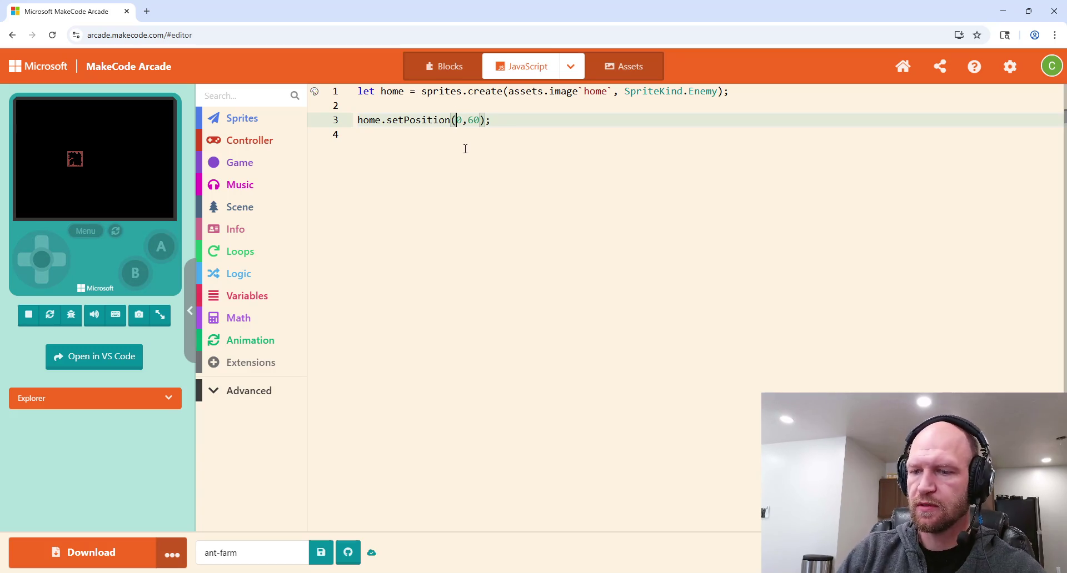
text(8)
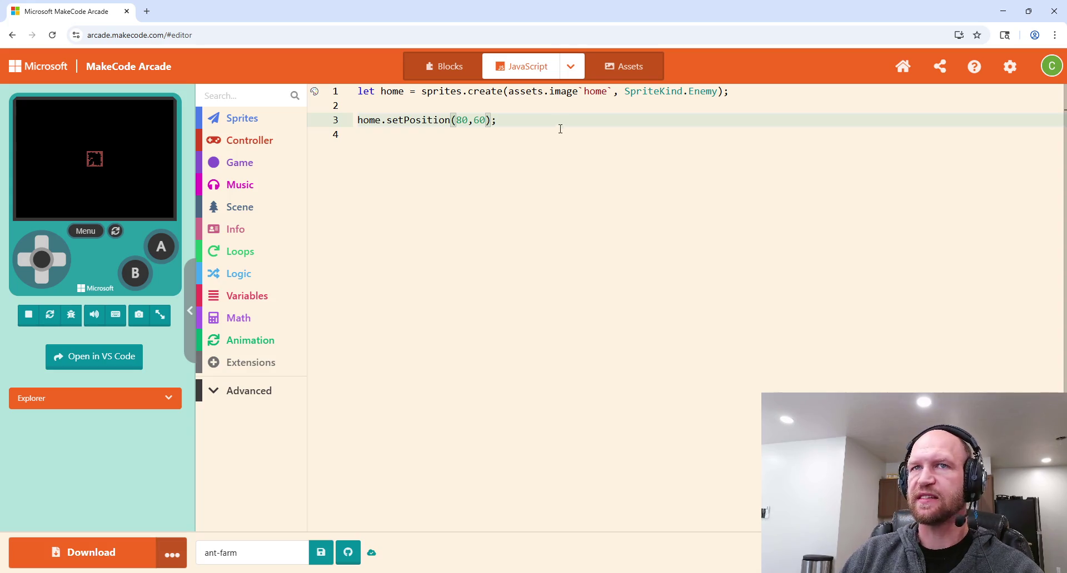
Step: Test x at 85 in the simulator, then settle home's position back on (80, 60)
click(528, 122)
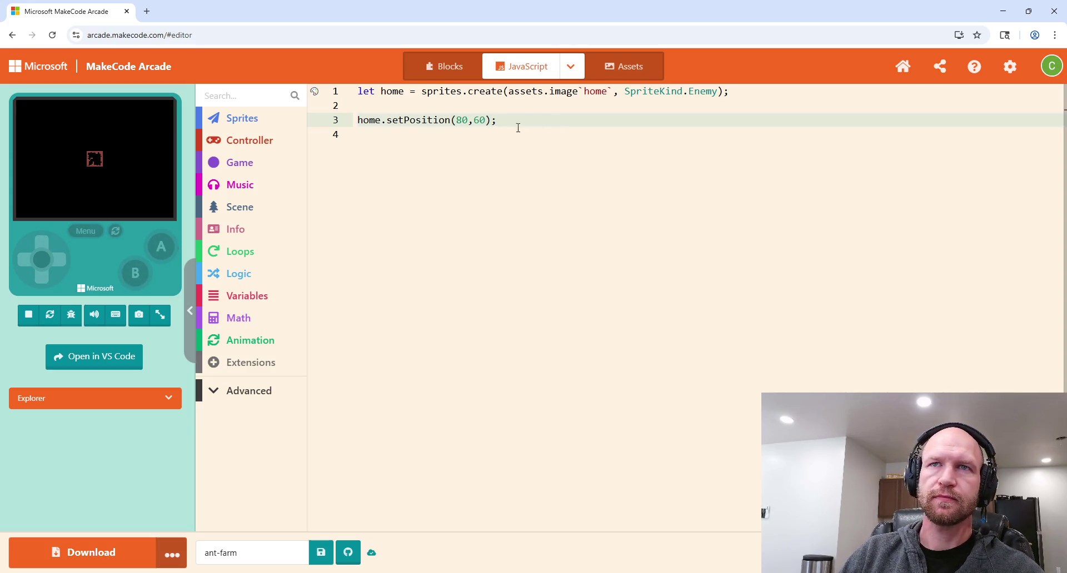
click(462, 121)
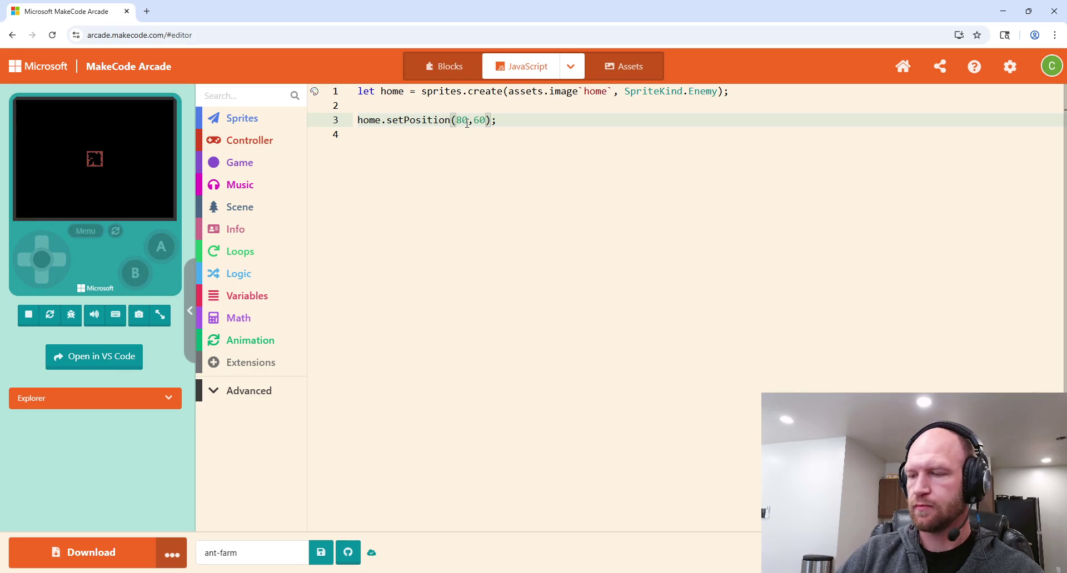
key(BackSpace)
text(5)
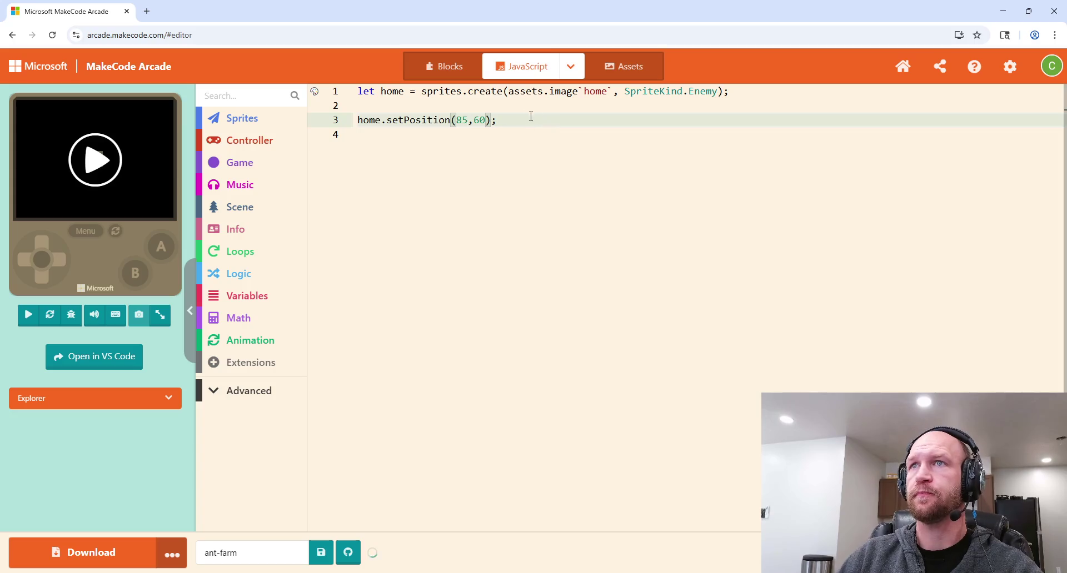
click(113, 205)
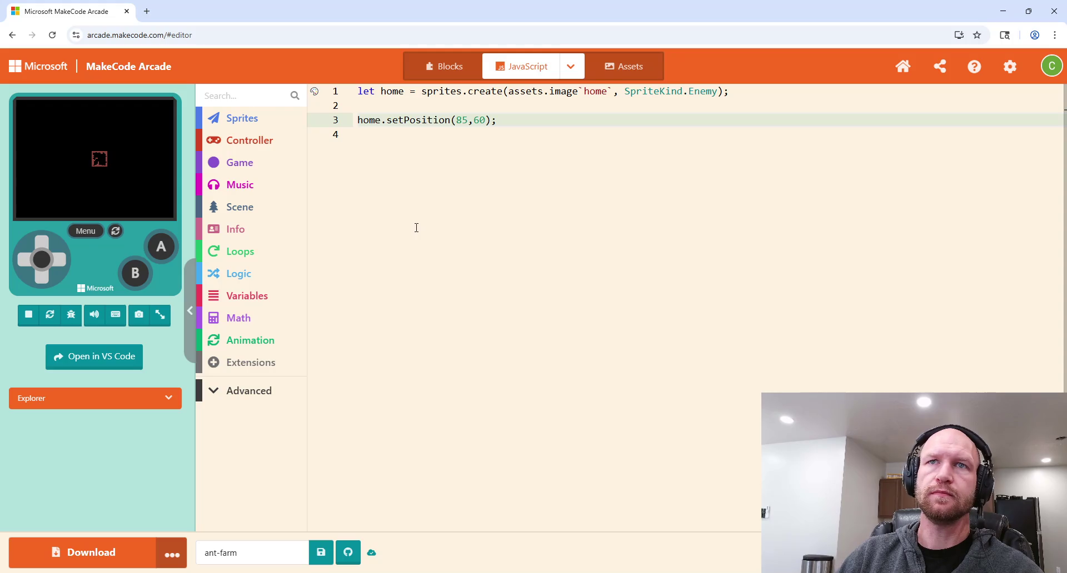
click(468, 119)
key(BackSpace)
text(0)
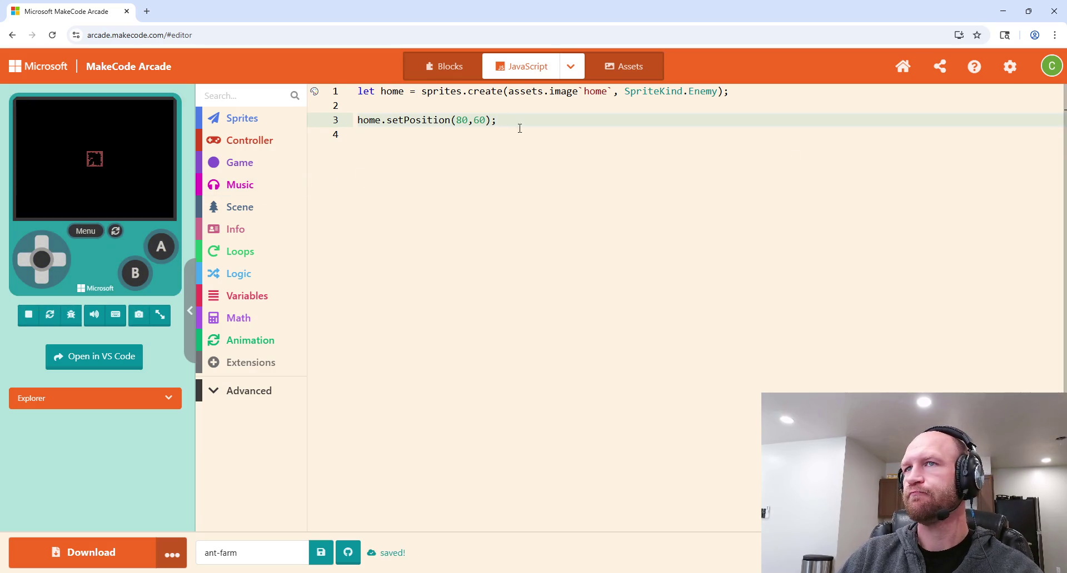
click(742, 91)
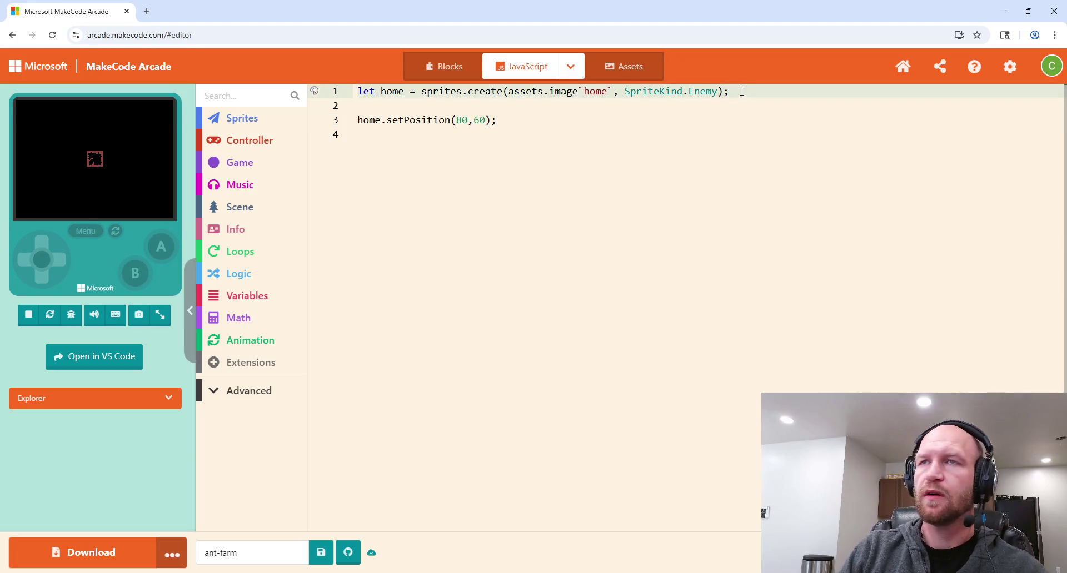
Step: Add 'let ant = sprites.create(assets.image`basic-ant`, SpriteKind.Projectile);' below the home sprite
key(Return)
text(let ant = sprites.create)
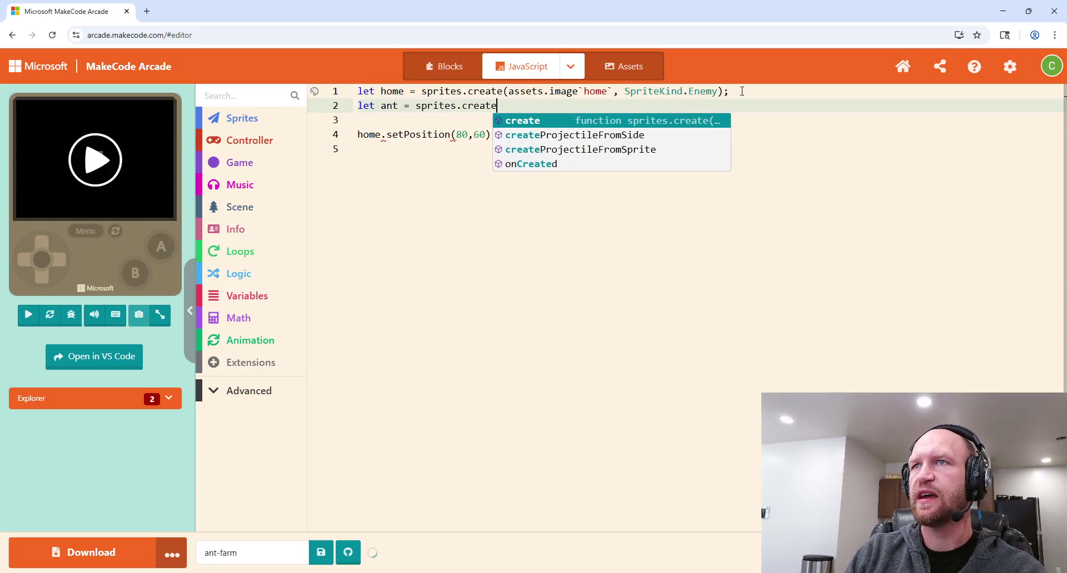
text((assets.image`)
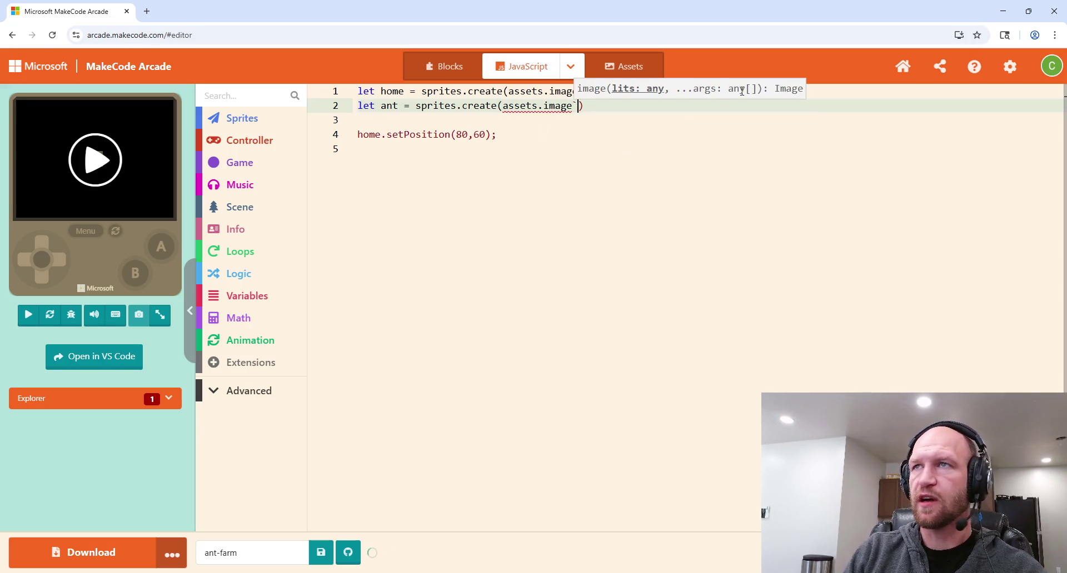
text(b)
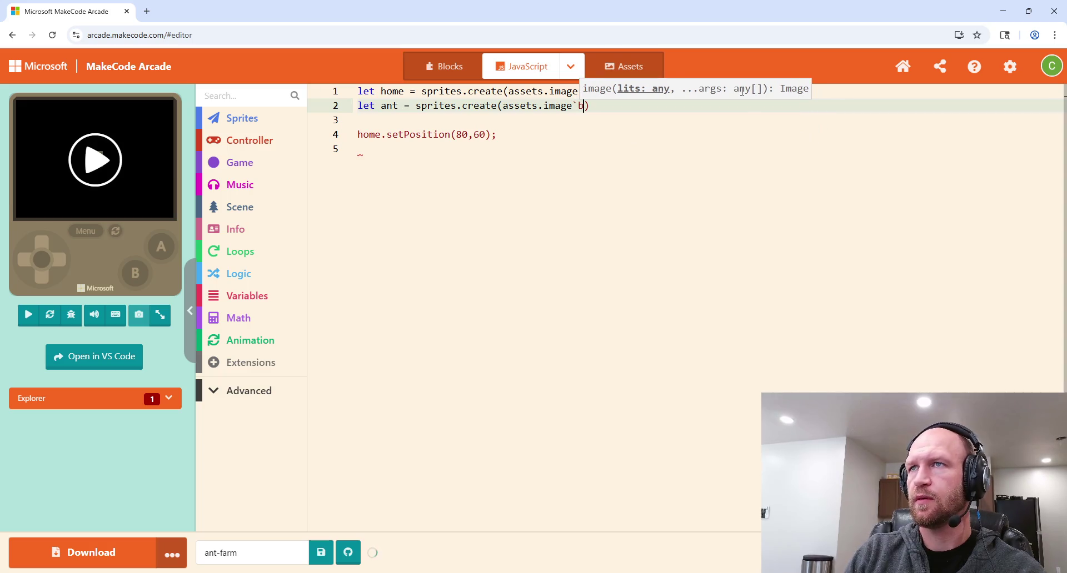
text(asic-ant)
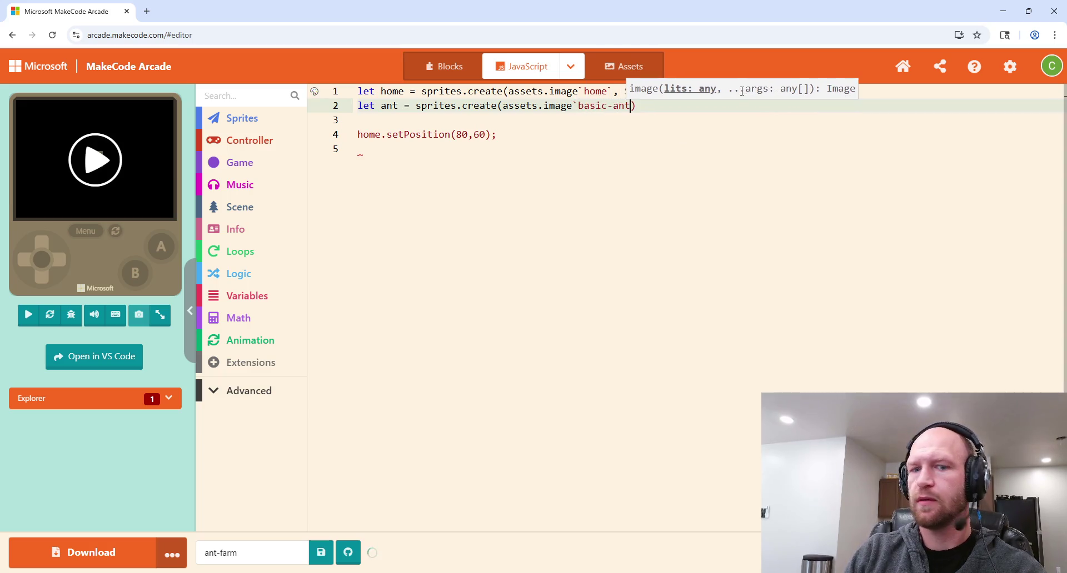
text(`, sp)
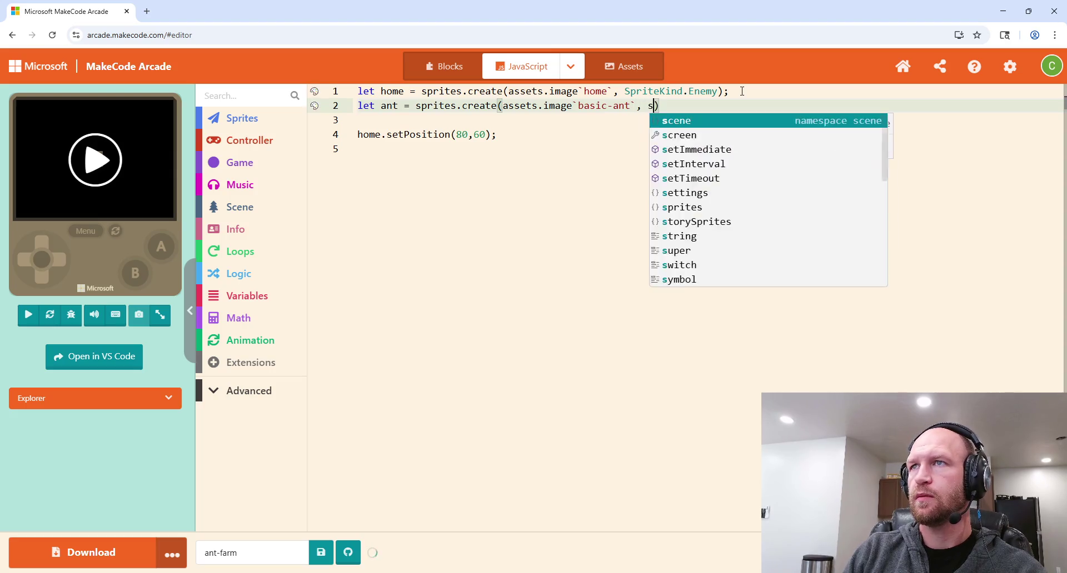
key(BackSpace)
key(BackSpace)
text(Sp)
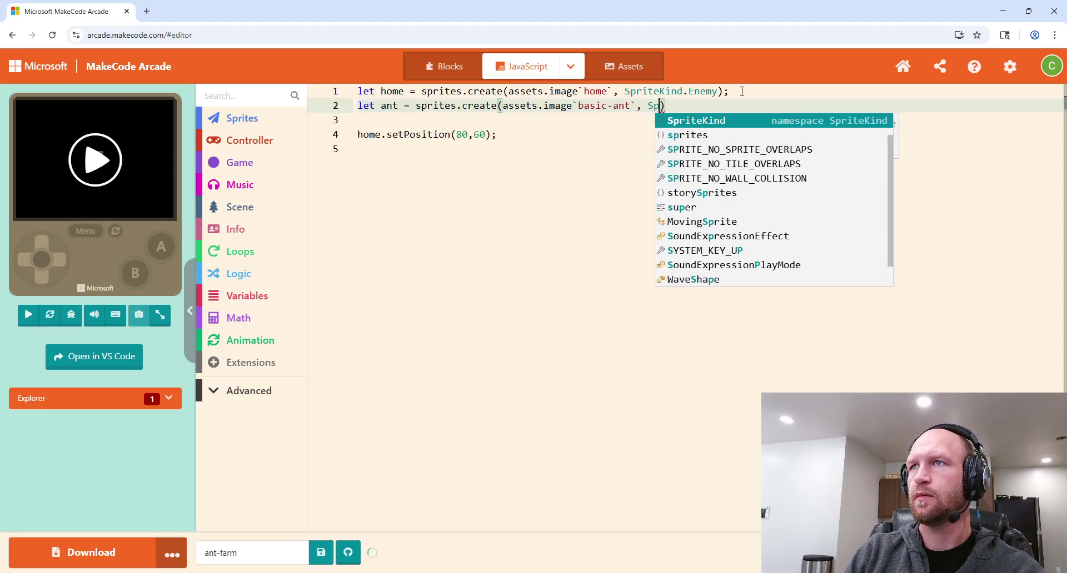
key(Return)
text(.)
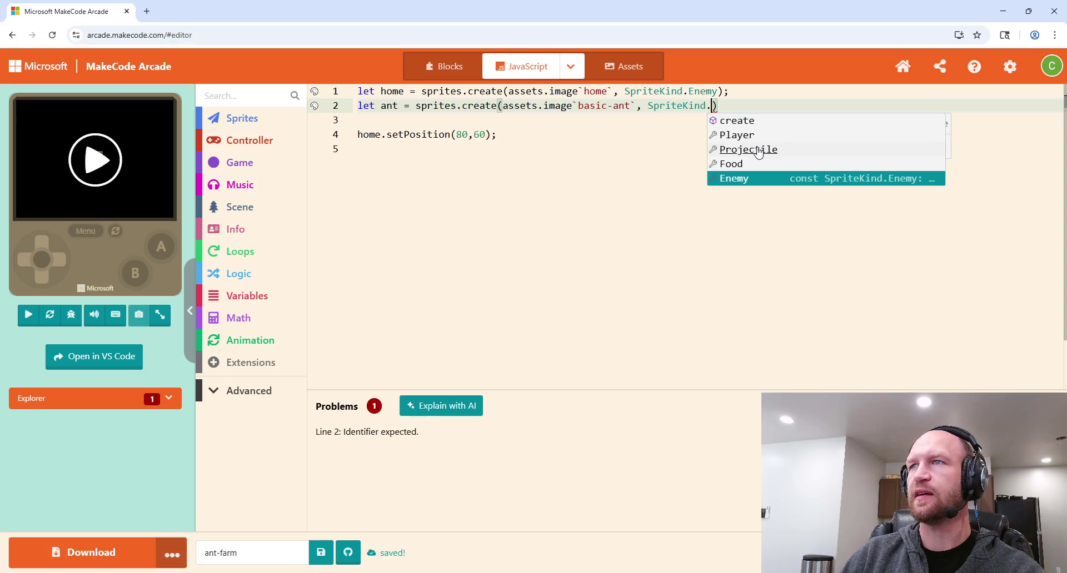
click(759, 152)
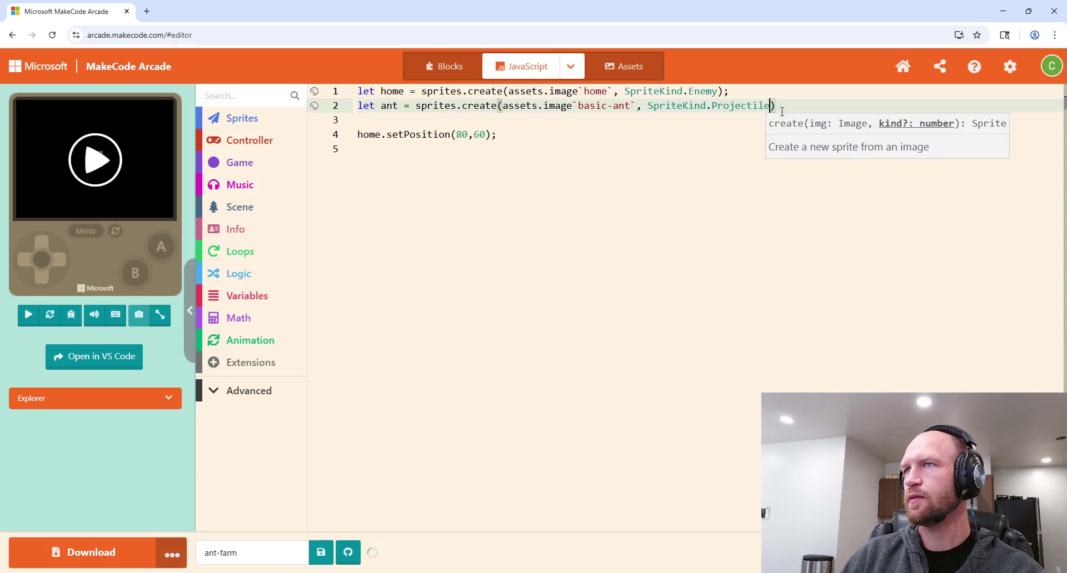
click(782, 108)
text(;)
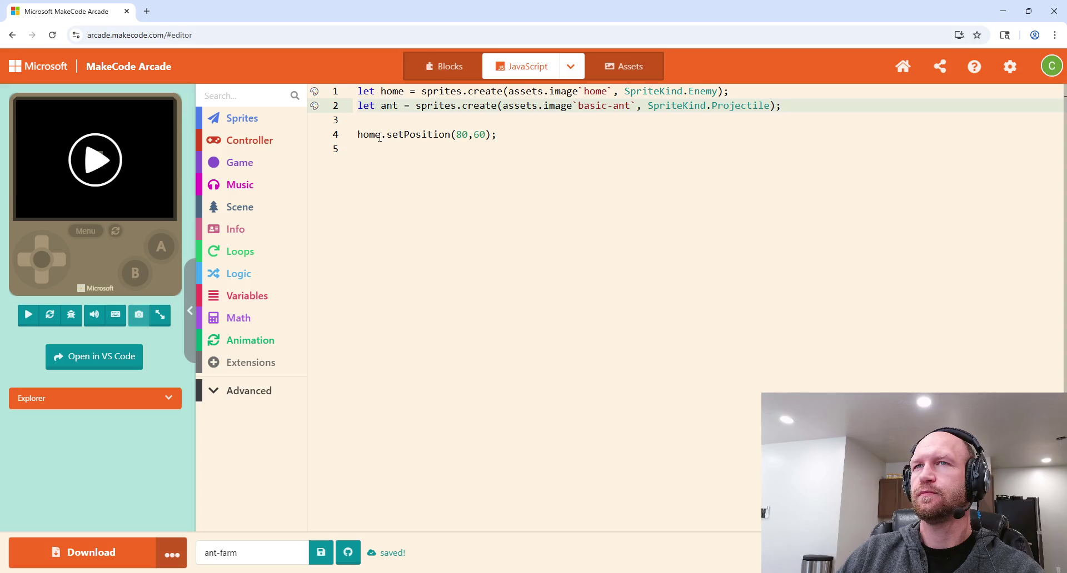
Step: Add 'ant.setPosition(80, 50);', correcting the lowercase p in setPosition
click(514, 137)
click(398, 125)
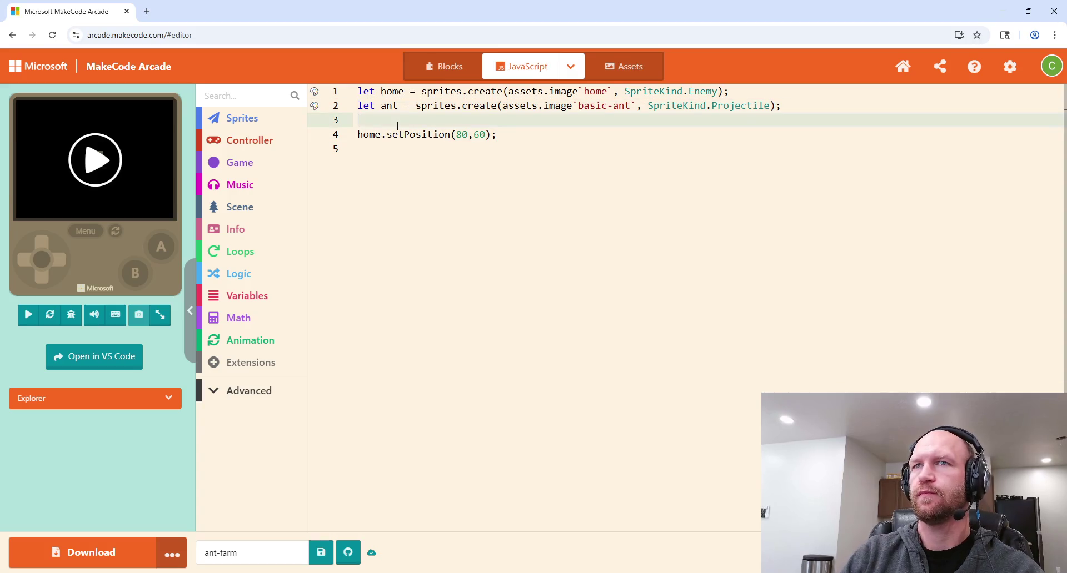
key(Return)
text(ant.)
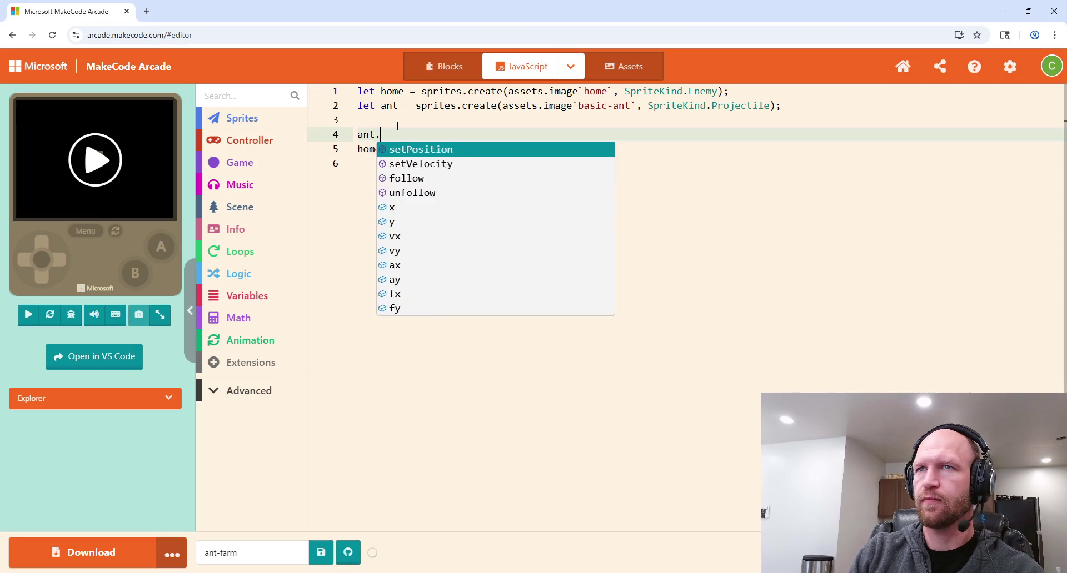
text(setposit)
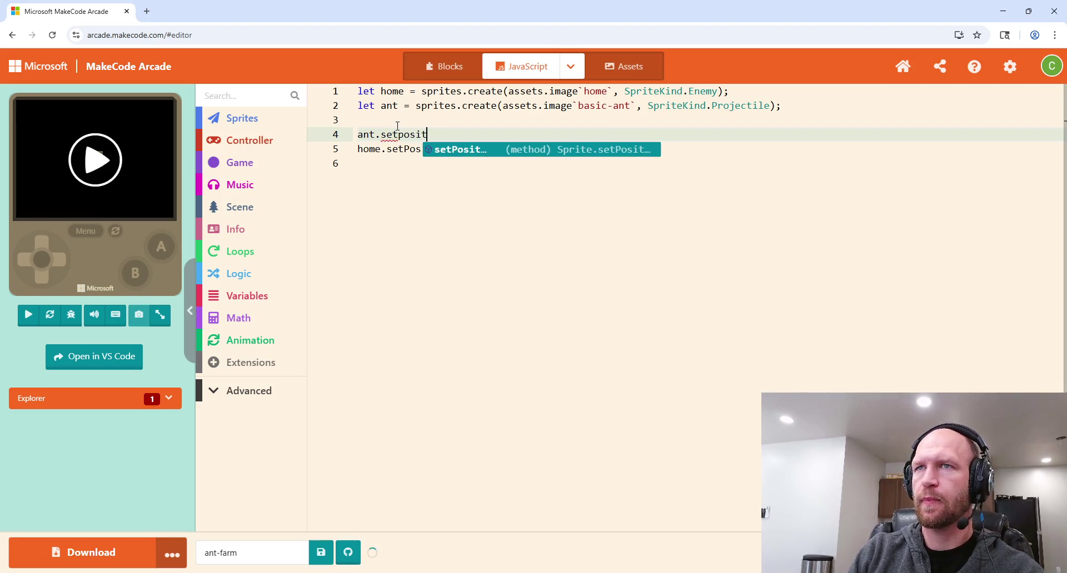
text(ion()
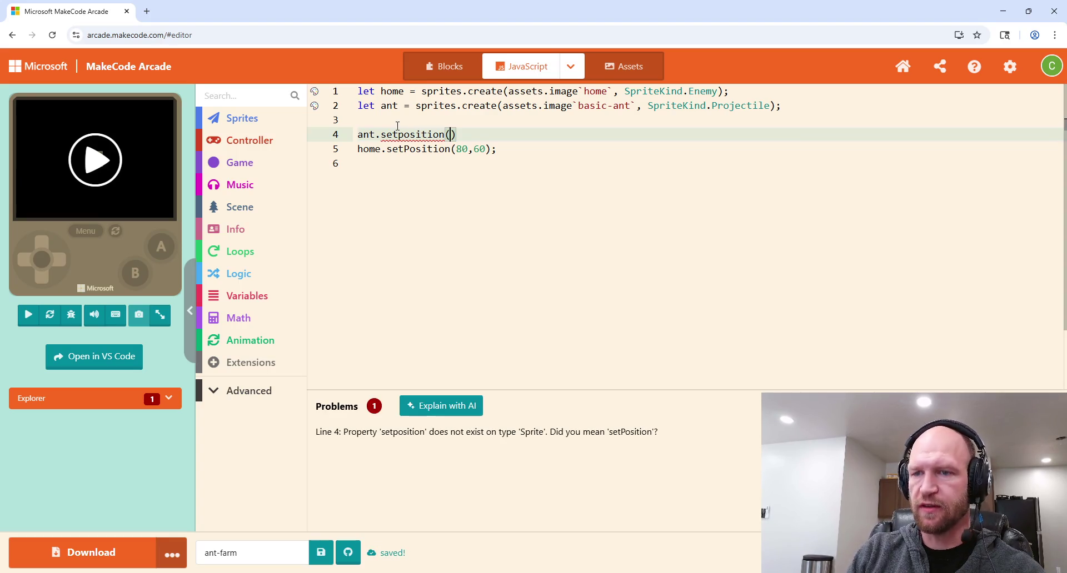
text(80, 50))
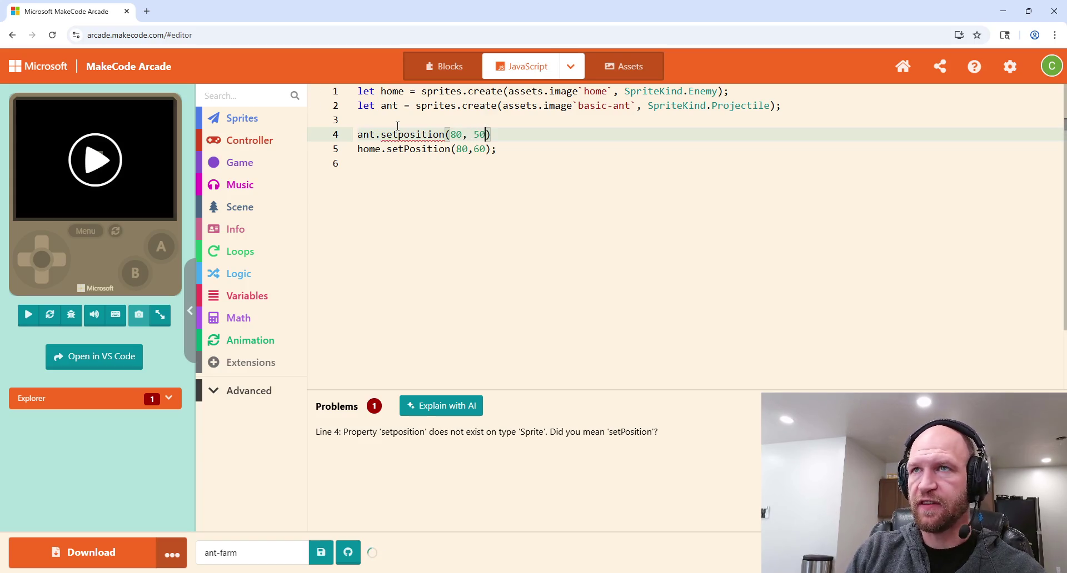
text(;)
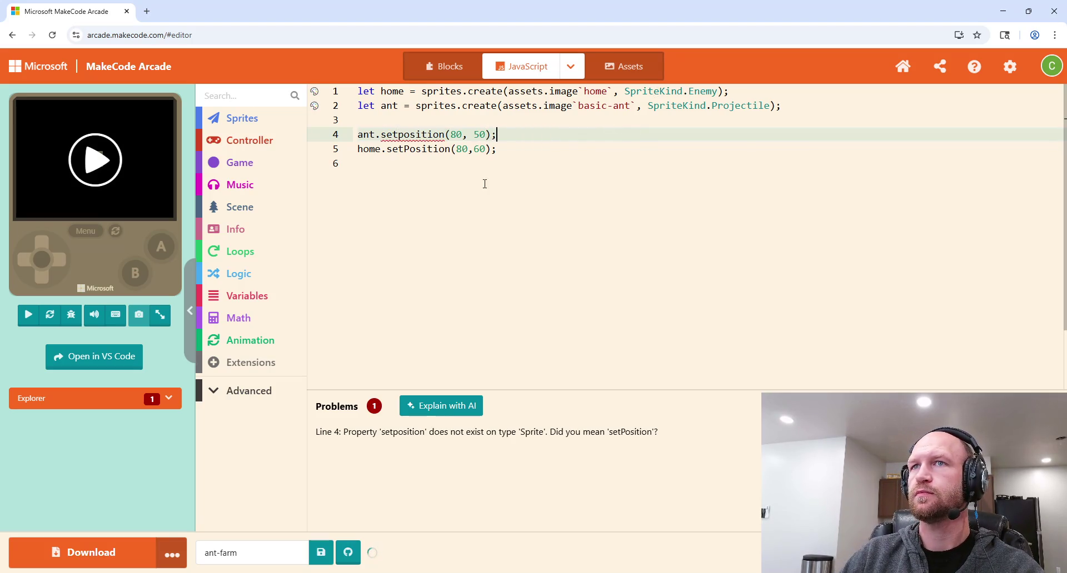
click(404, 134)
key(BackSpace)
text(P)
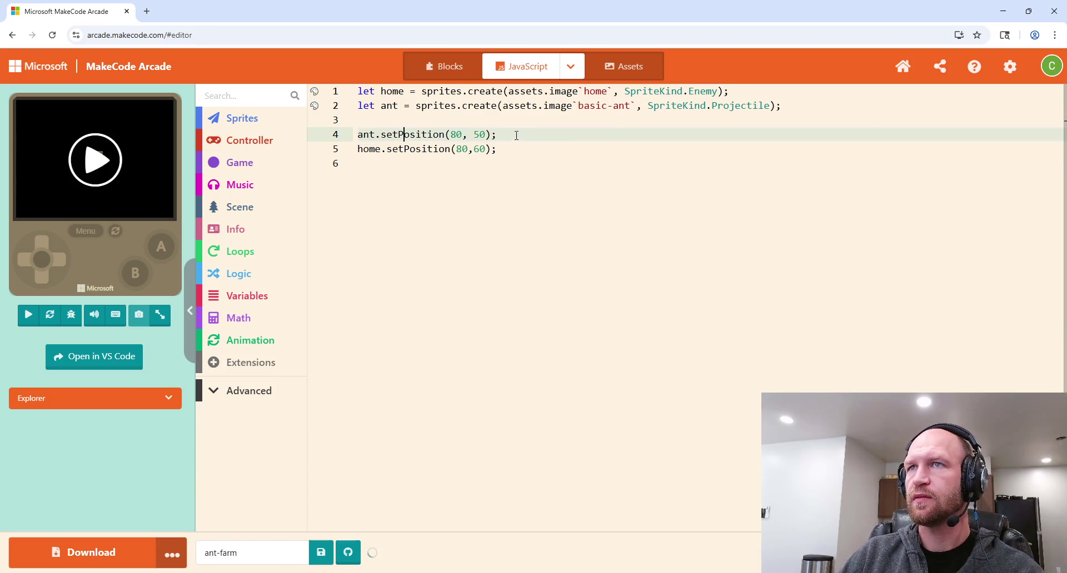
click(606, 70)
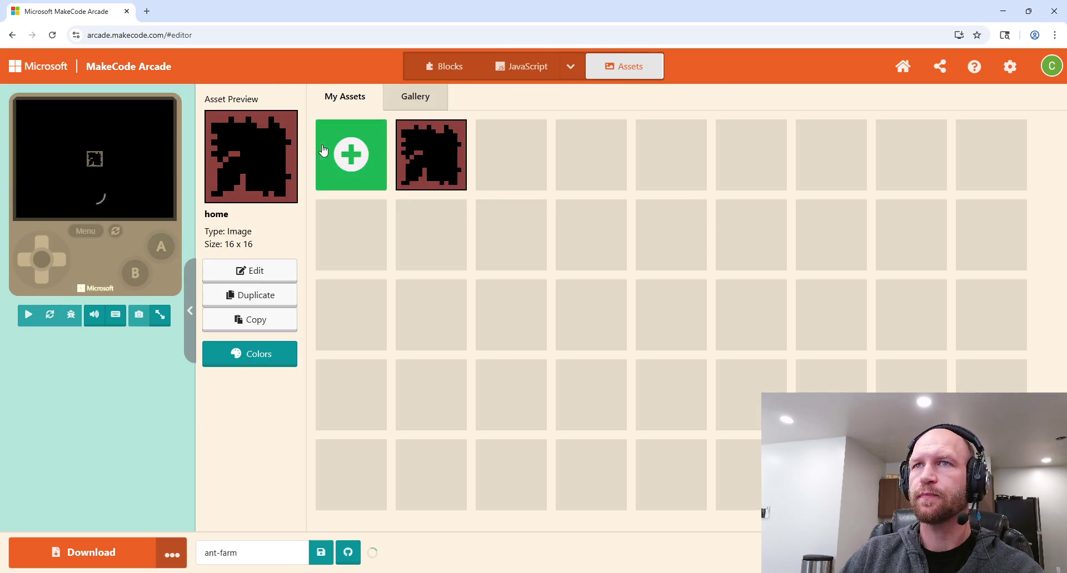
Step: Create a new image asset, pick black, then close the still-blank editor back to Assets
click(321, 151)
click(434, 299)
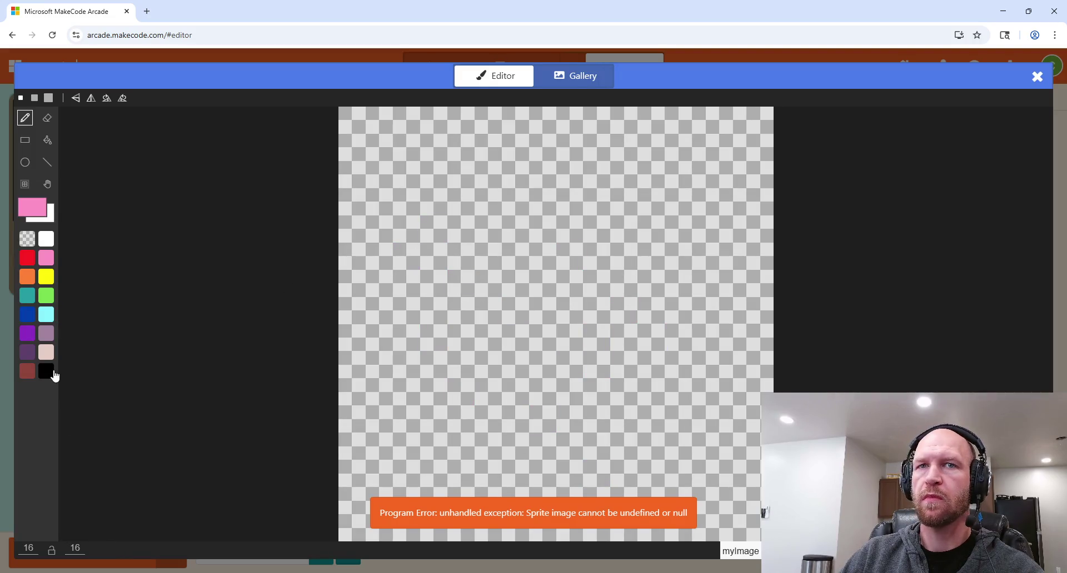
click(46, 371)
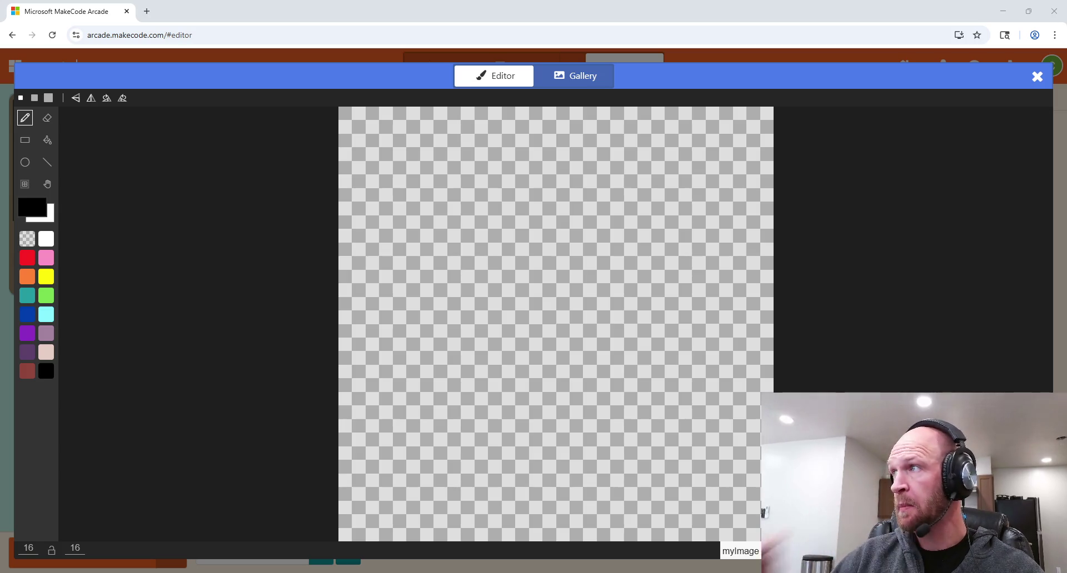
click(1037, 76)
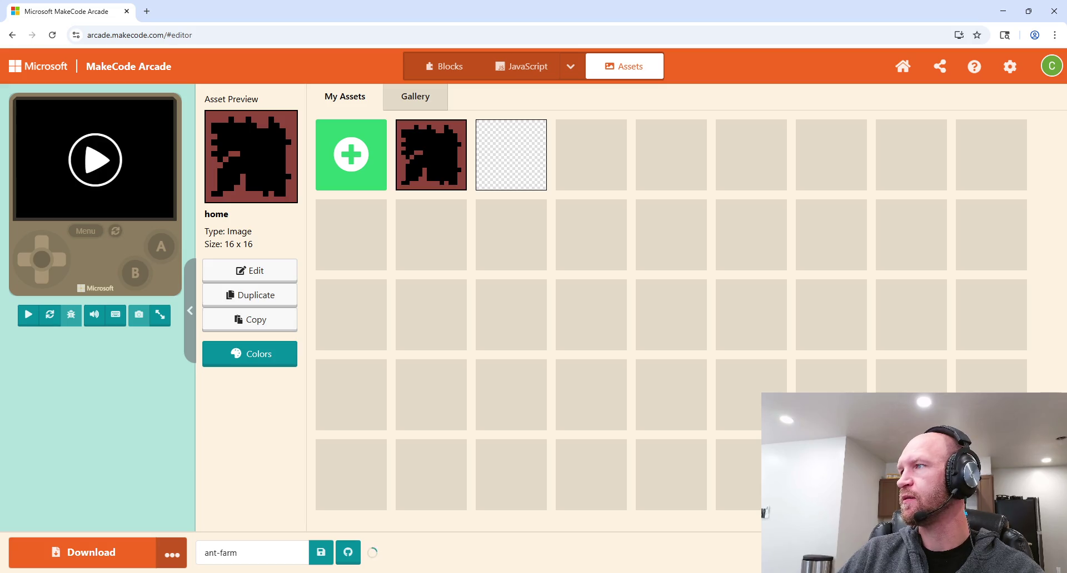
Step: Delete the blank myImage asset, confirming the deletion, and start a new asset
click(529, 172)
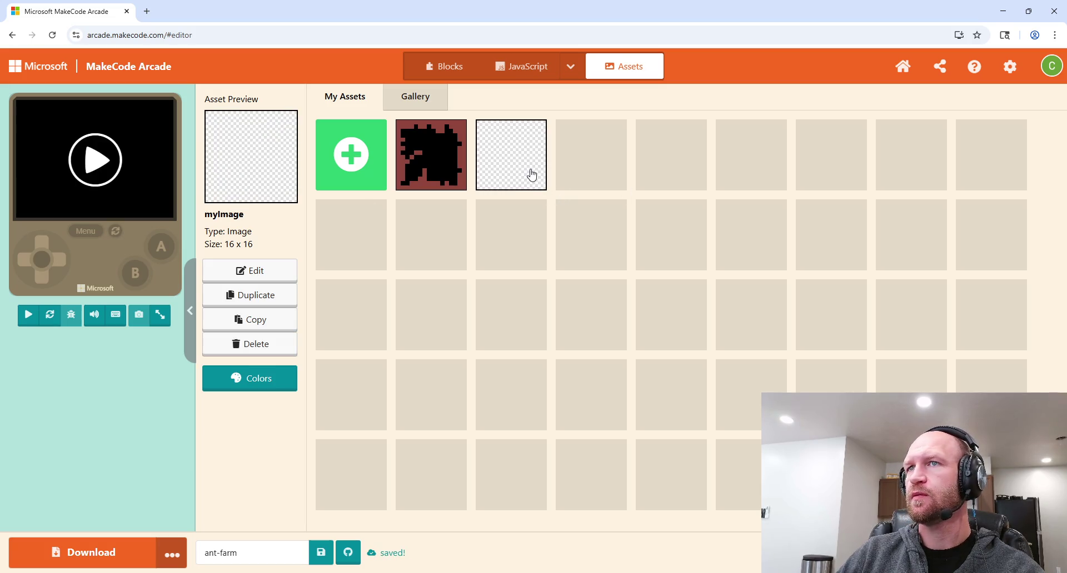
click(267, 343)
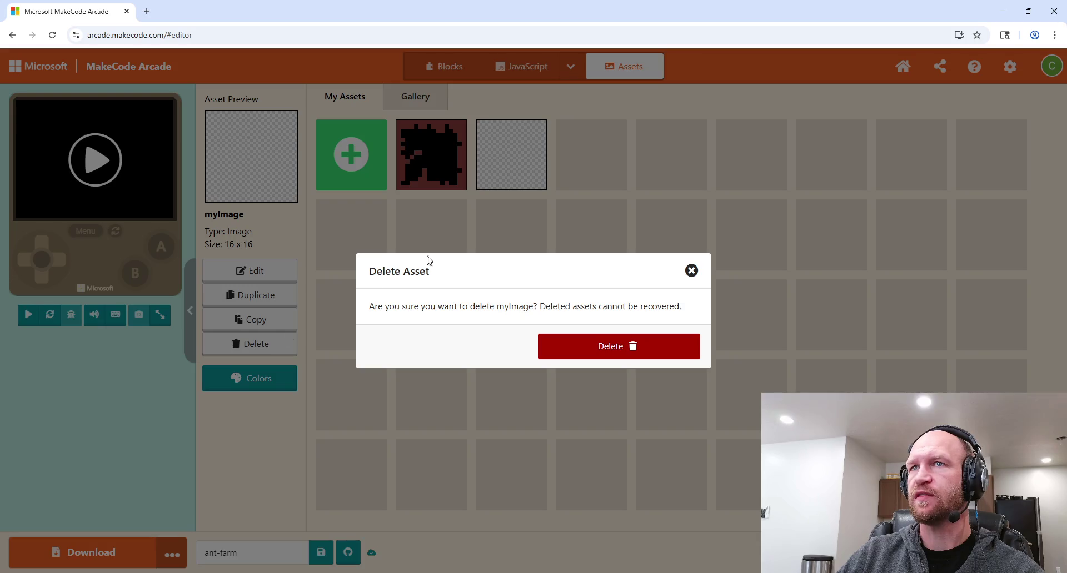
click(658, 357)
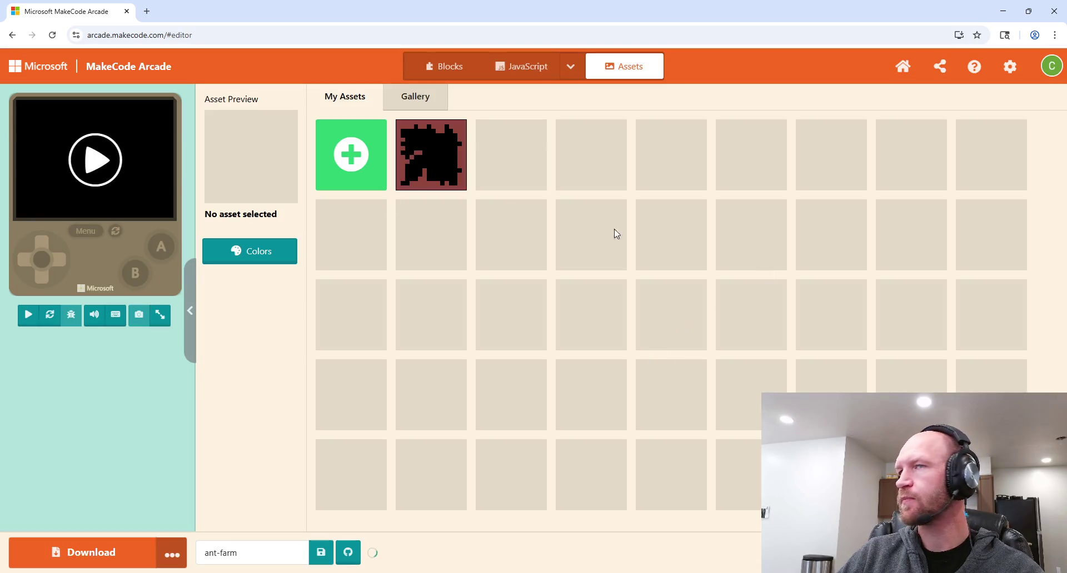
click(381, 176)
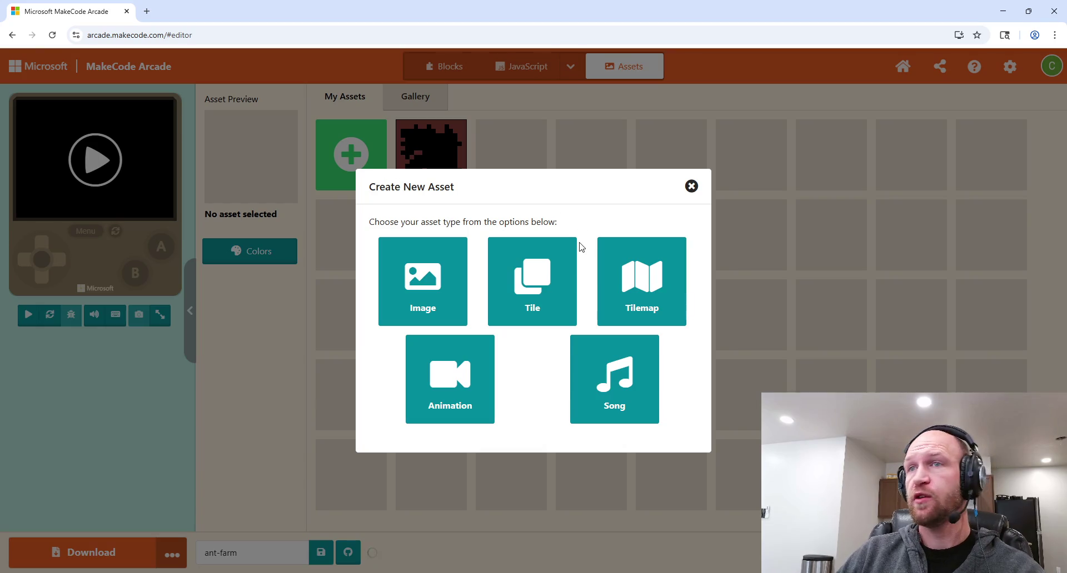
Step: Choose Image to open a blank 16x16 myImage sprite in the image editor
click(434, 282)
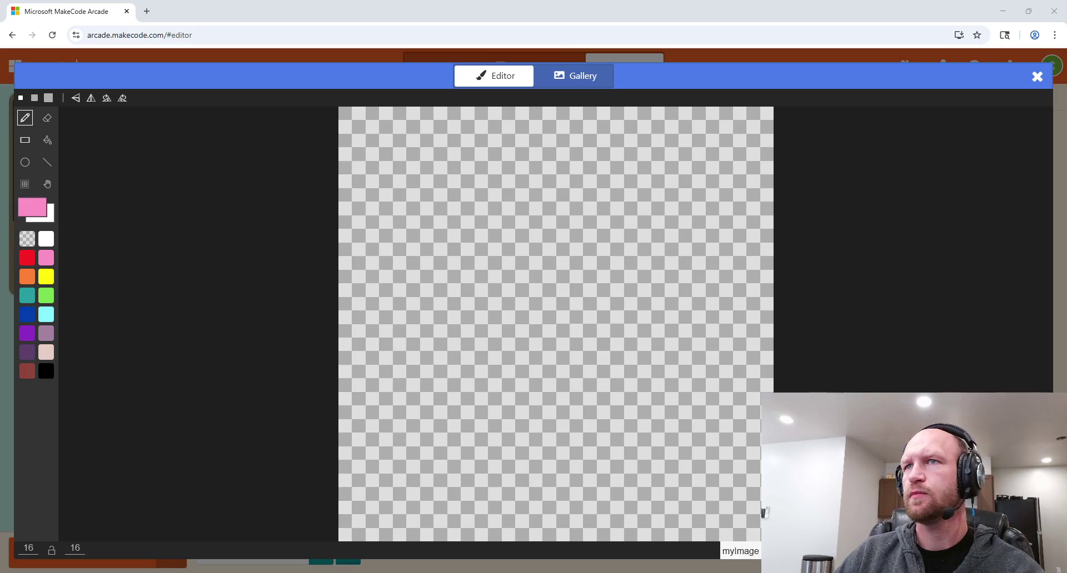
Step: Draw a black ant silhouette: antenna, head, neck, body, waist and lower body
click(46, 371)
click(645, 145)
click(542, 123)
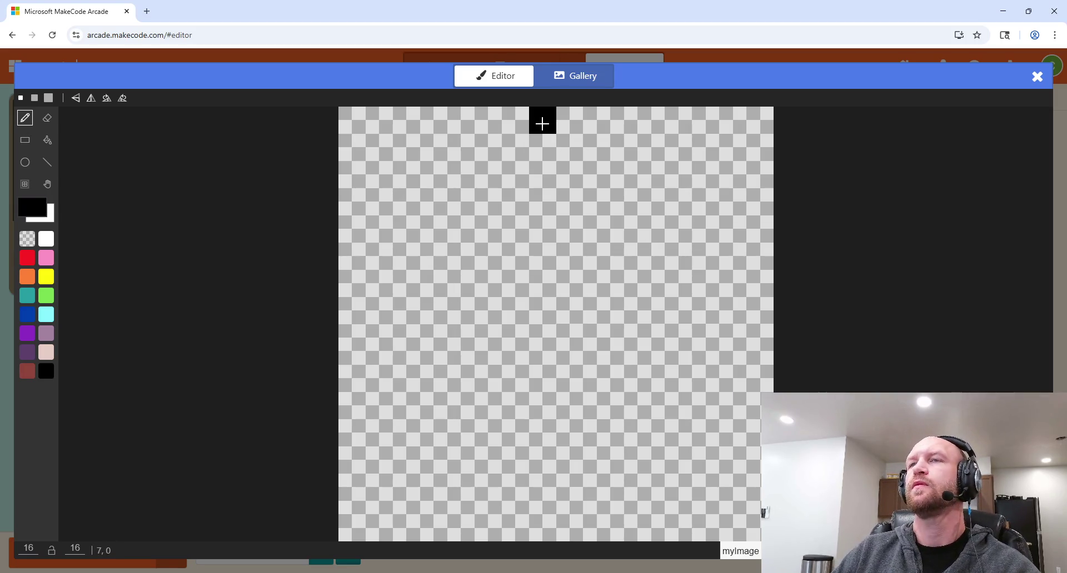
mouse_move(541, 125)
mouse_down()
mouse_move(542, 148)
mouse_move(609, 152)
mouse_move(484, 153)
mouse_up()
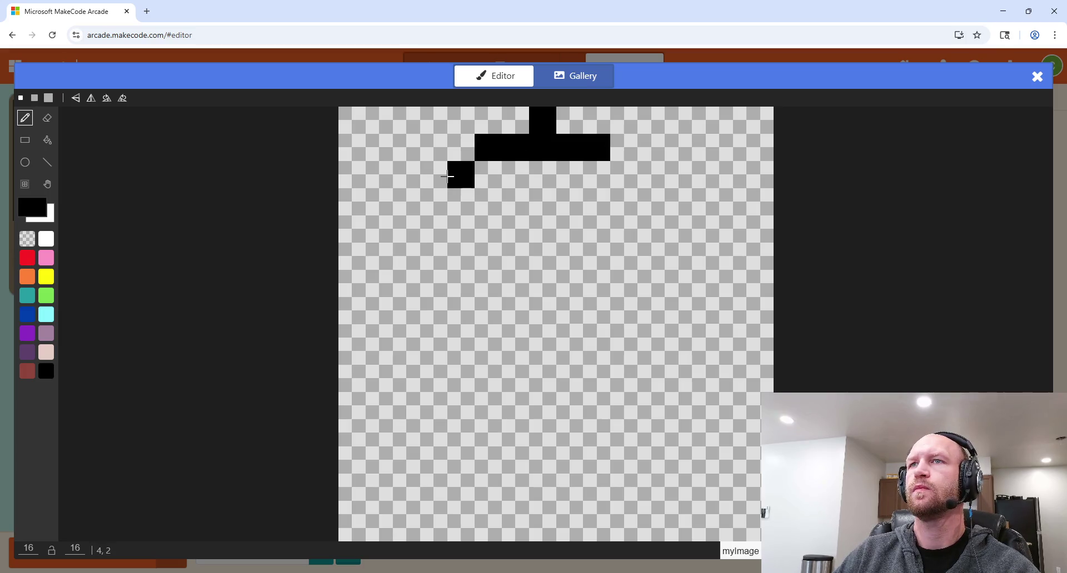
mouse_move(447, 176)
mouse_down()
mouse_move(615, 174)
mouse_move(433, 202)
mouse_move(464, 228)
mouse_move(614, 222)
mouse_up()
drag(514, 253, 564, 254)
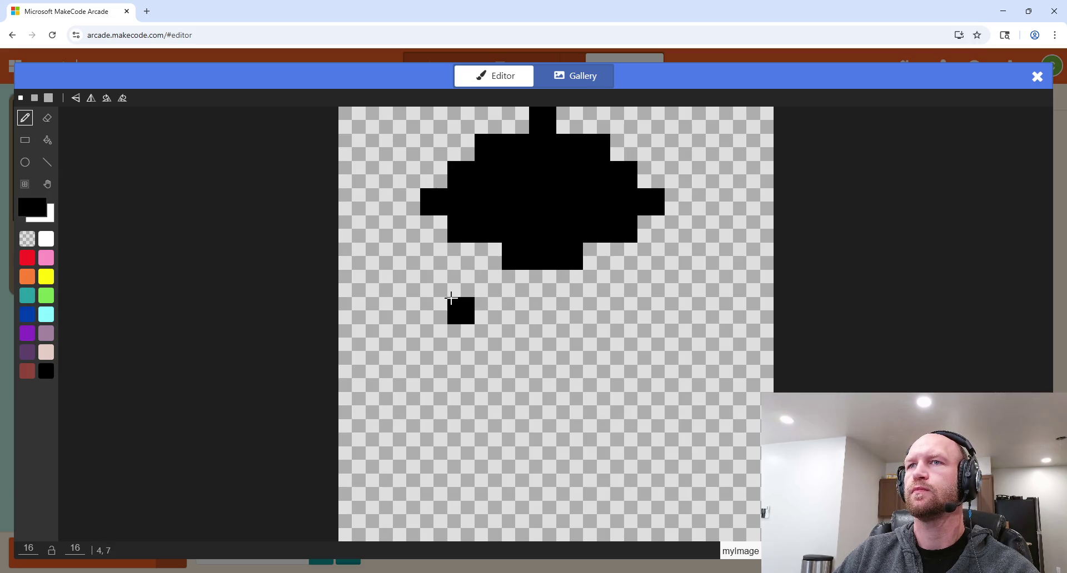
mouse_move(453, 290)
mouse_down()
mouse_move(638, 284)
mouse_move(626, 357)
mouse_move(457, 354)
mouse_move(493, 307)
mouse_move(600, 328)
mouse_move(490, 338)
mouse_up()
drag(542, 391, 570, 392)
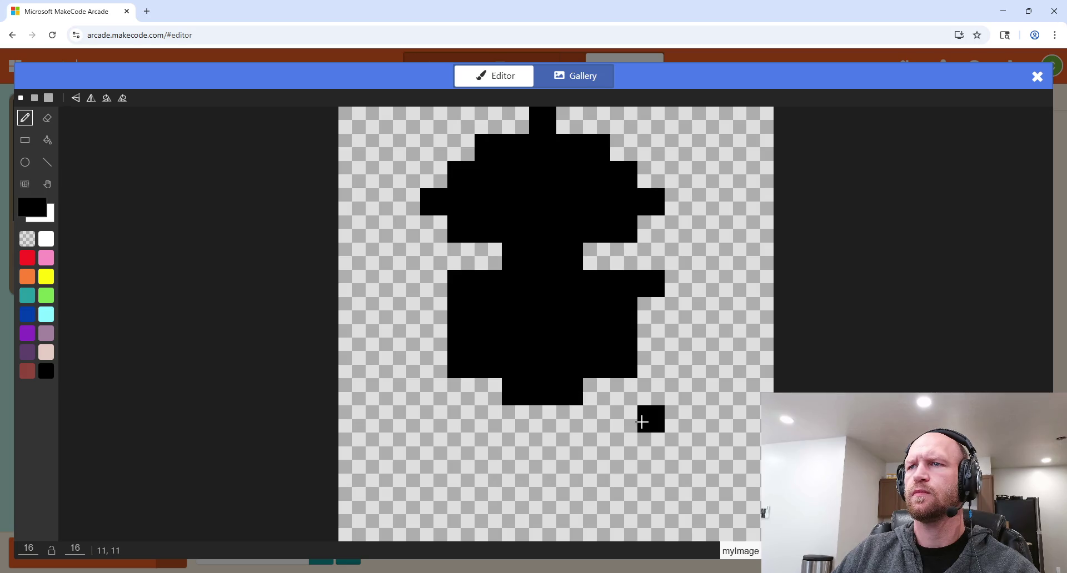
mouse_move(628, 421)
mouse_down()
mouse_move(467, 429)
mouse_move(468, 505)
mouse_move(614, 528)
mouse_move(622, 486)
mouse_move(614, 440)
mouse_move(483, 453)
mouse_move(545, 478)
mouse_move(533, 494)
mouse_move(472, 464)
mouse_up()
Step: Erase a stray pixel, name the image basic-ant, and return to the JavaScript code
click(27, 239)
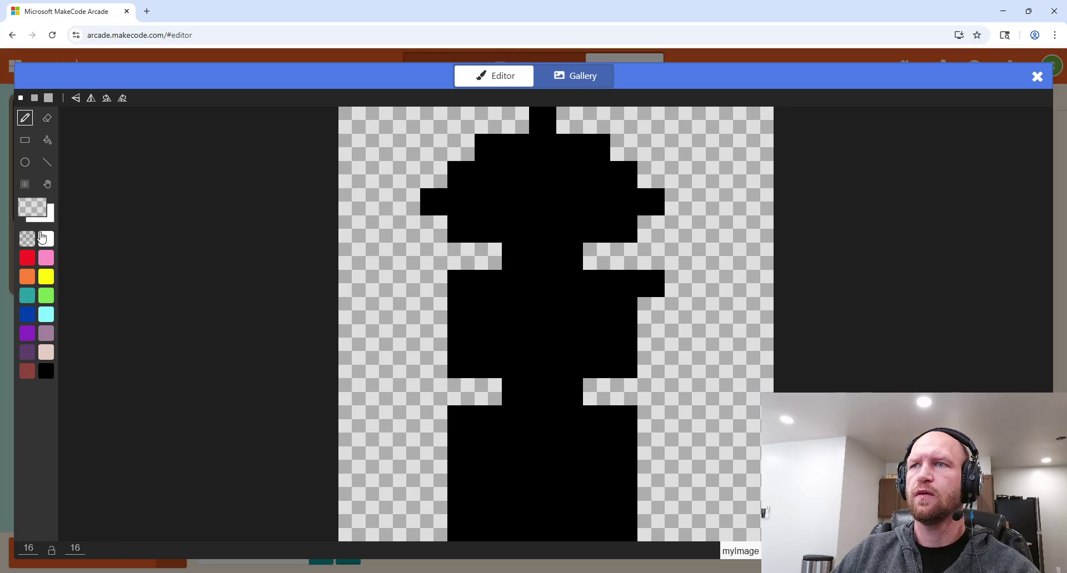
click(662, 284)
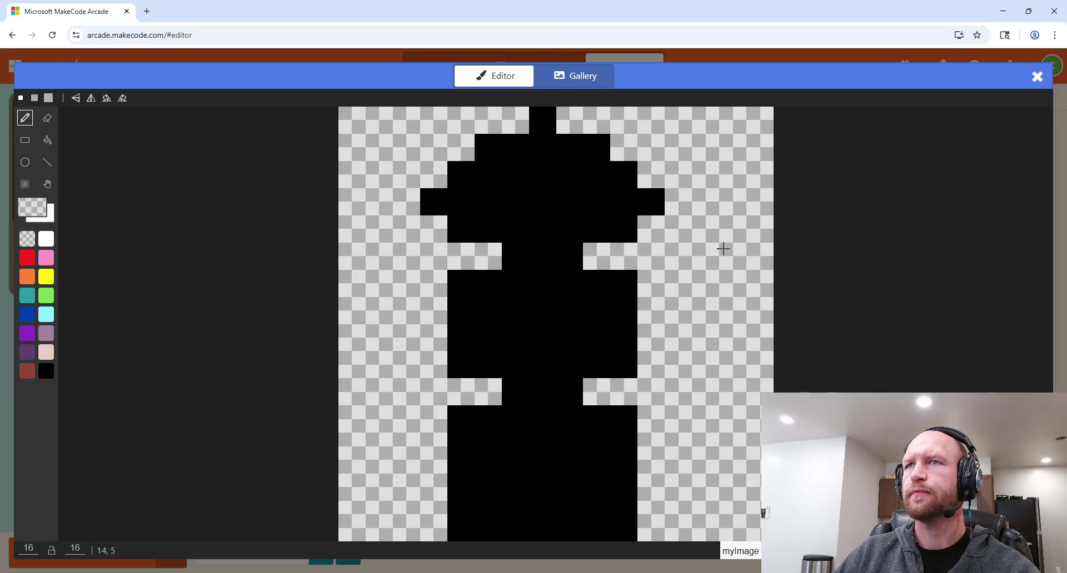
click(740, 551)
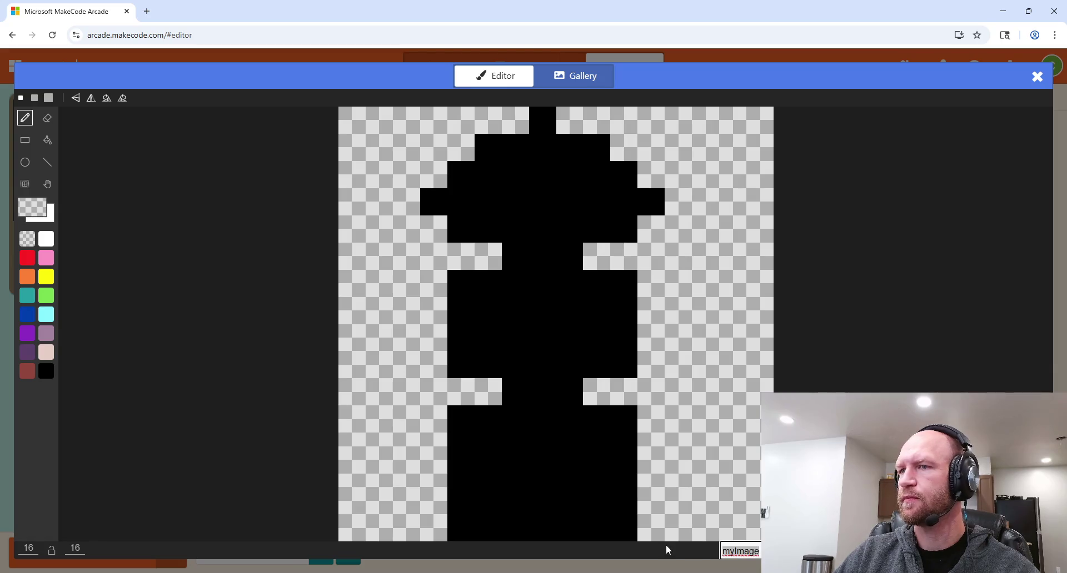
text(basic-ant)
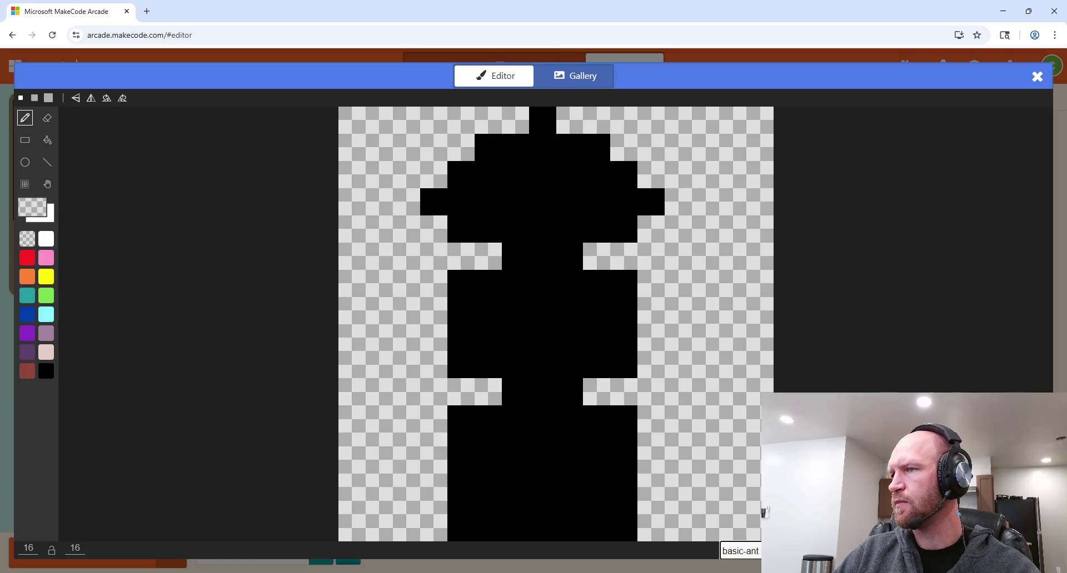
click(1028, 549)
click(524, 70)
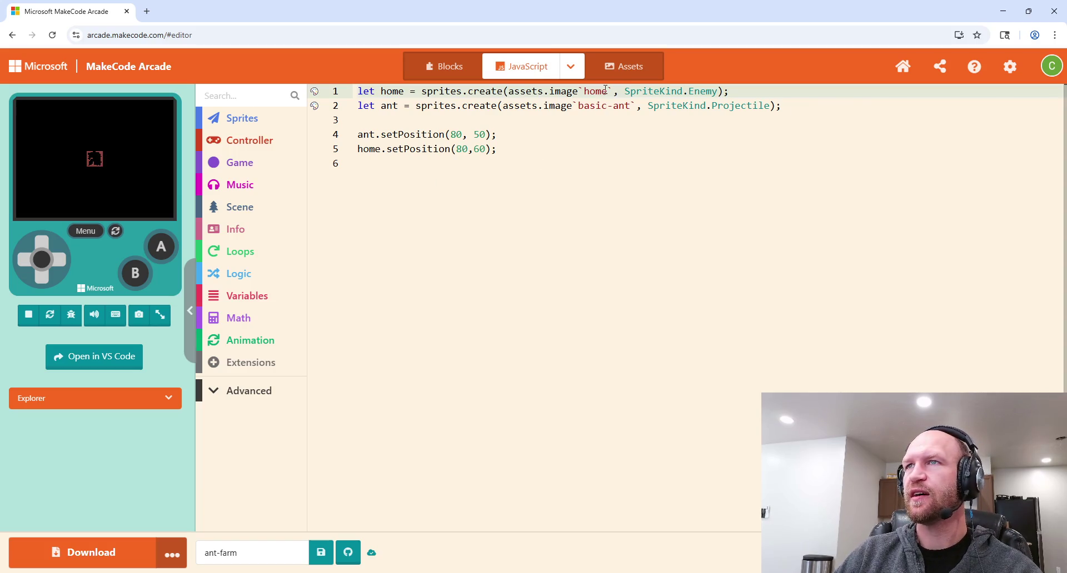
Step: Create a new tile, paint it entirely white with the largest brush, and rename it background
click(625, 69)
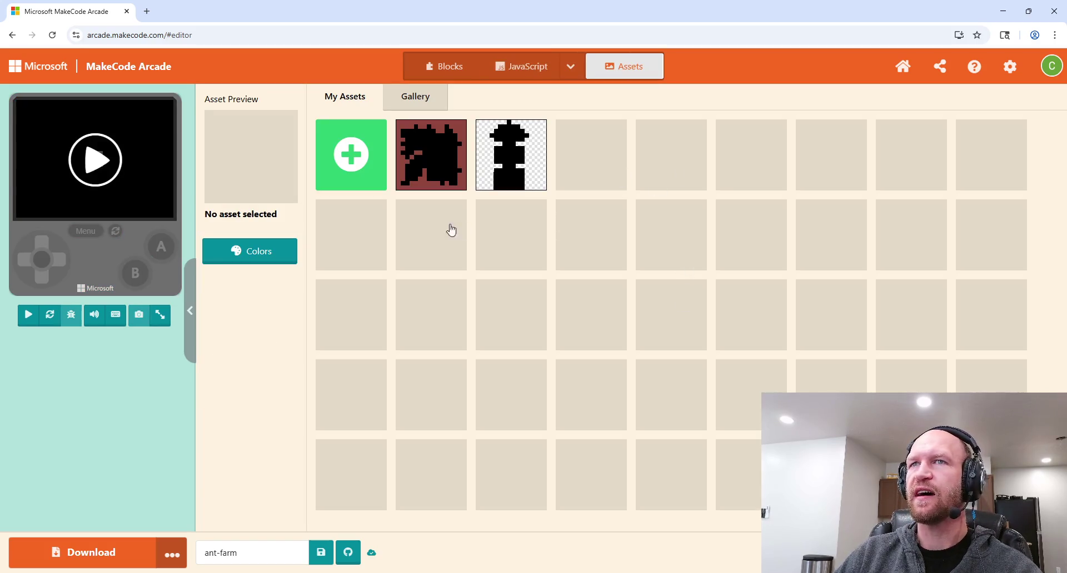
click(353, 153)
click(533, 286)
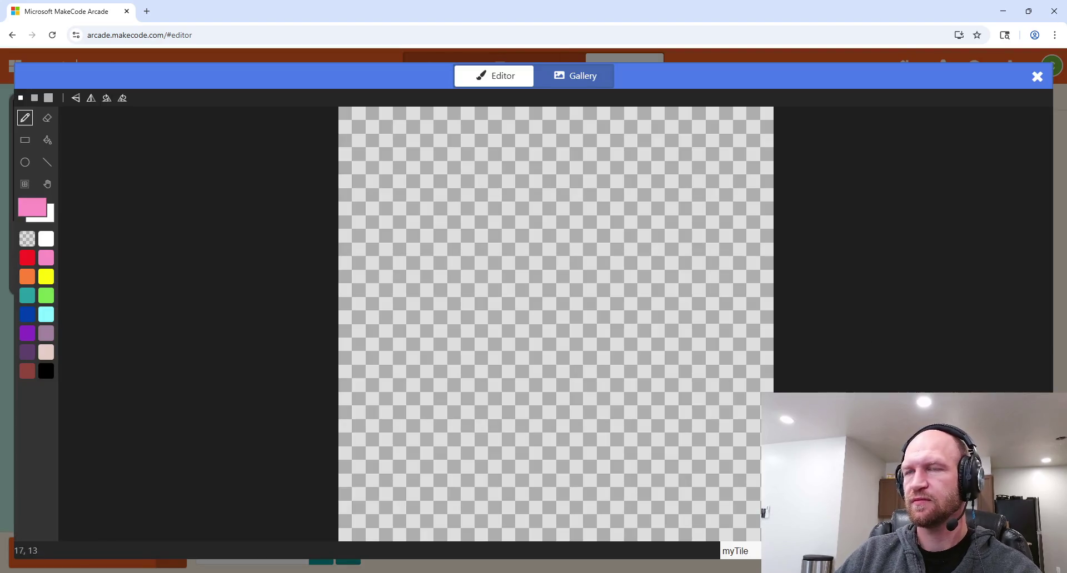
click(45, 239)
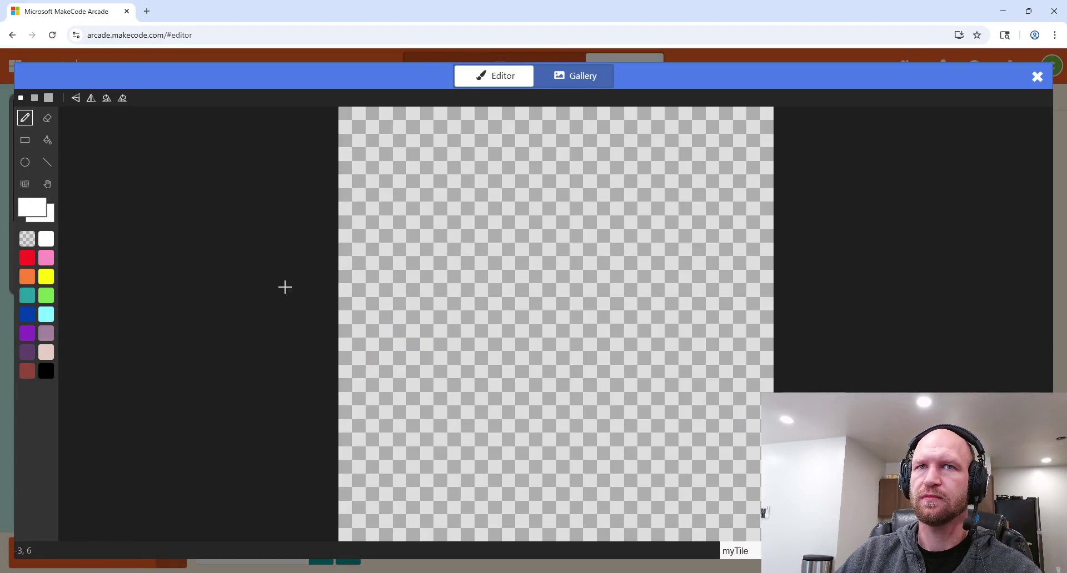
click(389, 148)
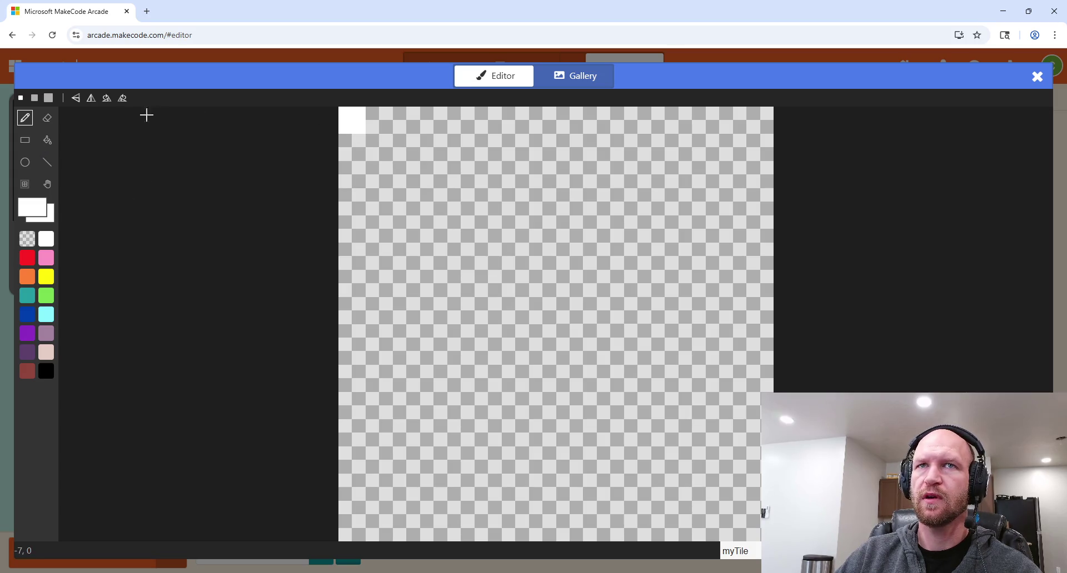
click(48, 98)
mouse_move(402, 162)
mouse_down()
mouse_move(739, 183)
mouse_move(721, 499)
mouse_move(405, 445)
mouse_move(465, 270)
mouse_move(626, 361)
mouse_move(387, 234)
mouse_up()
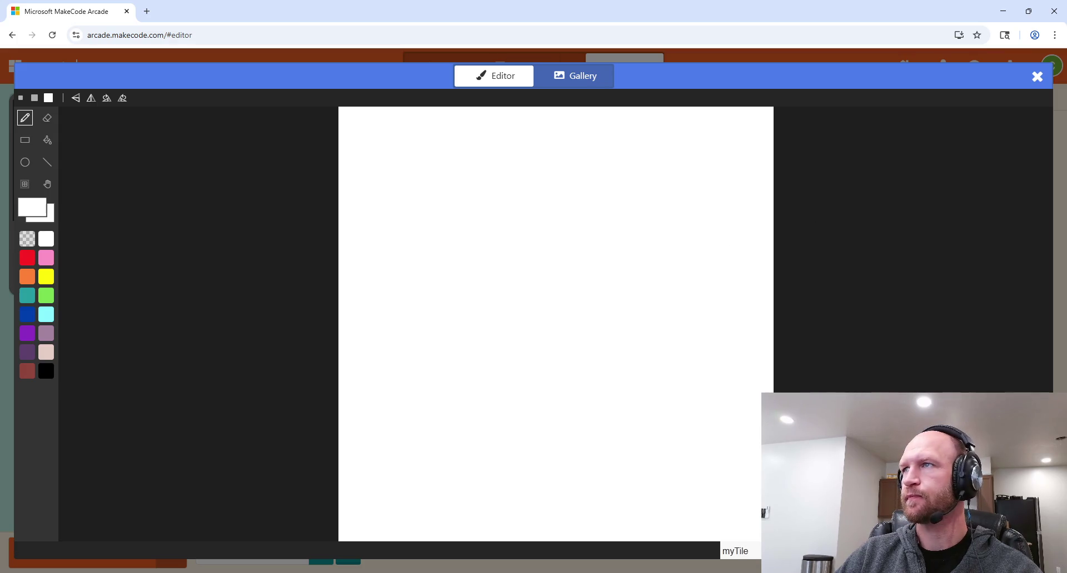
drag(753, 551, 679, 557)
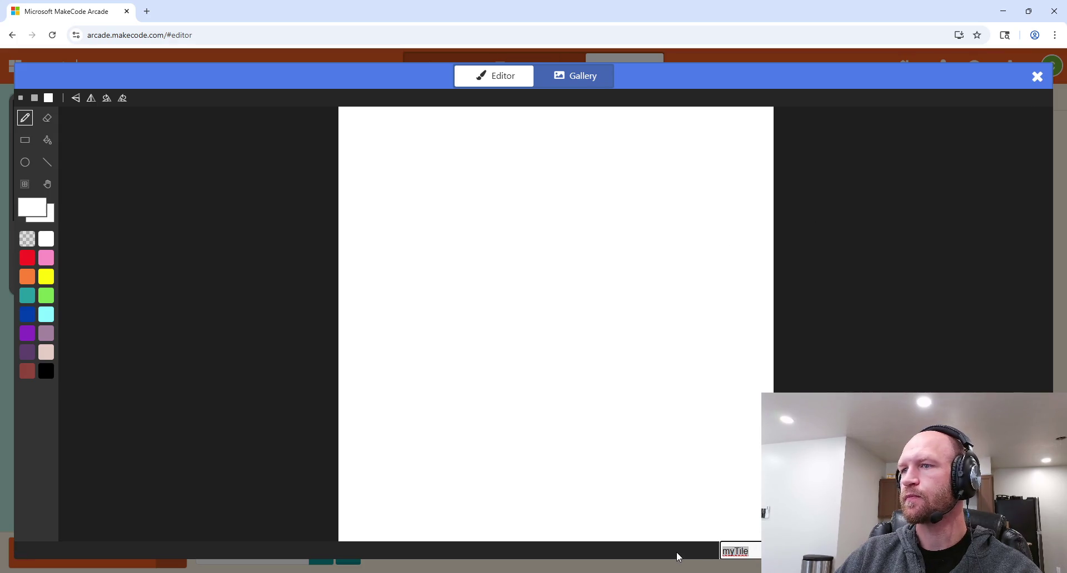
text(backgrour)
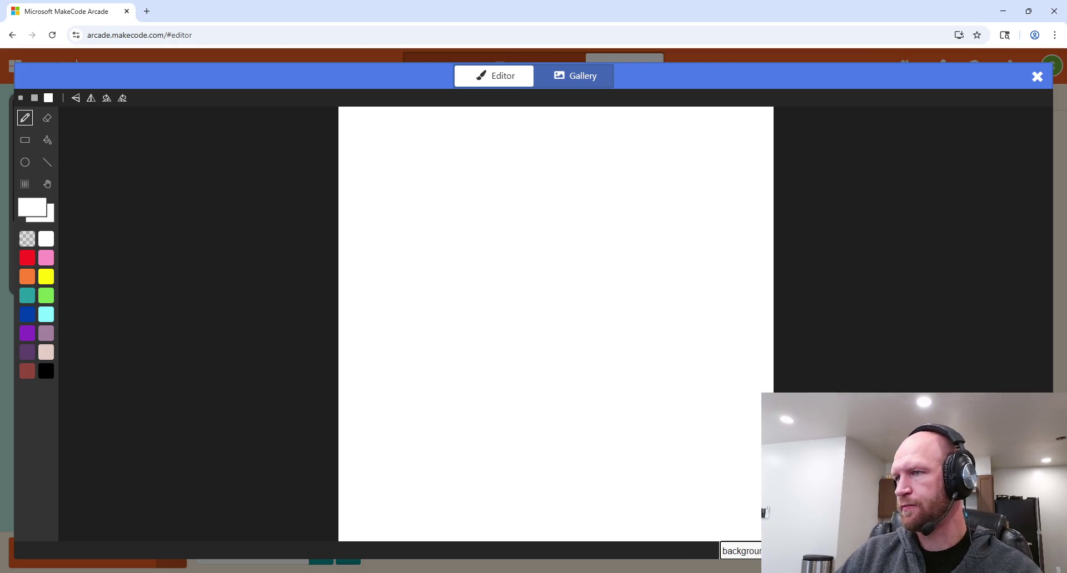
click(1027, 551)
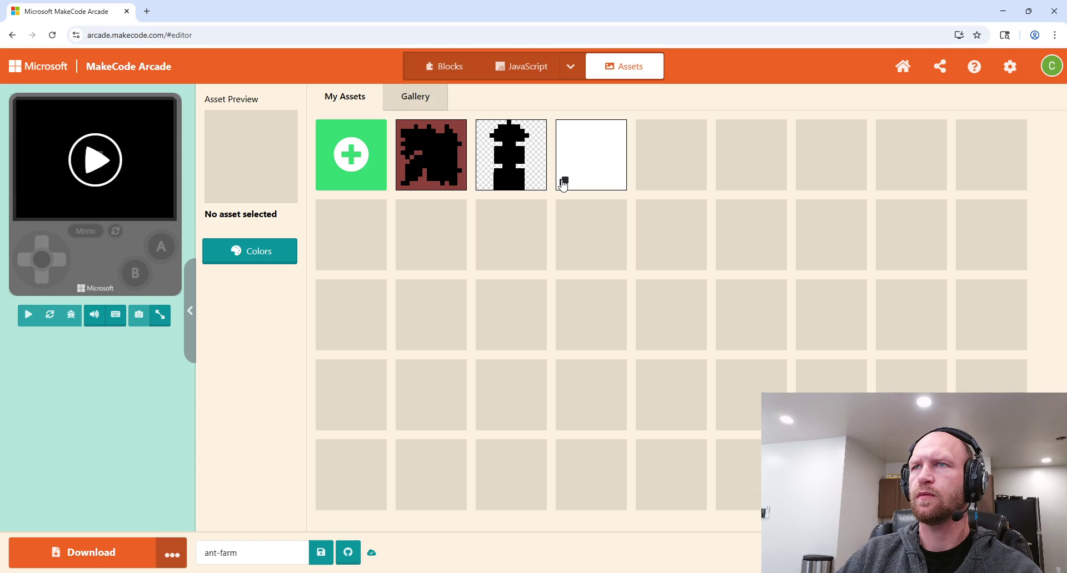
Step: Add a //npcs comment line above the existing JavaScript code
click(562, 185)
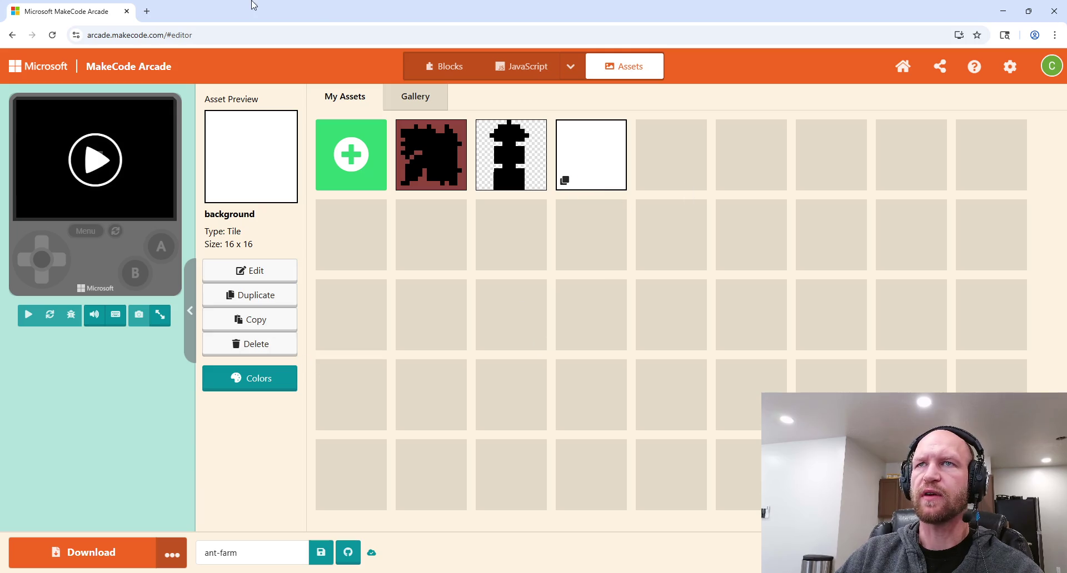
click(505, 67)
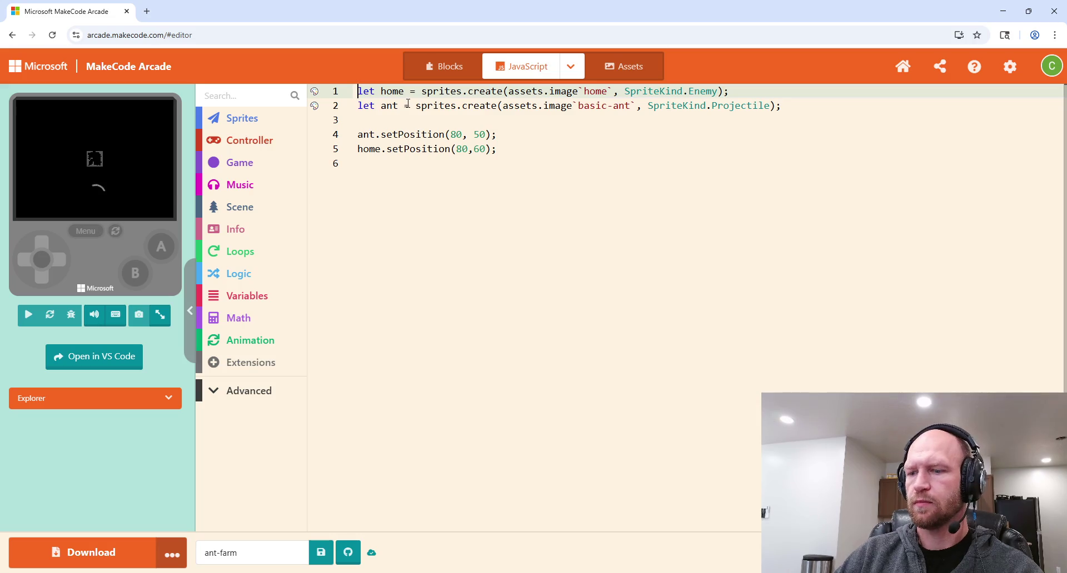
key(Return)
key(Up)
text(//)
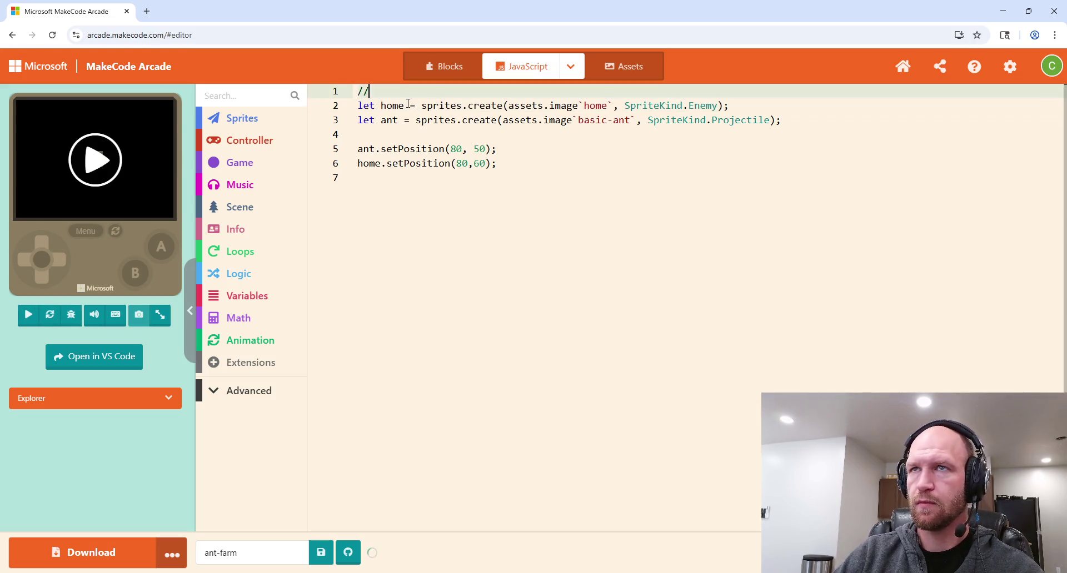
text(assets)
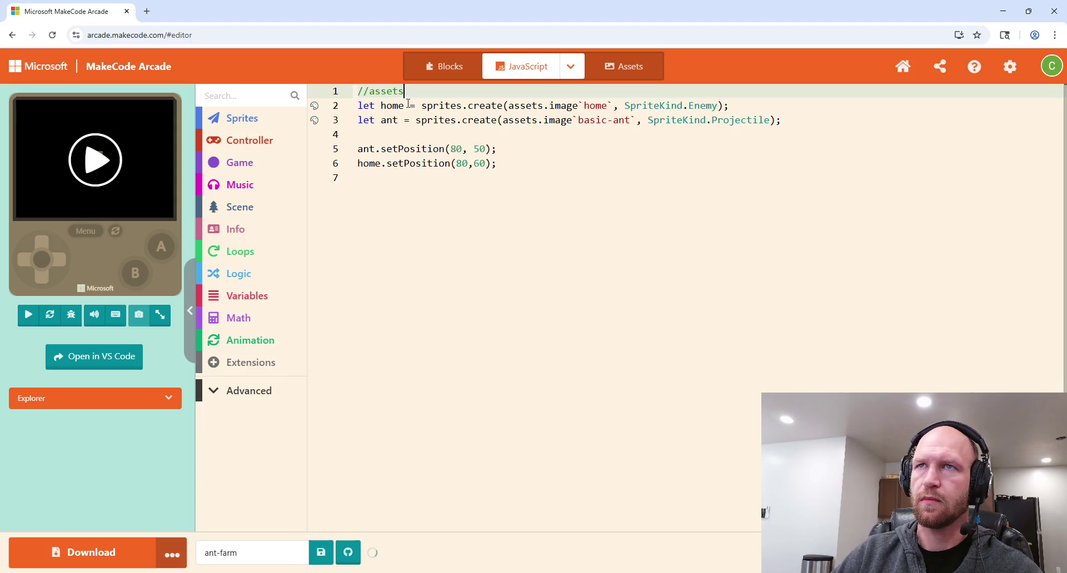
drag(405, 90, 370, 93)
text(npcs)
Step: Insert a //background tiles comment at the top, with an unfinished let line below it
key(Return)
key(Return)
key(Up)
key(Up)
text(//)
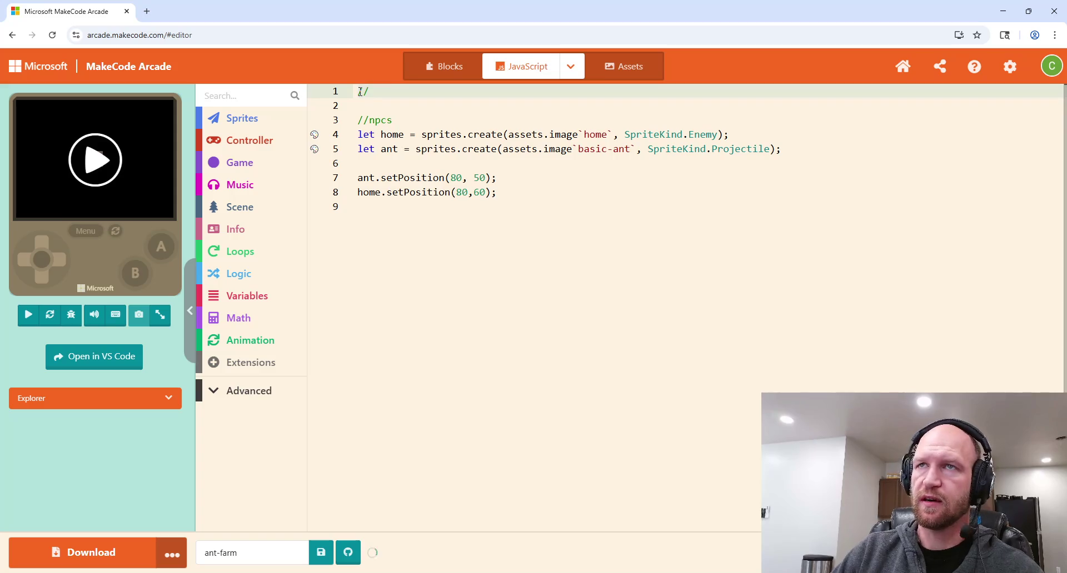
text(backgrou)
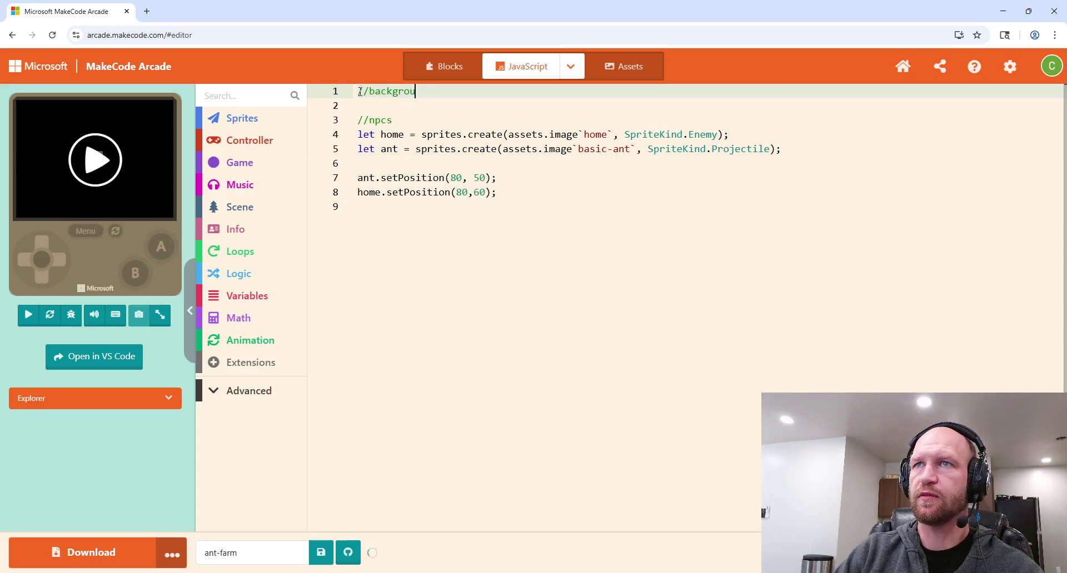
text(nd tiles)
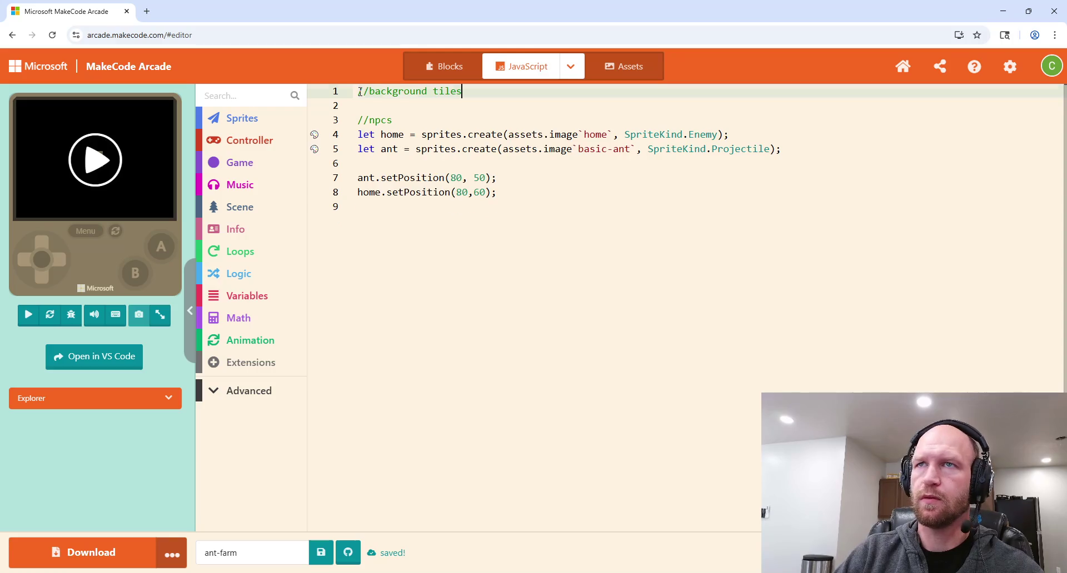
key(Return)
text(let)
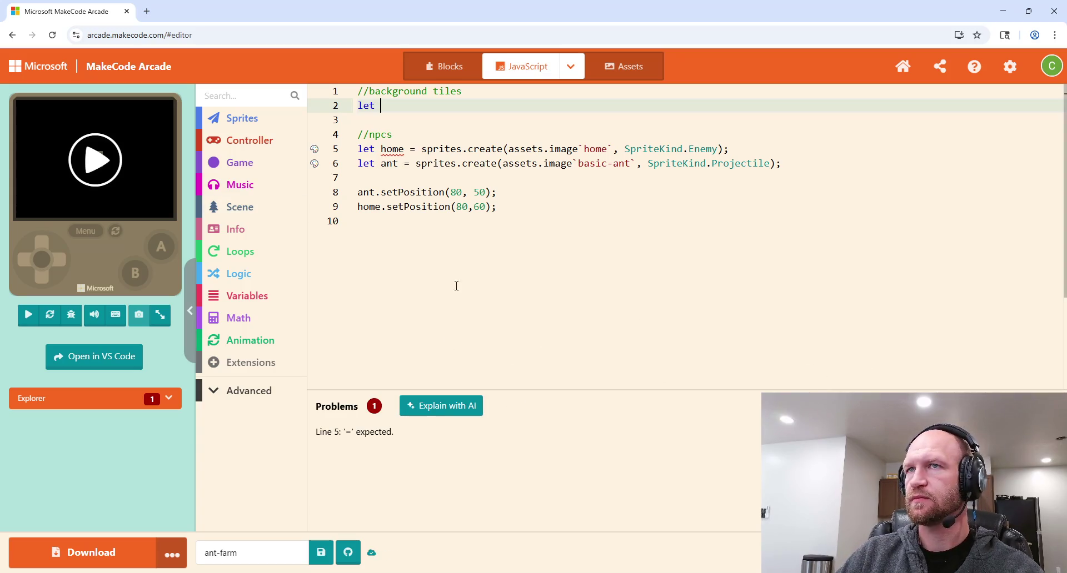
click(270, 120)
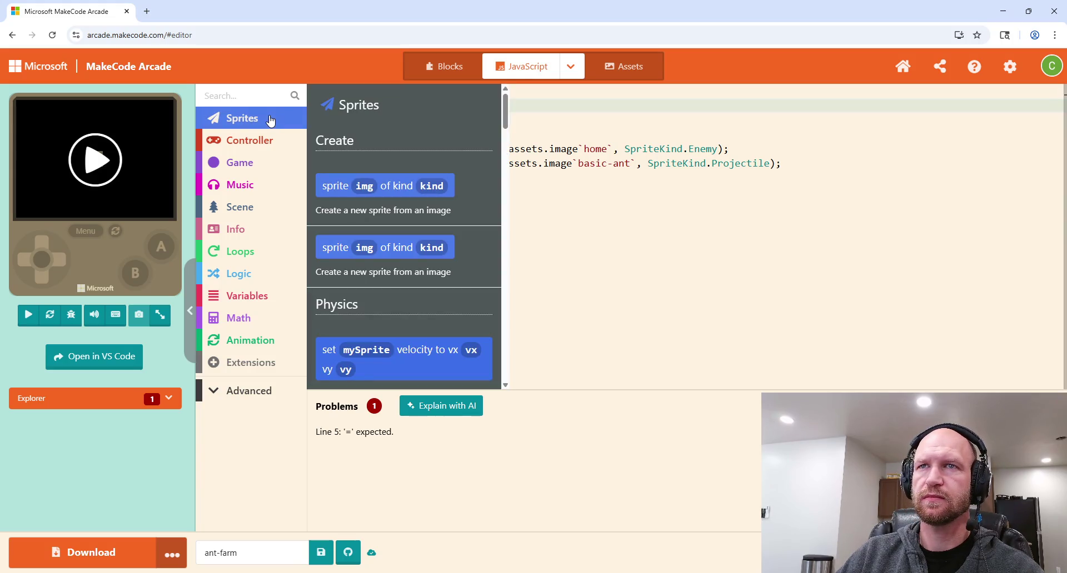
Step: Put scene.setBackgroundColor(0) from the Scene blocks on line 2, deleting the unfinished let and blank line
click(672, 240)
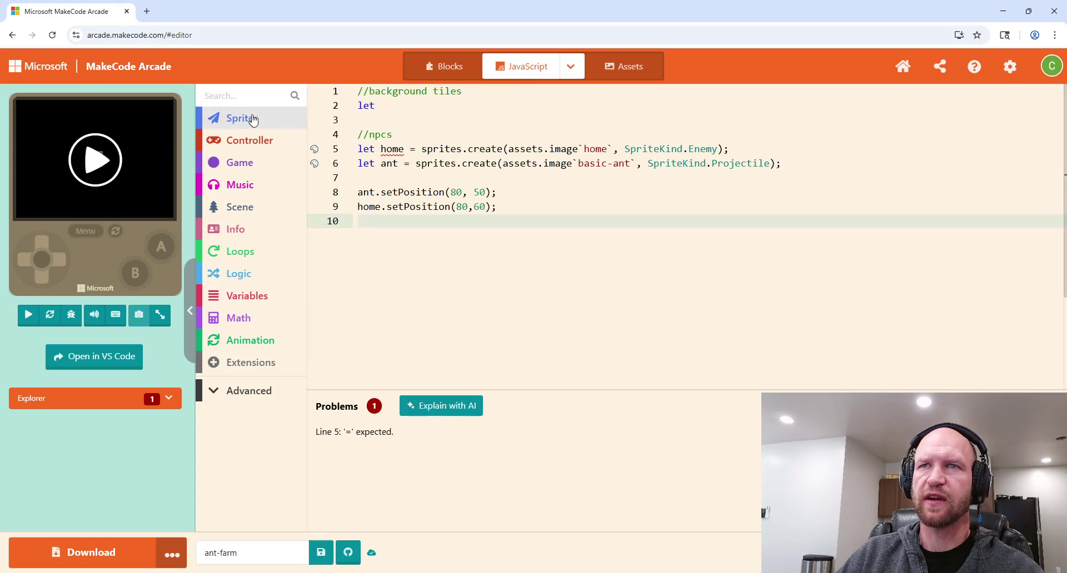
click(249, 210)
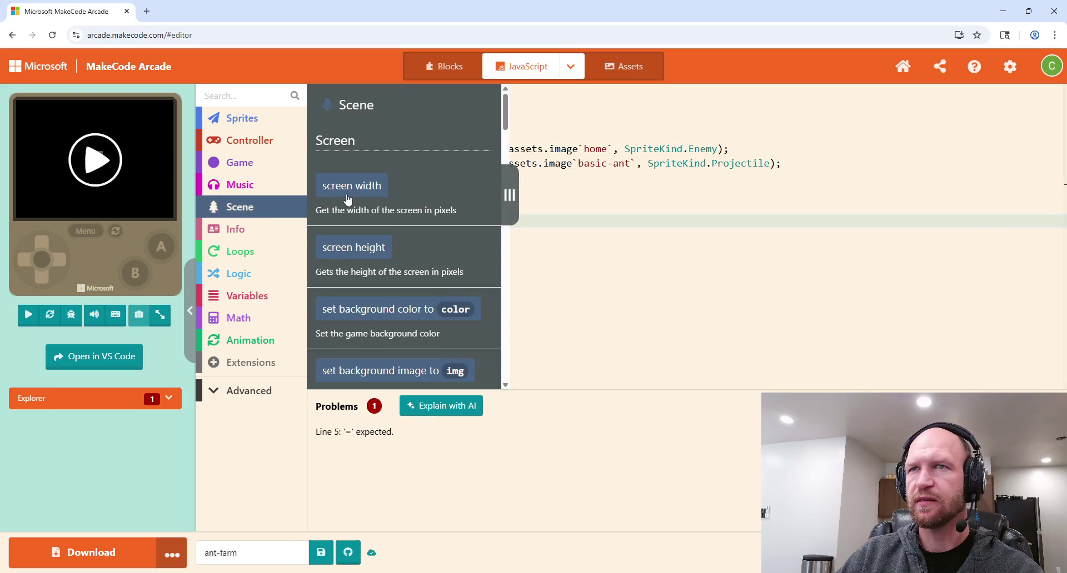
scroll(387, 262, down, 1)
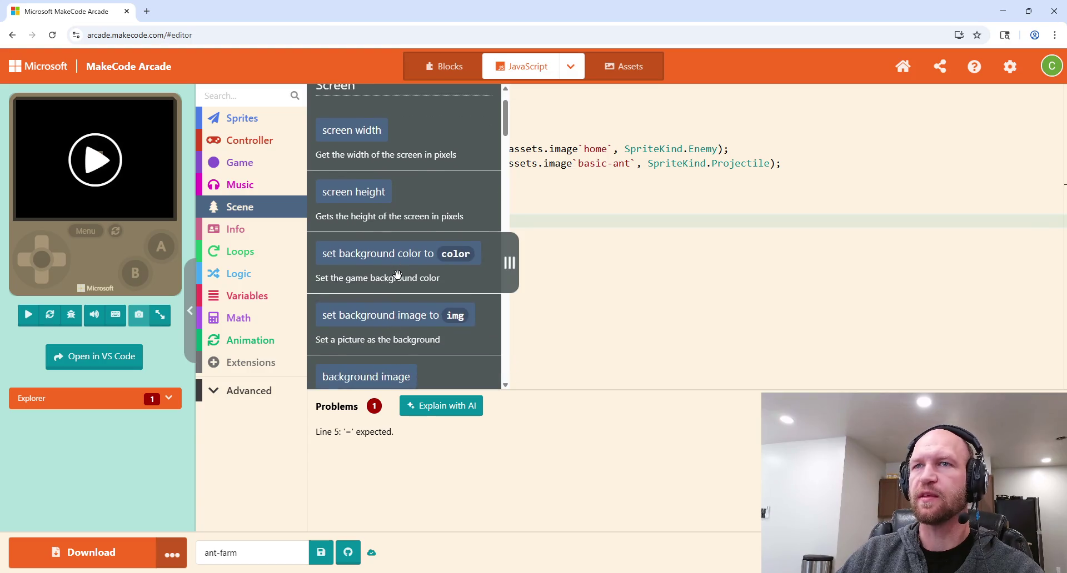
mouse_move(389, 258)
mouse_down()
mouse_move(466, 91)
mouse_move(387, 115)
mouse_move(388, 103)
mouse_move(391, 123)
mouse_up()
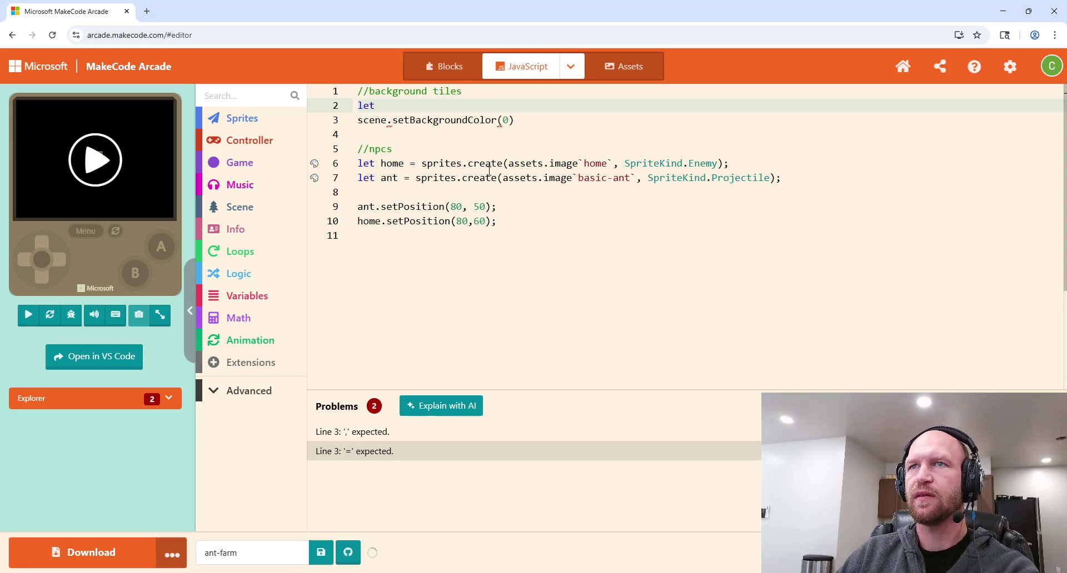
click(375, 105)
key(BackSpace)
key(BackSpace)
key(BackSpace)
click(358, 120)
key(BackSpace)
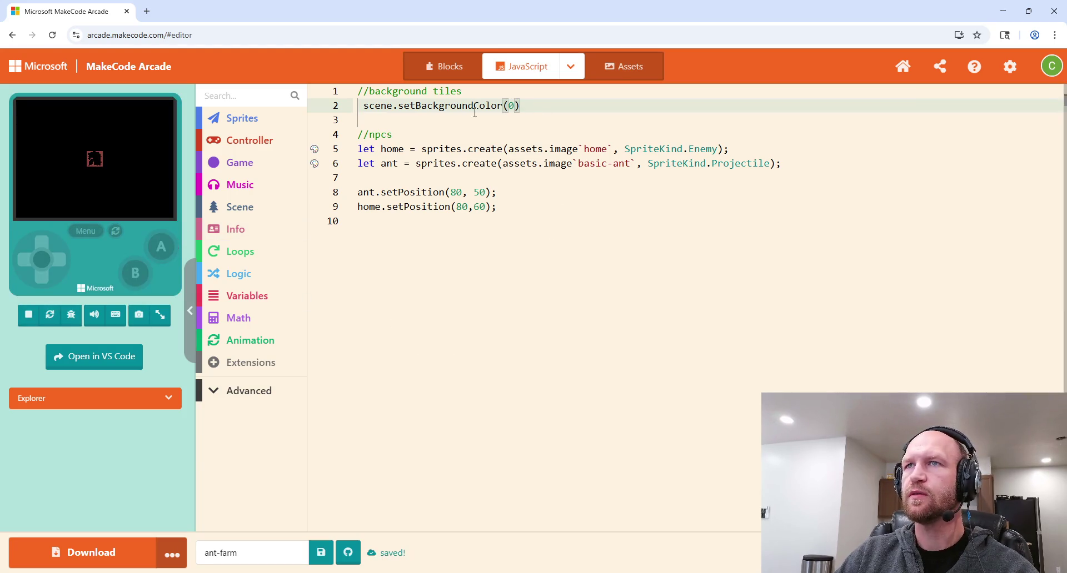
mouse_move(472, 103)
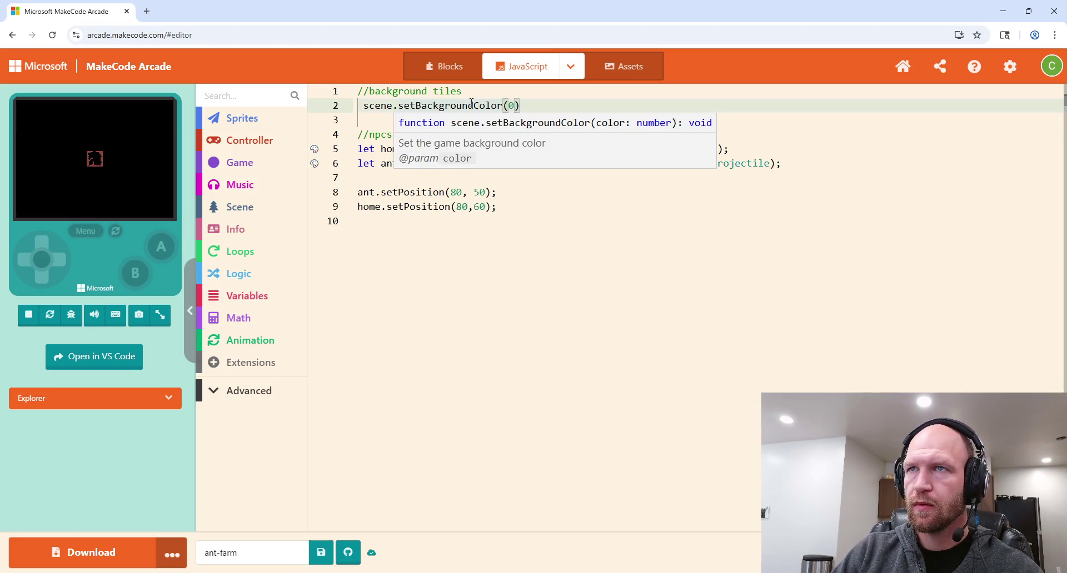
Step: Change the background colour argument to 2 and preview the red background
key(BackSpace)
key(ctrl+space)
key(Escape)
text('white')
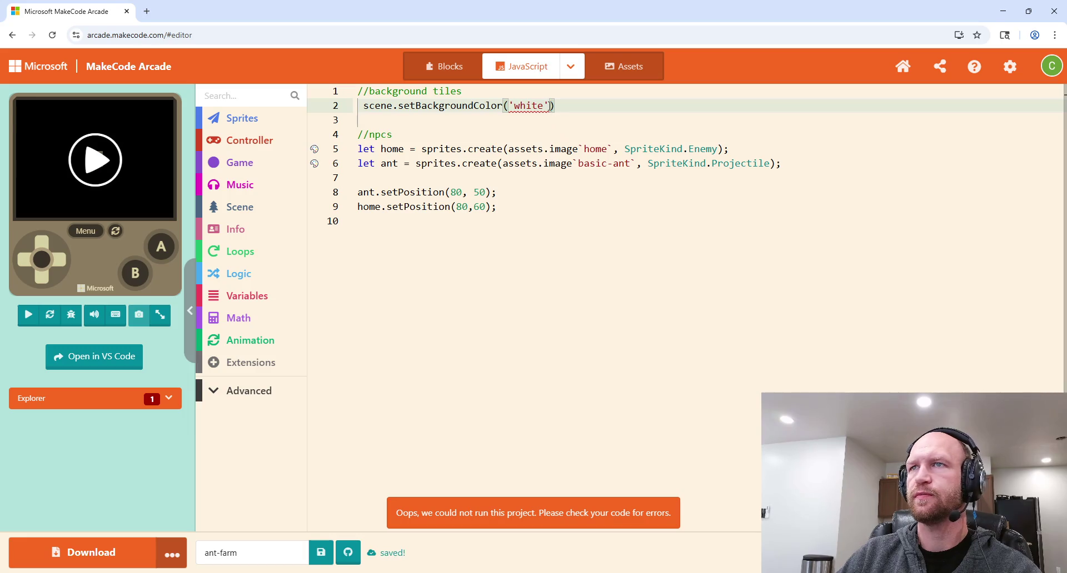
drag(550, 106, 508, 105)
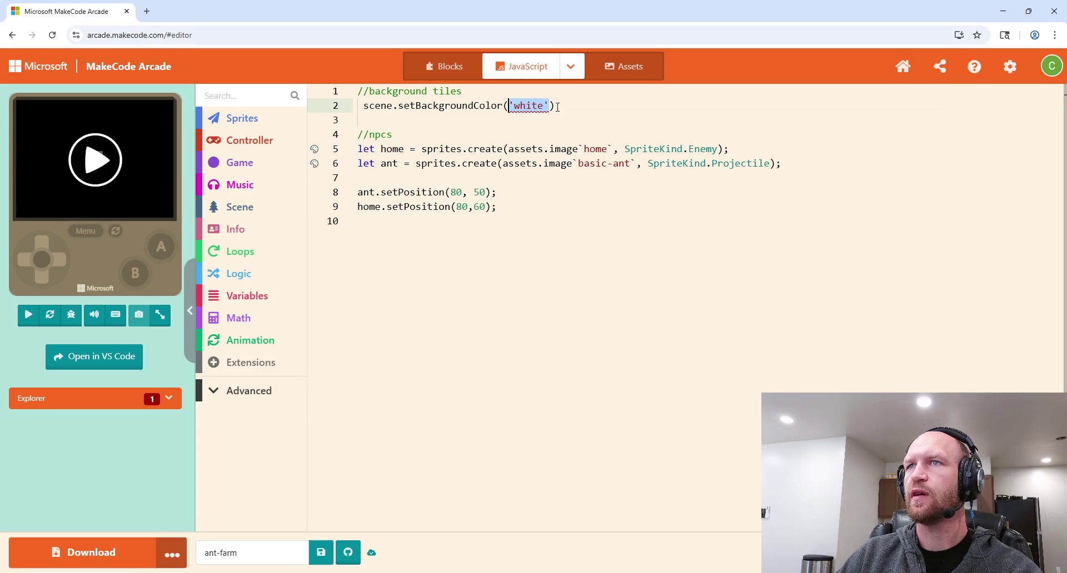
text(2)
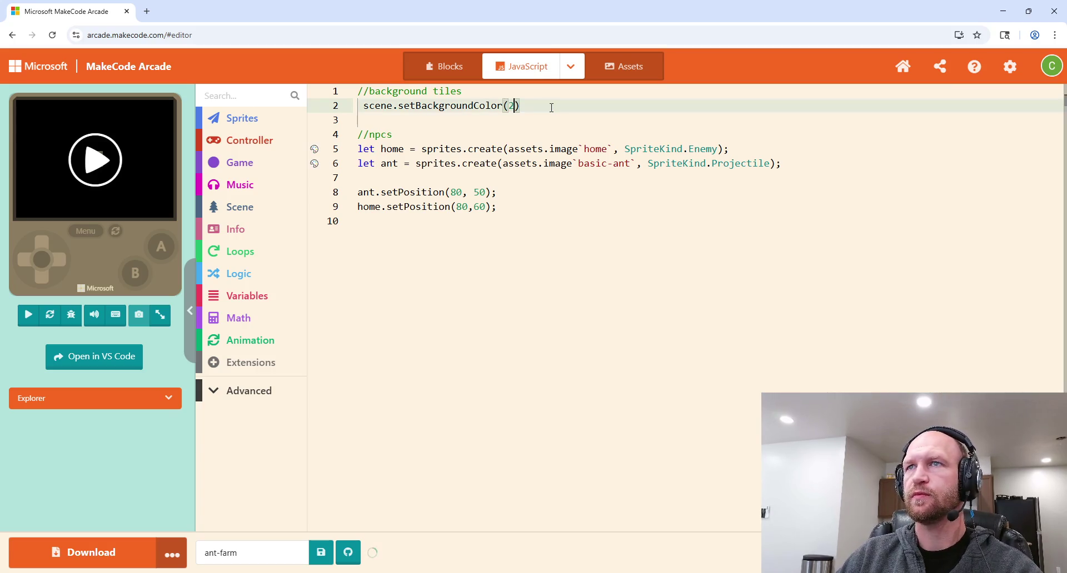
click(95, 160)
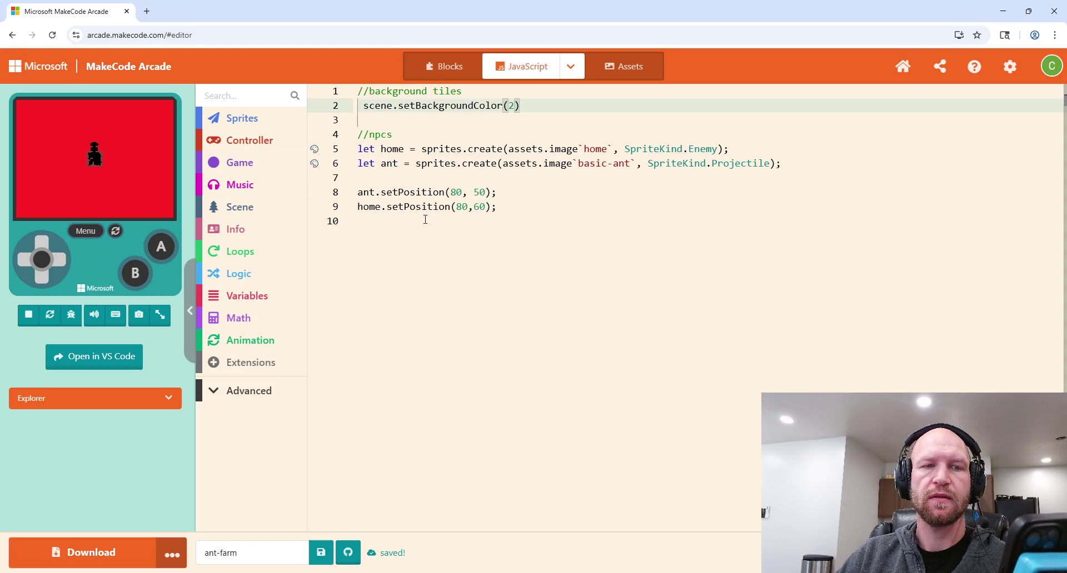
Step: Preview background colours 3, 8, 7, 6, 5 and 4 in the simulator
click(513, 105)
key(BackSpace)
text(3)
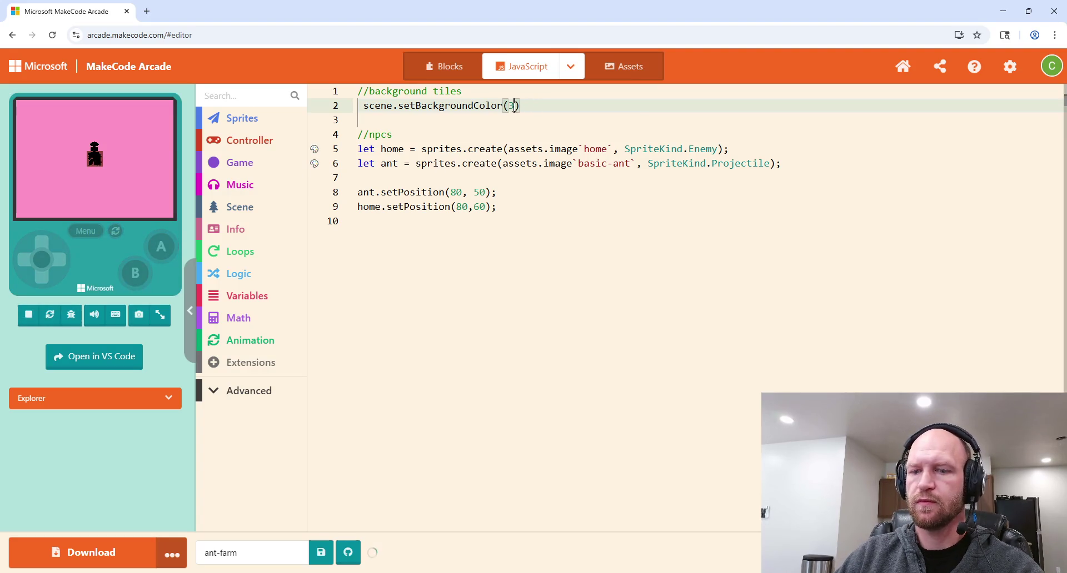
key(BackSpace)
text(8)
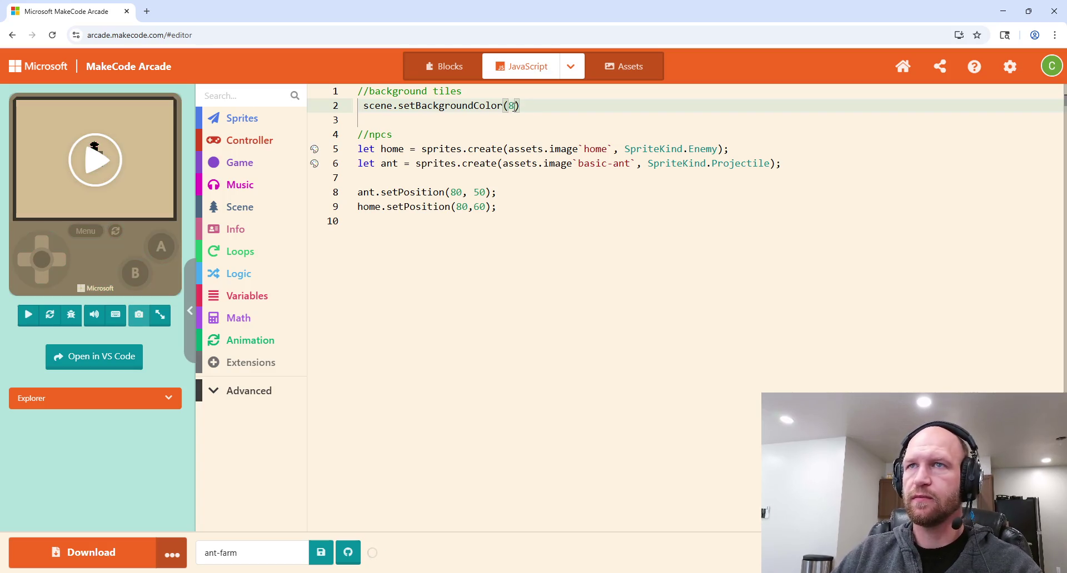
click(95, 161)
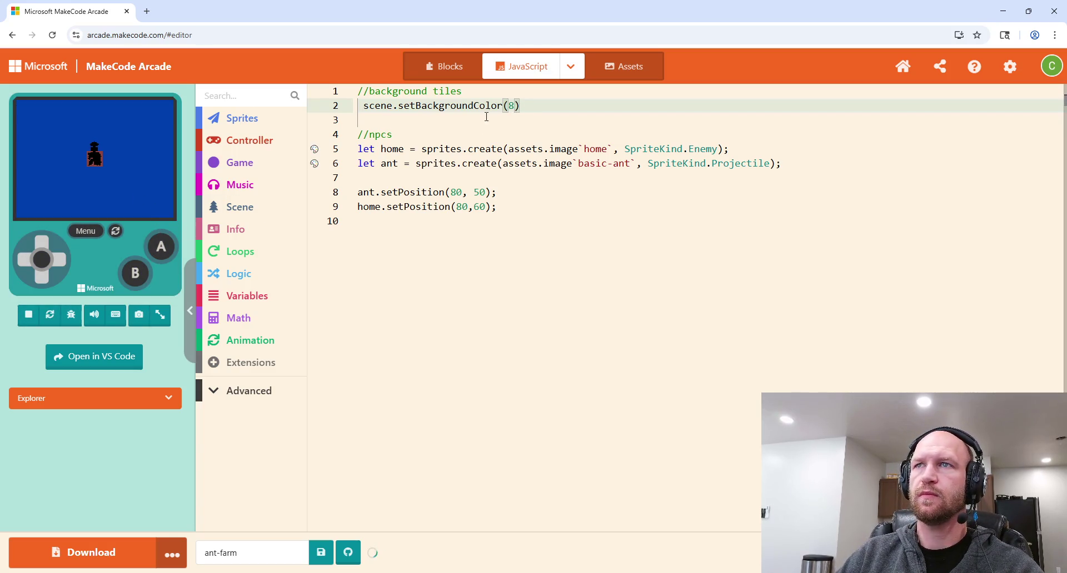
key(BackSpace)
text(7)
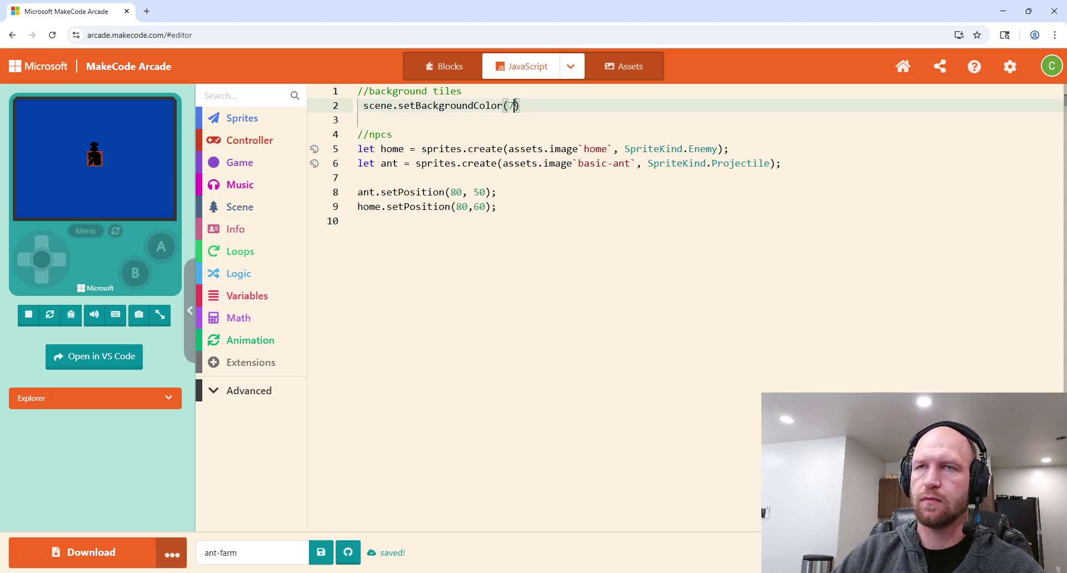
click(99, 125)
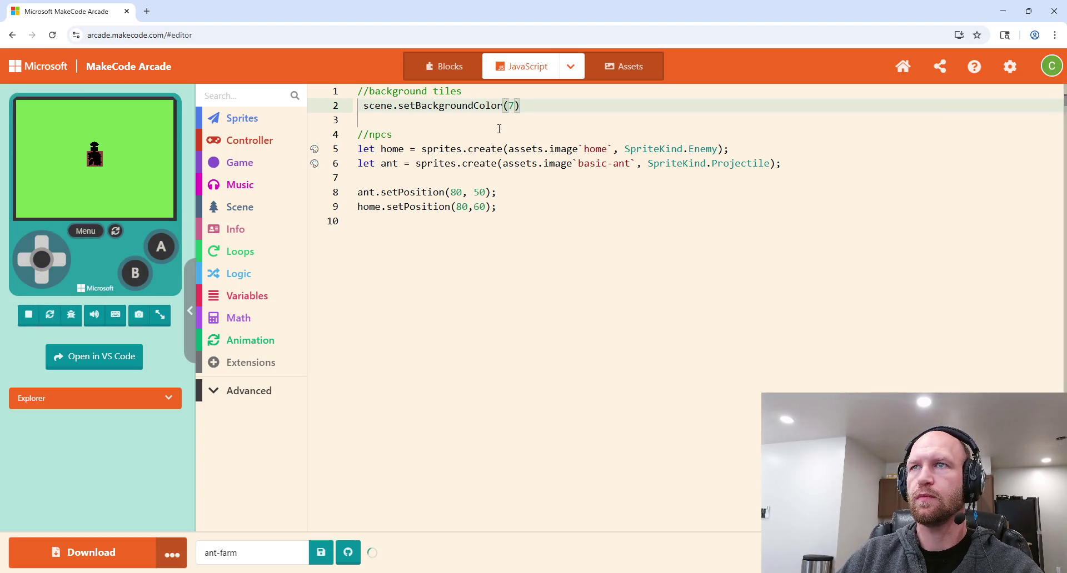
text(6)
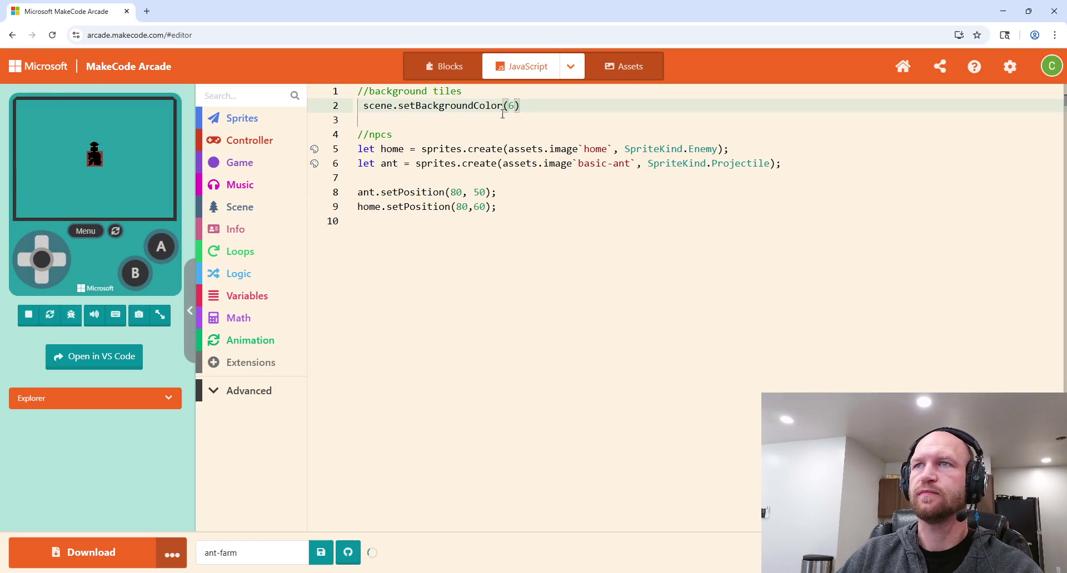
key(BackSpace)
text(5)
click(95, 161)
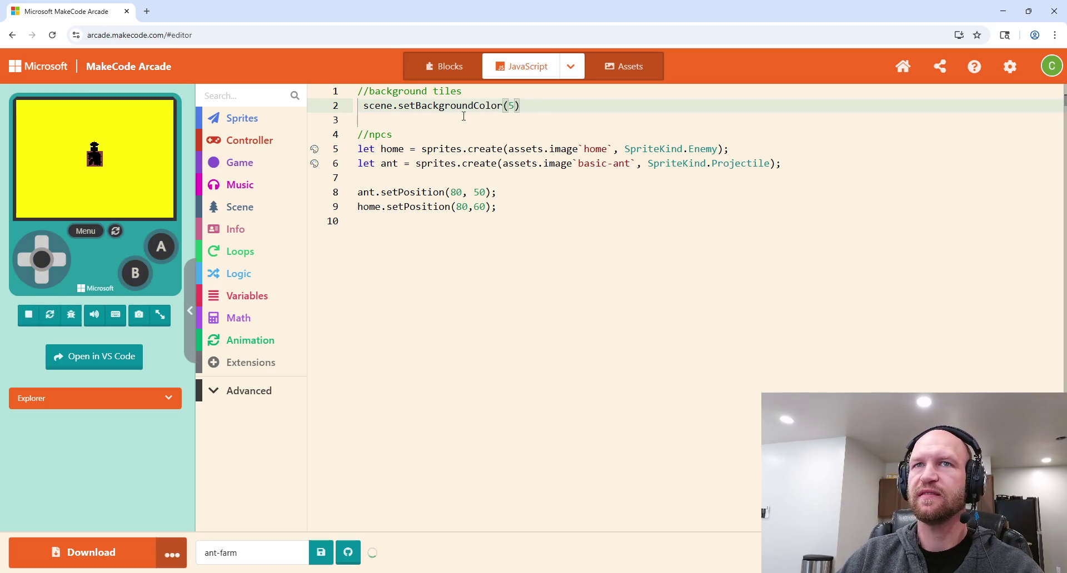
key(BackSpace)
text(4)
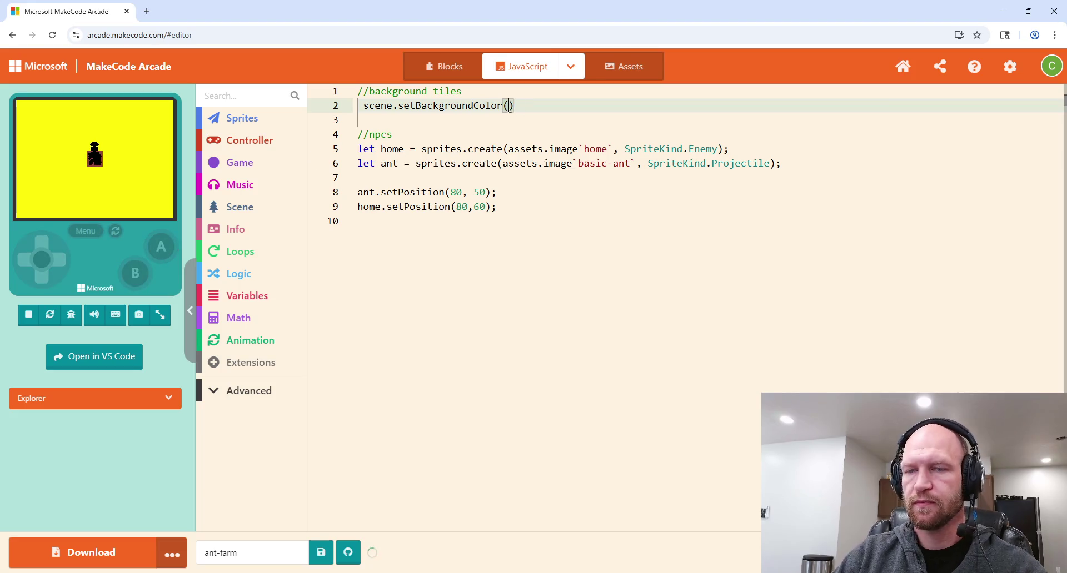
click(111, 178)
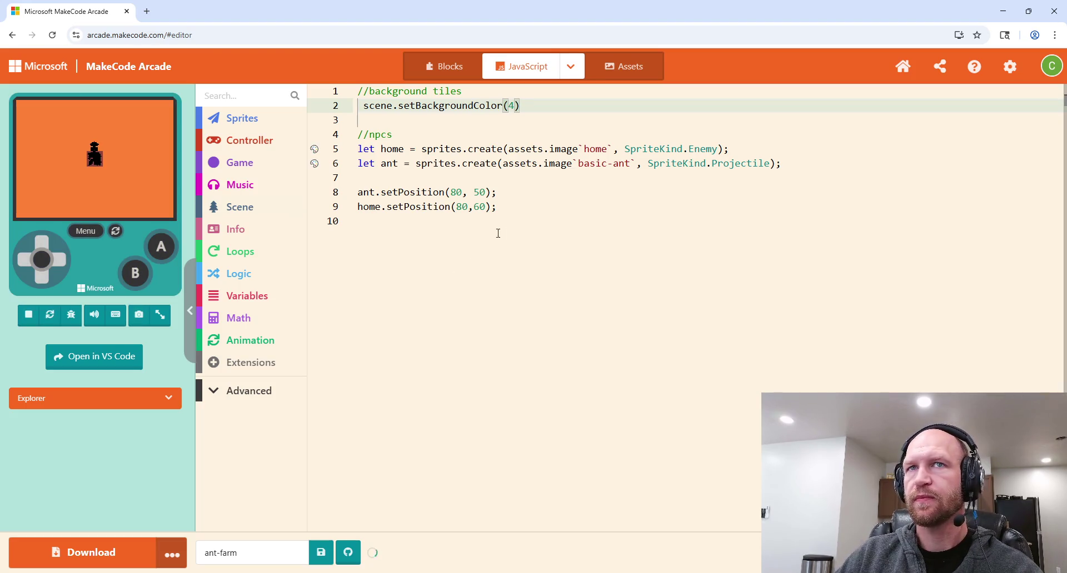
Step: Preview background colours 12, 20, 25 and 22 in the simulator
double_click(510, 106)
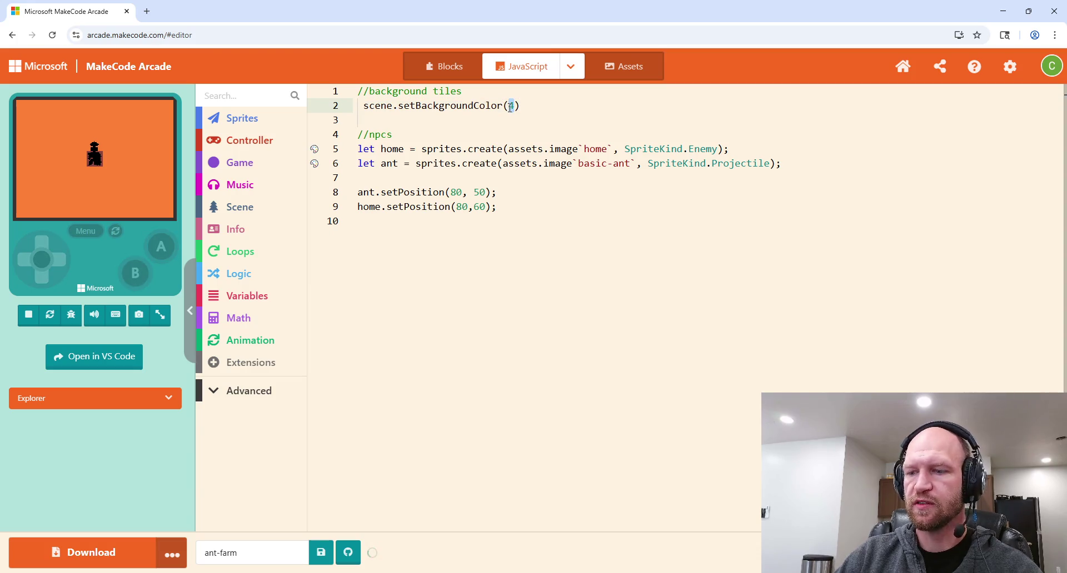
text(12)
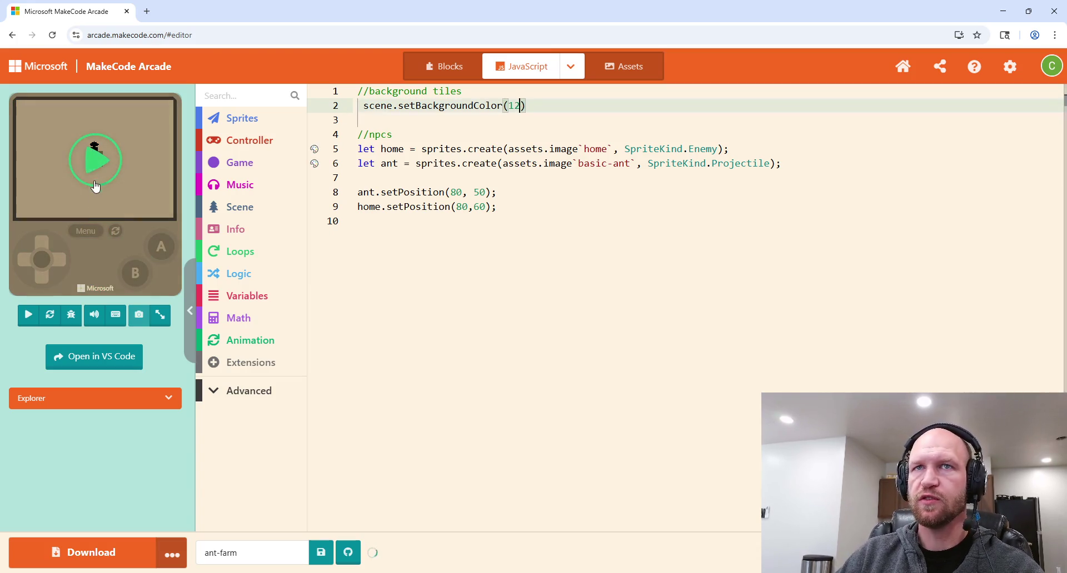
click(95, 175)
click(519, 109)
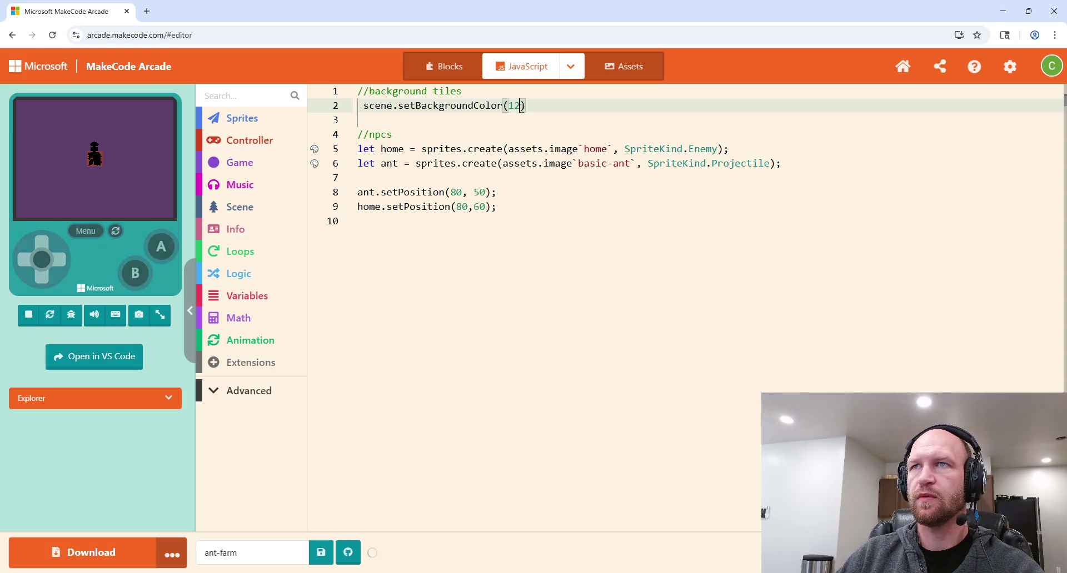
key(BackSpace)
key(BackSpace)
text(20)
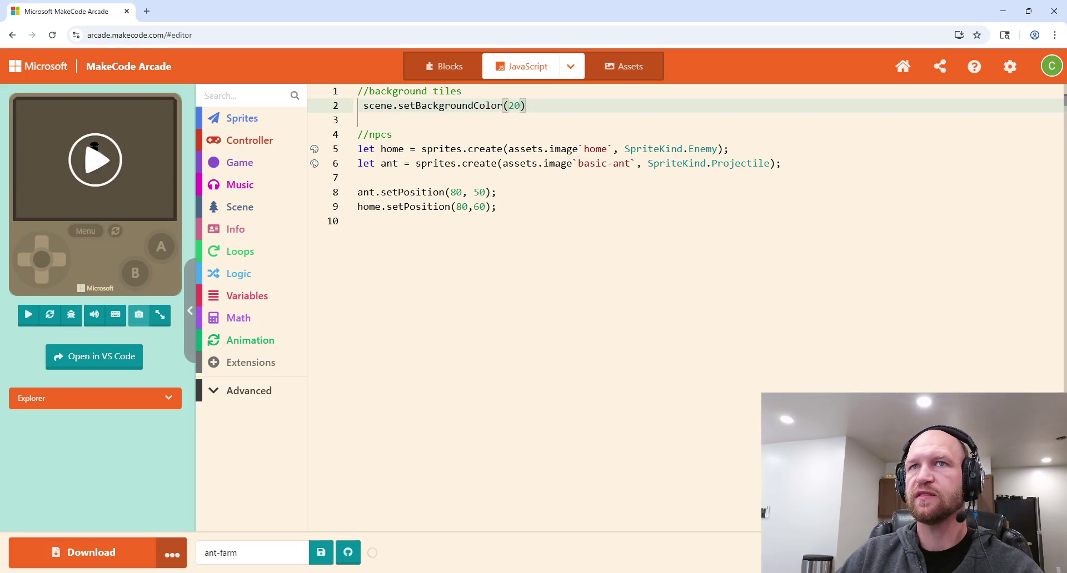
click(126, 162)
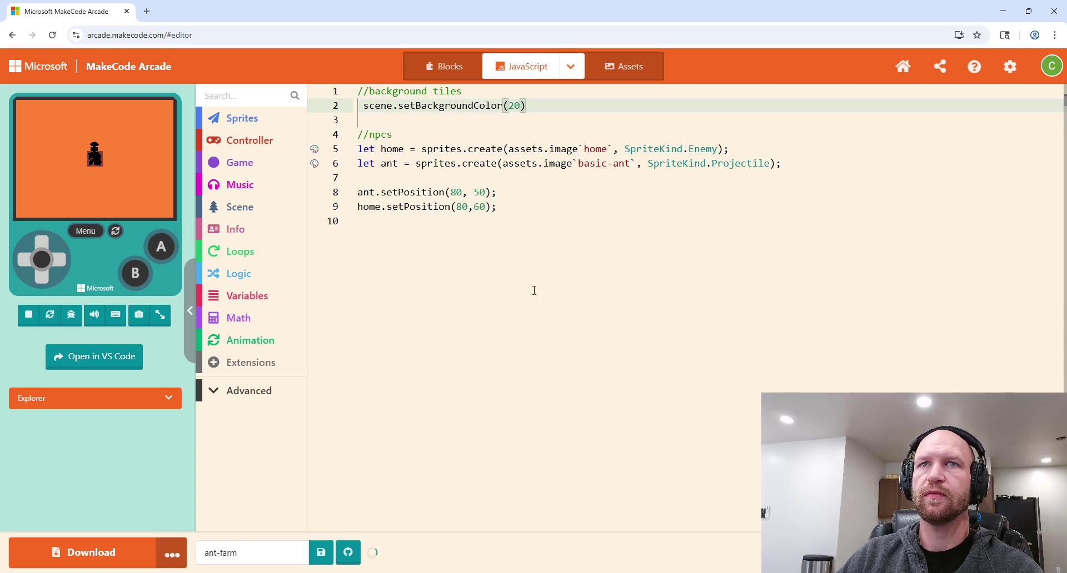
drag(521, 106, 513, 107)
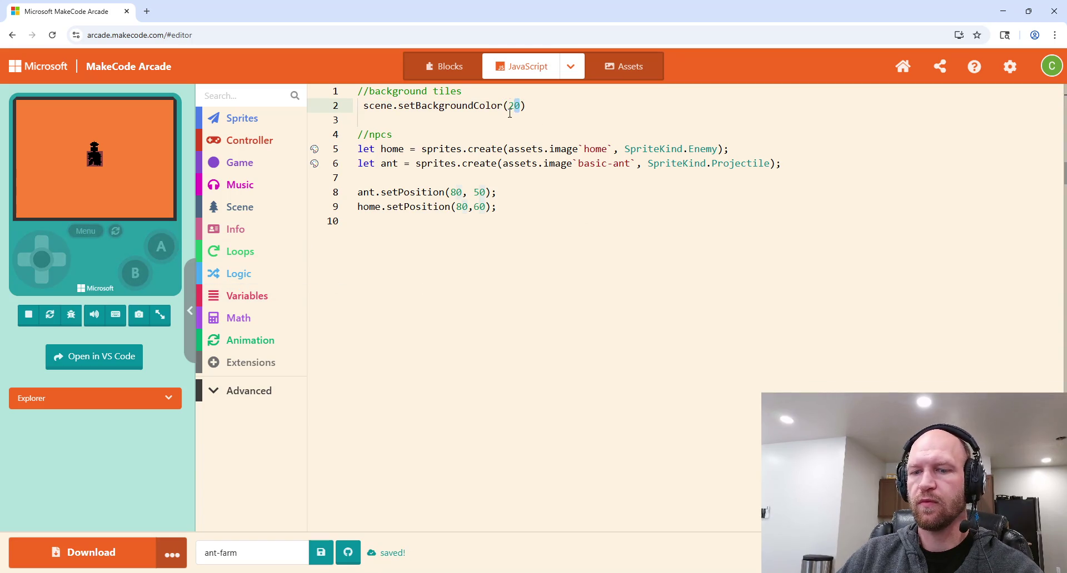
text(5)
click(95, 156)
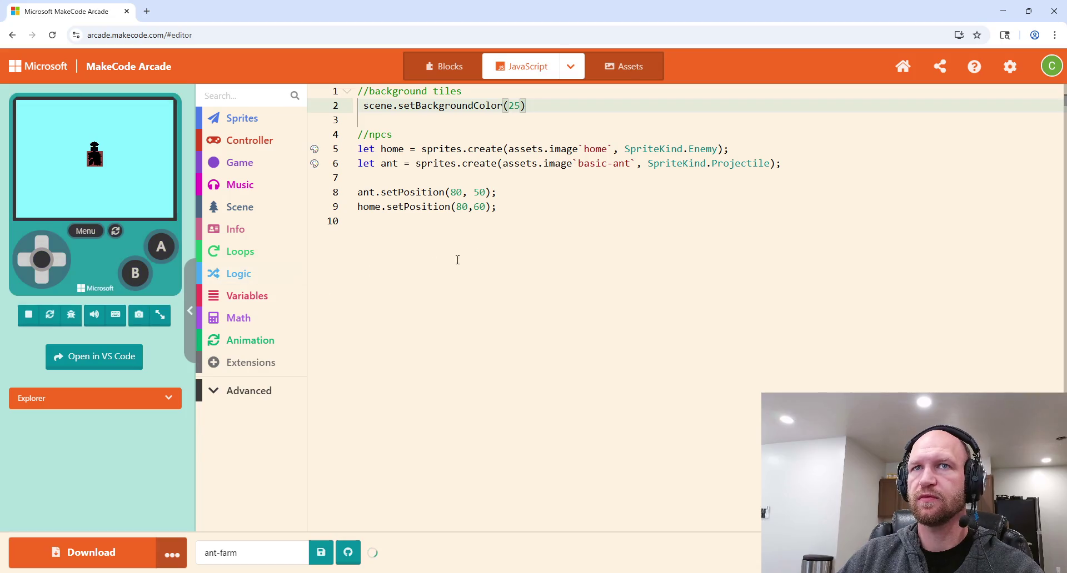
click(518, 105)
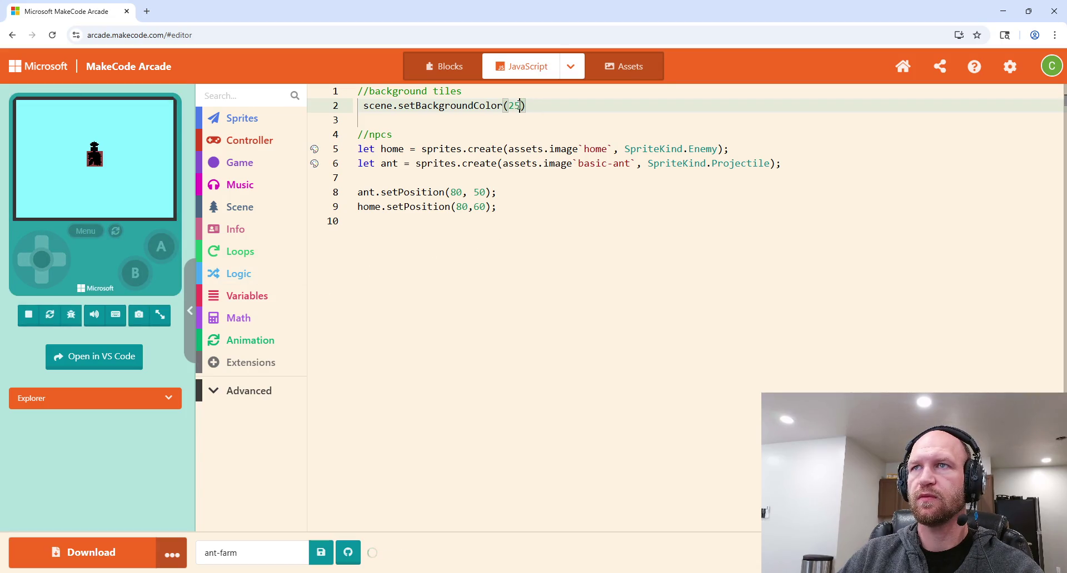
key(BackSpace)
text(3)
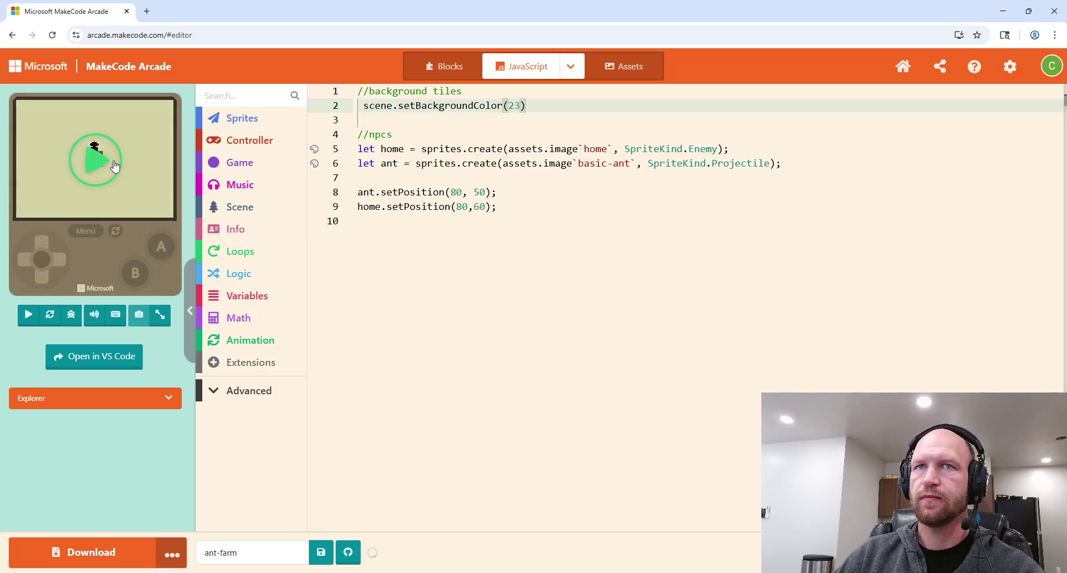
key(BackSpace)
text(2)
click(96, 159)
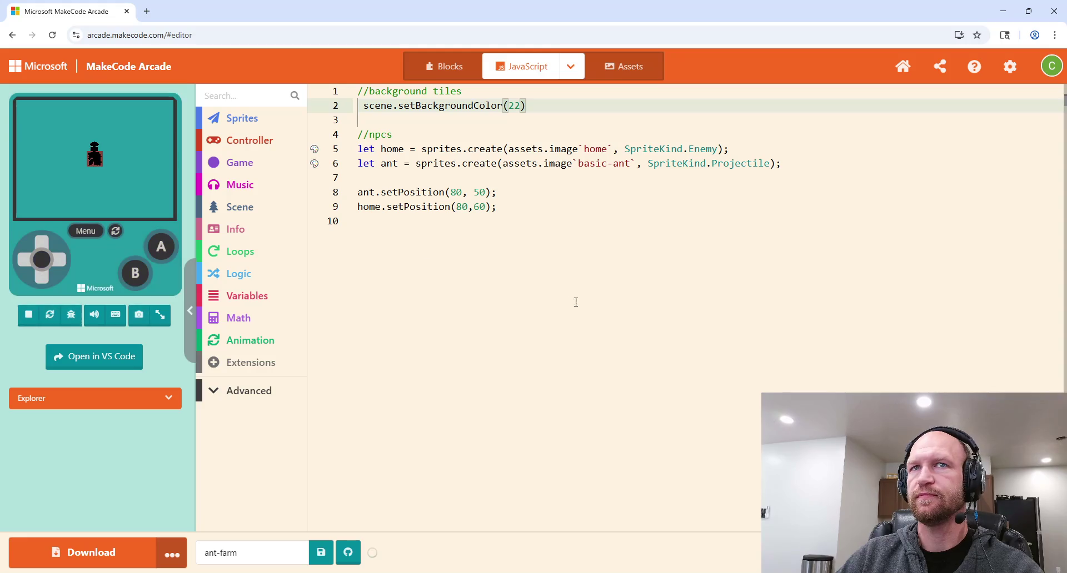
Step: Try colours 30 and 31, then settle on background colour 29 and rerun the game
drag(522, 106, 509, 106)
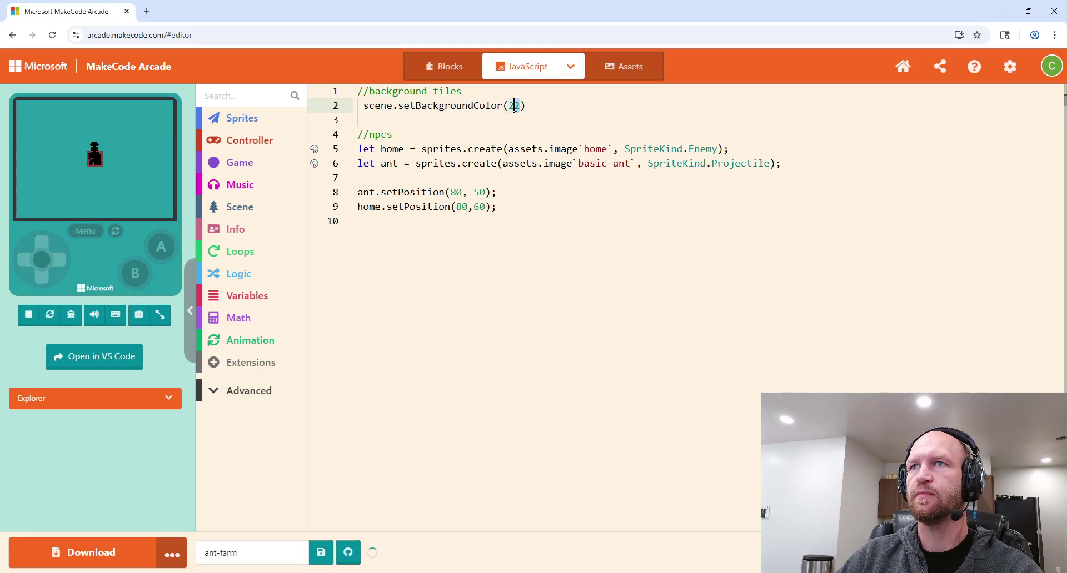
text(30)
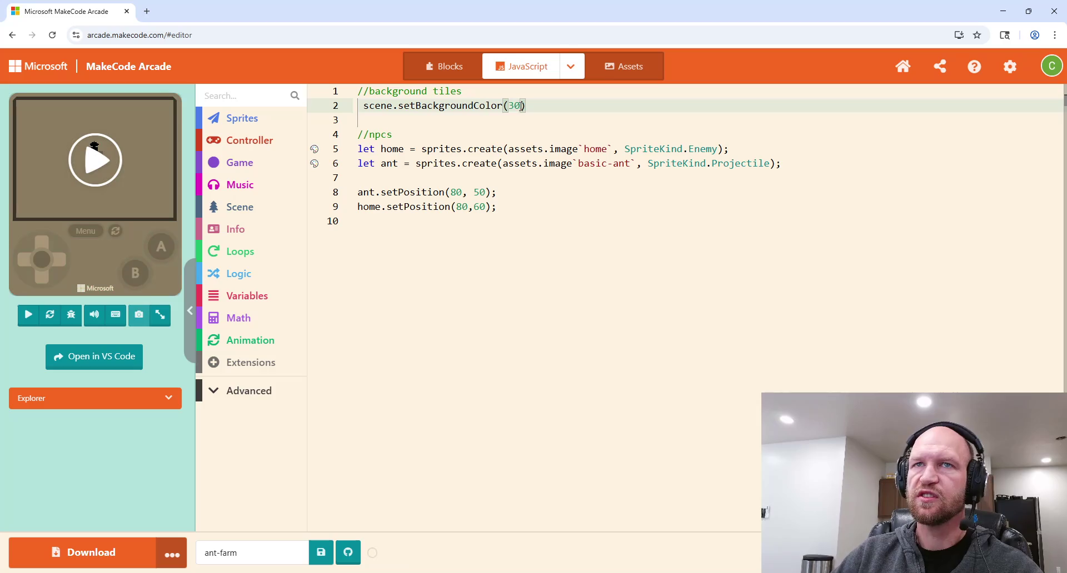
click(106, 177)
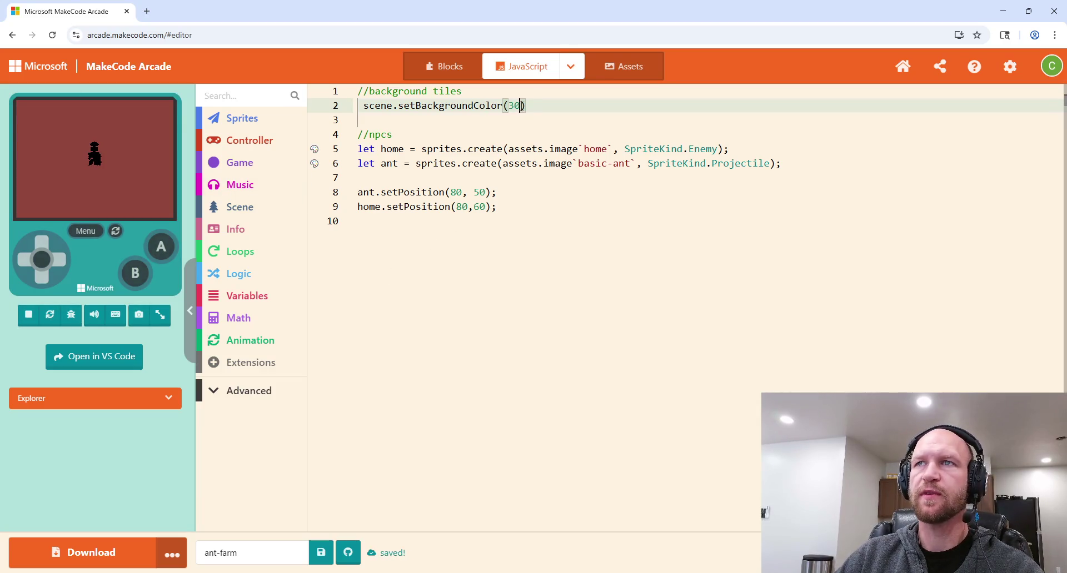
key(BackSpace)
text(1)
click(106, 156)
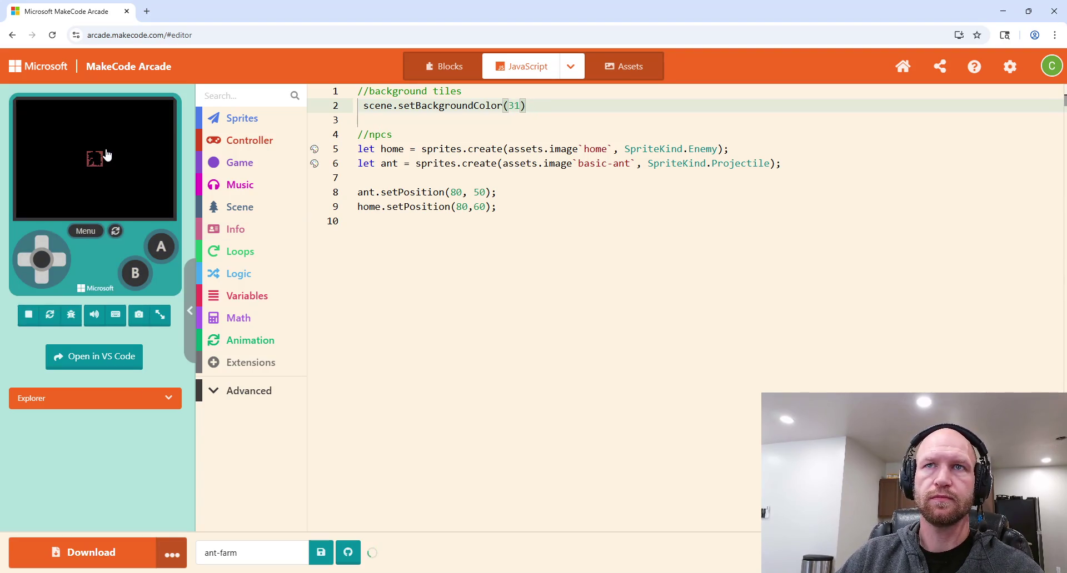
mouse_move(407, 147)
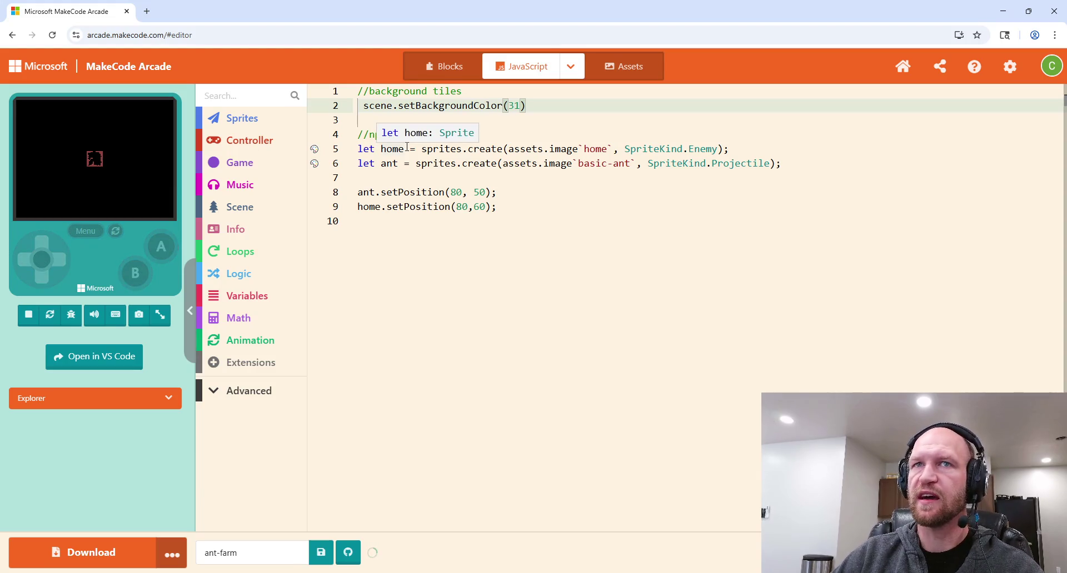
drag(520, 106, 508, 102)
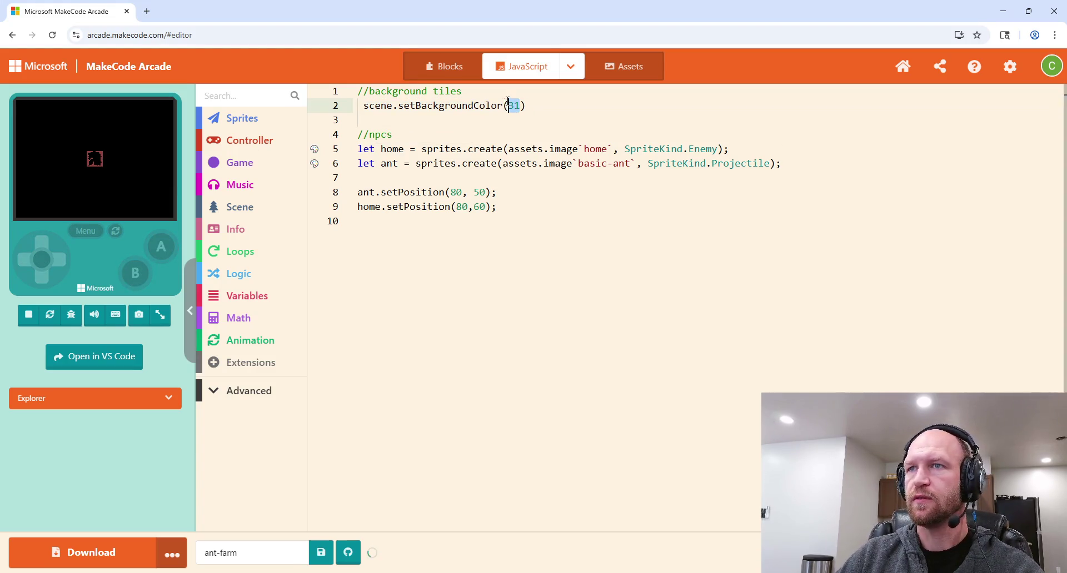
text(29)
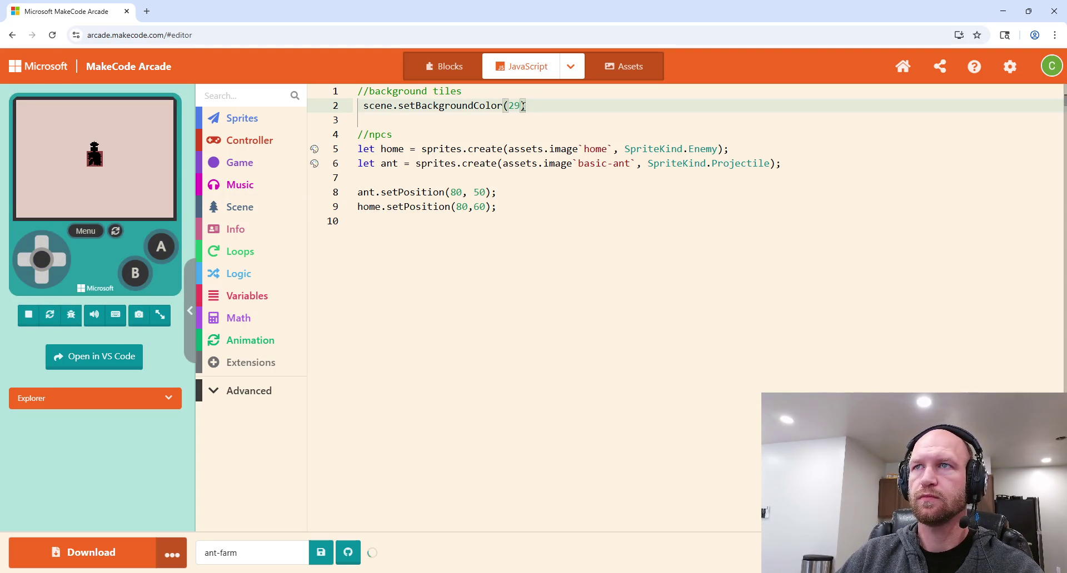
key(BackSpace)
text(8)
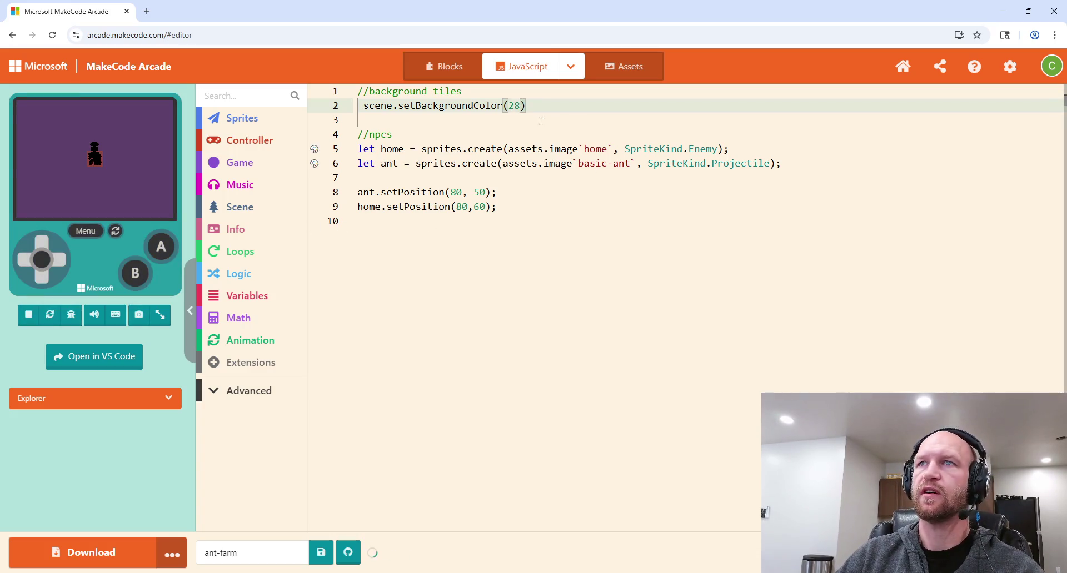
key(BackSpace)
text(9)
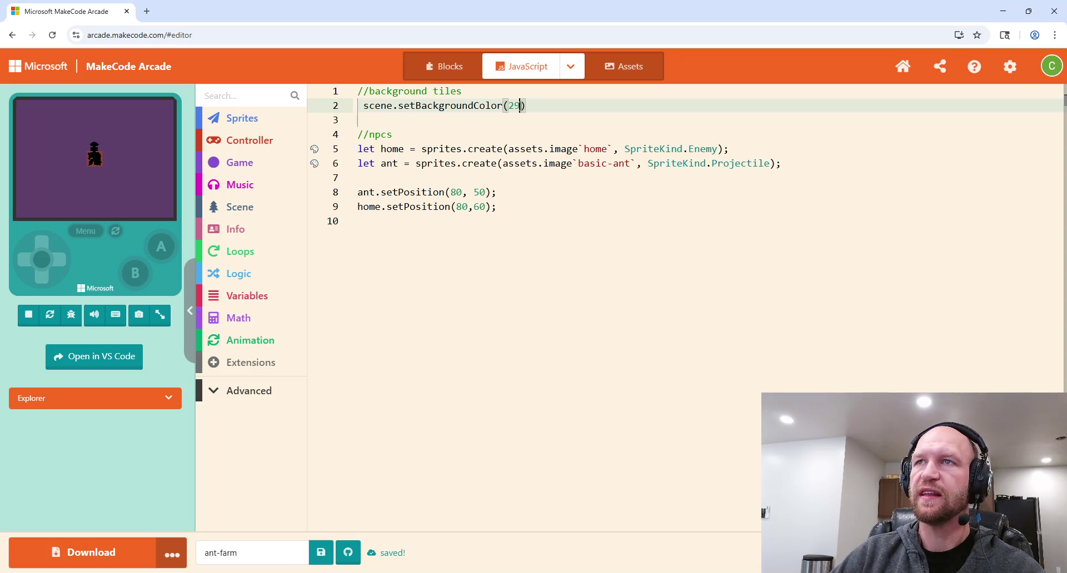
click(90, 166)
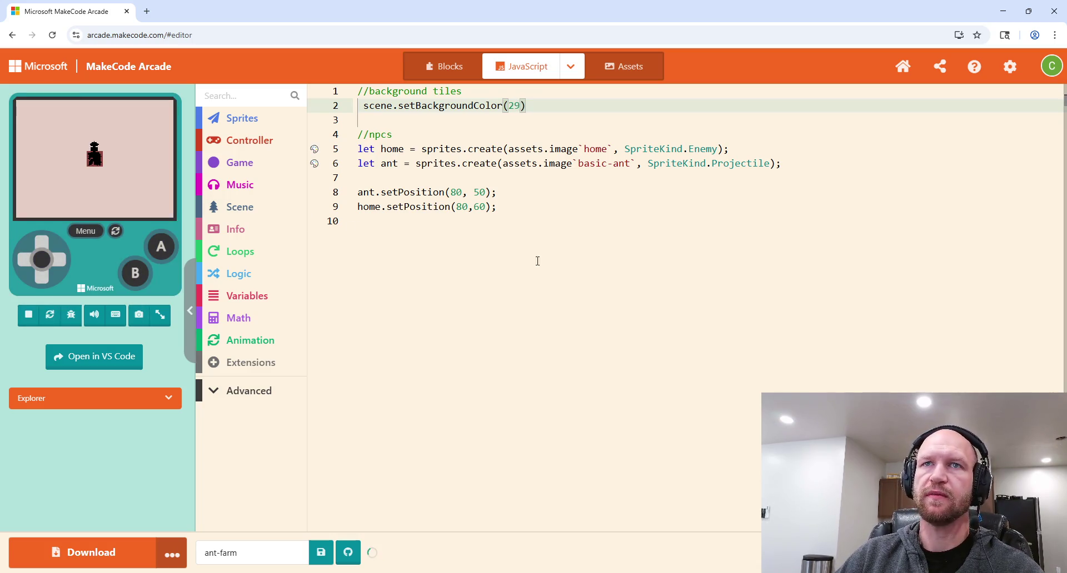
Step: Move the ant's starting position to (80, 30), testing y 45 first, then show the Assets page
double_click(477, 192)
text(45)
click(70, 186)
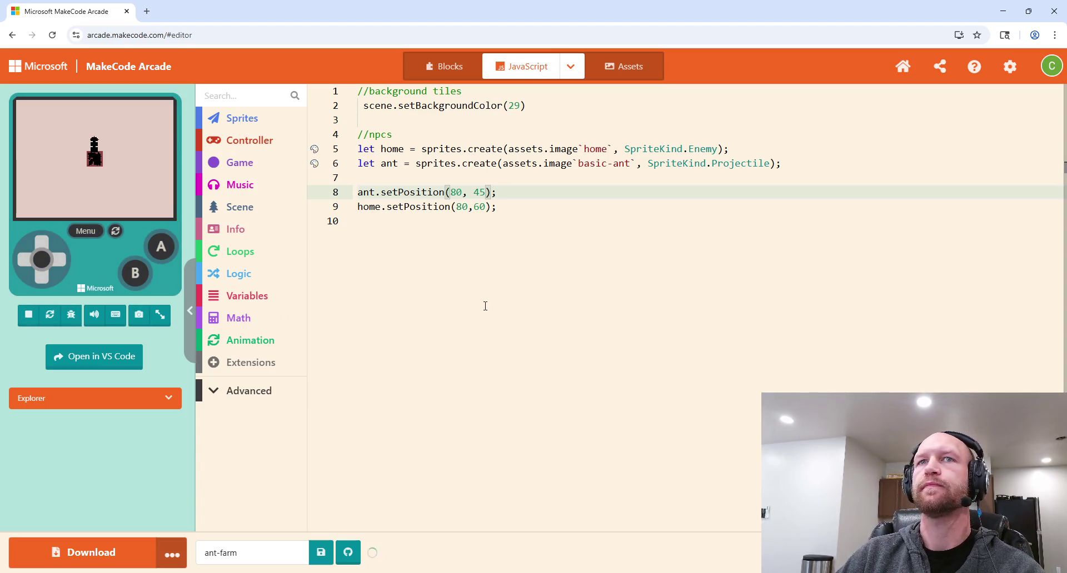
double_click(478, 192)
text(30)
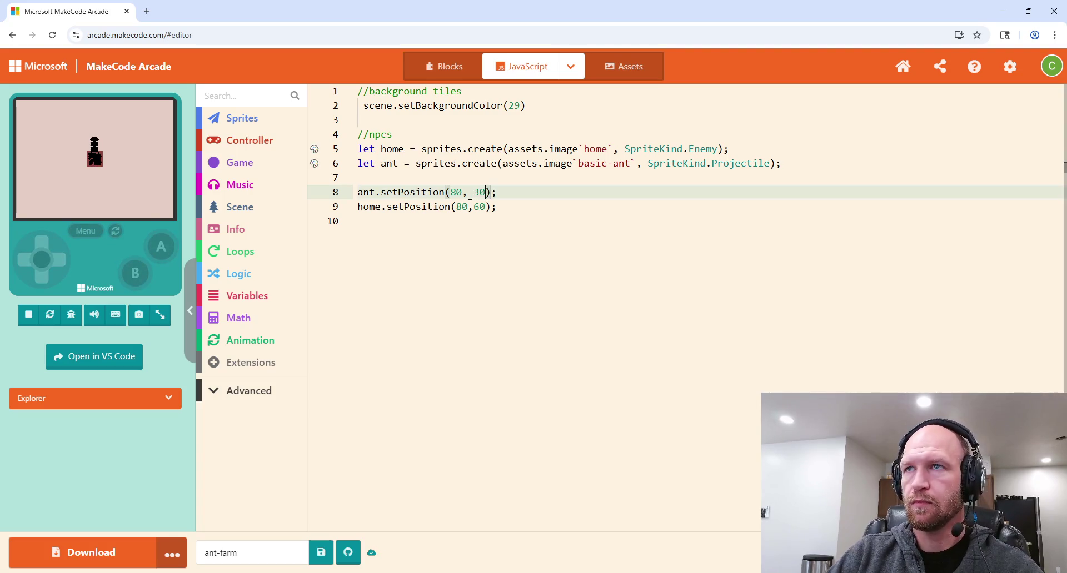
click(111, 172)
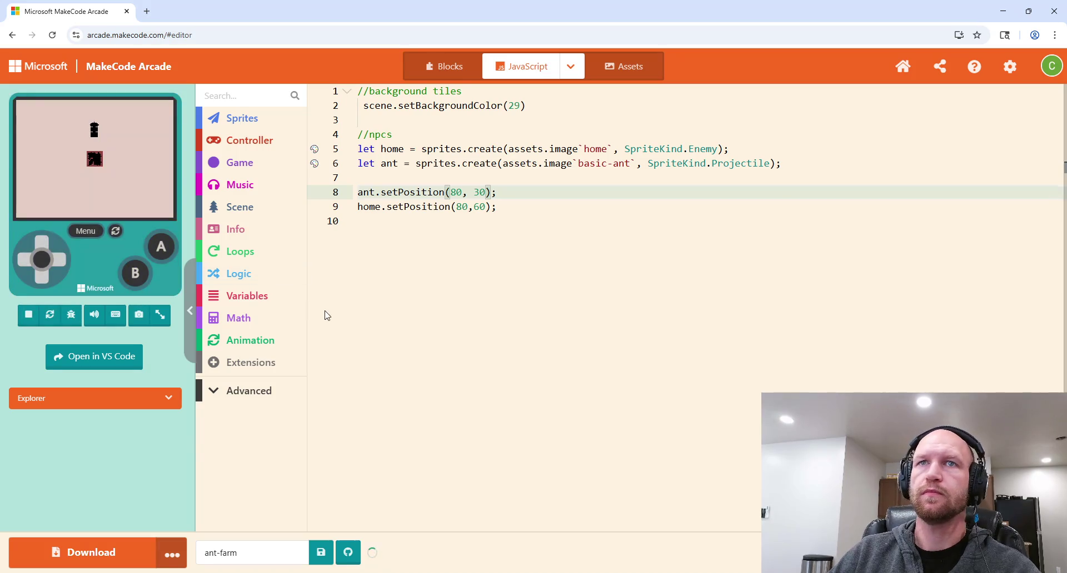
click(617, 68)
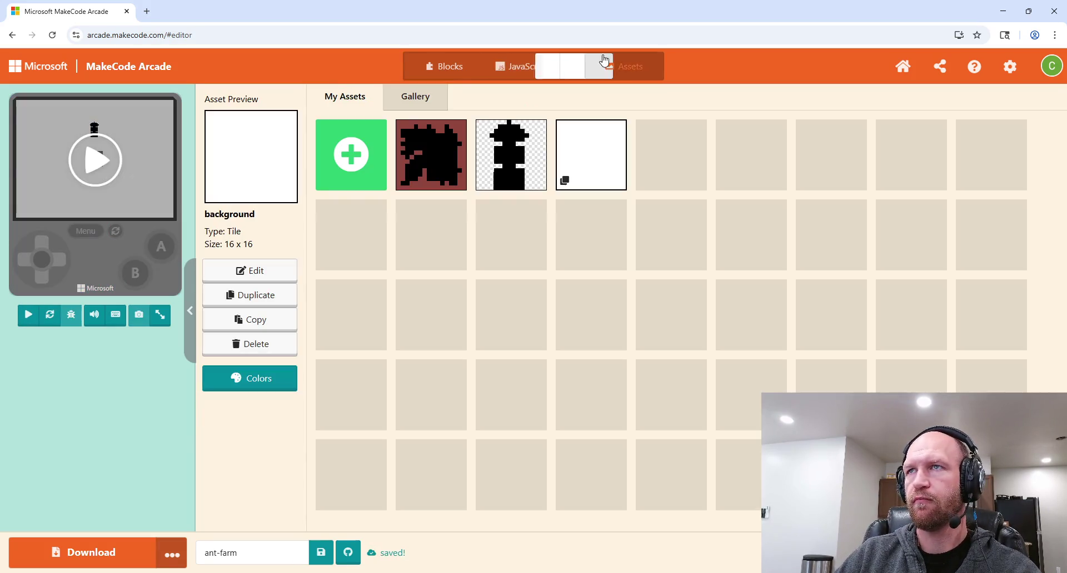
Step: Open the basic-ant image and erase transparent pixels along the top of the head
click(519, 175)
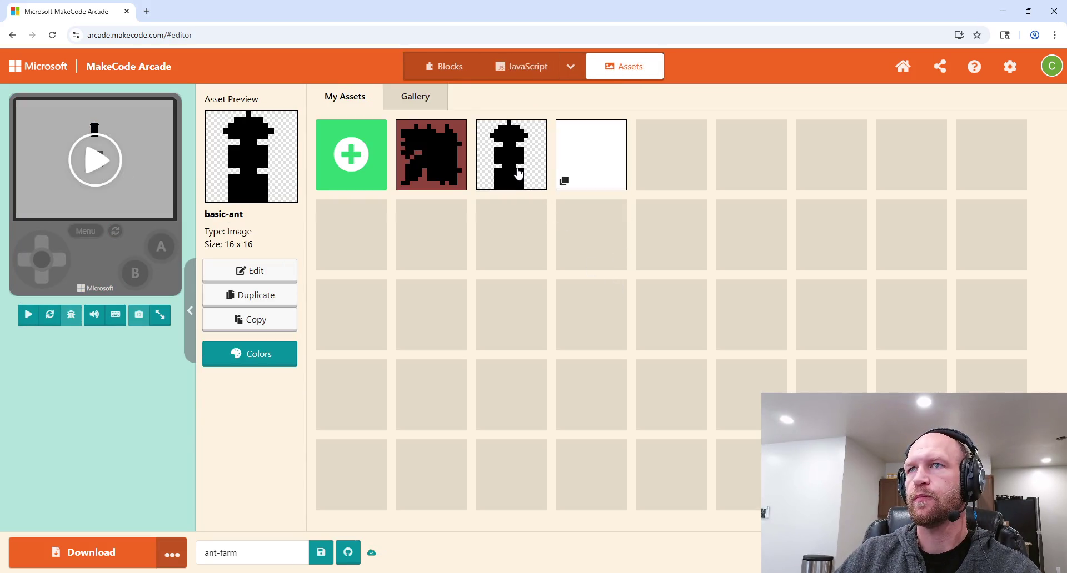
click(267, 275)
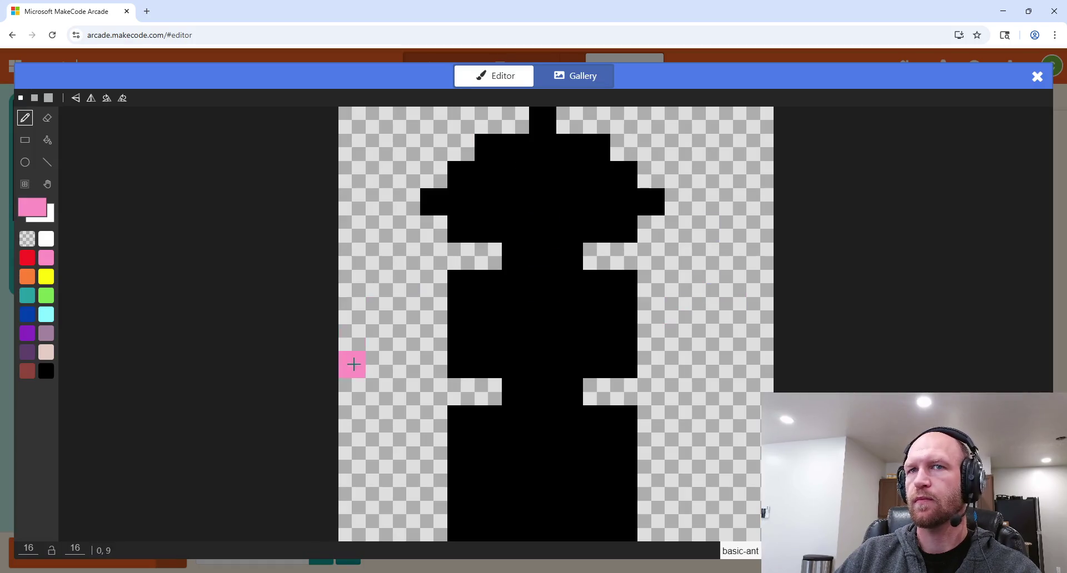
click(28, 240)
click(539, 122)
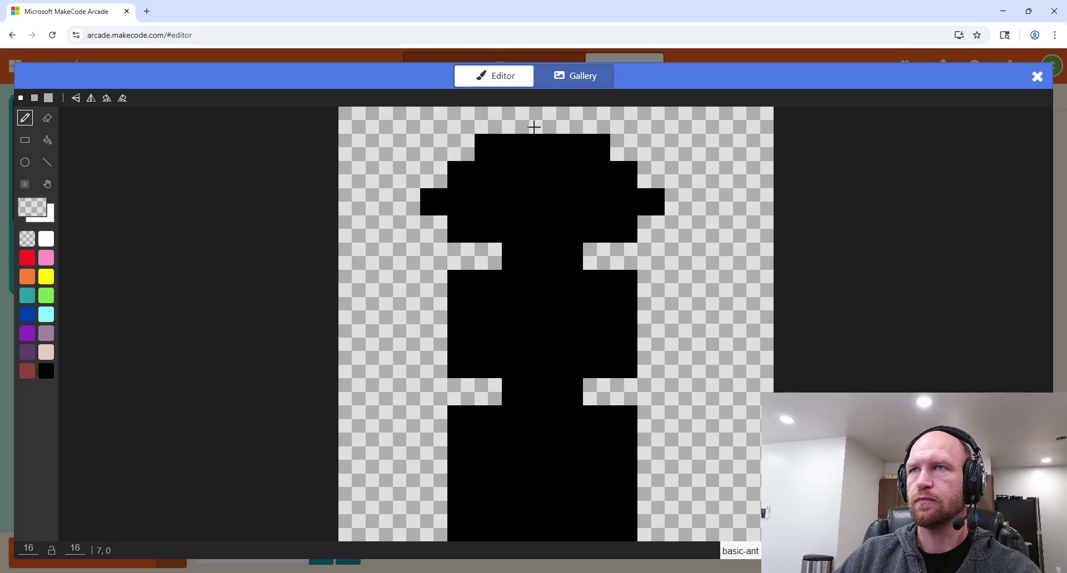
click(488, 147)
click(570, 147)
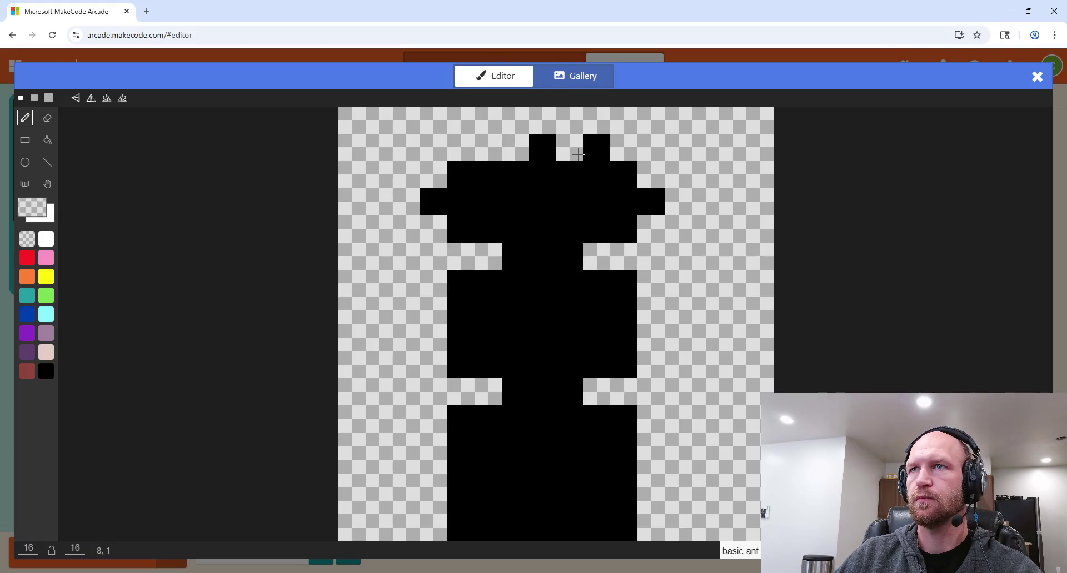
click(597, 148)
Step: Trim the arm ends, ear pixel and remaining head-top pixels of basic-ant
click(651, 201)
click(622, 175)
click(625, 225)
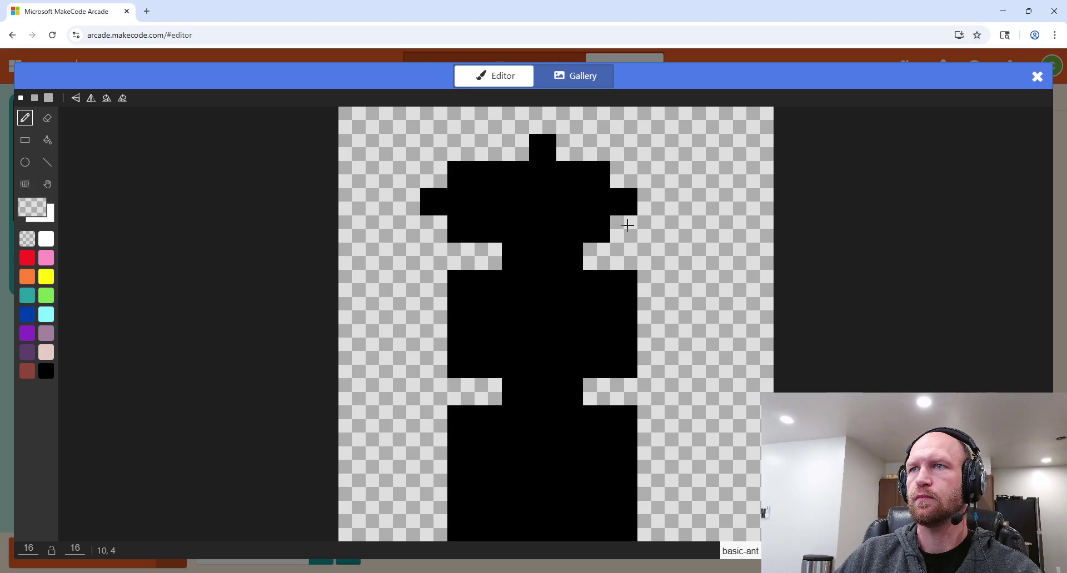
click(471, 238)
click(459, 177)
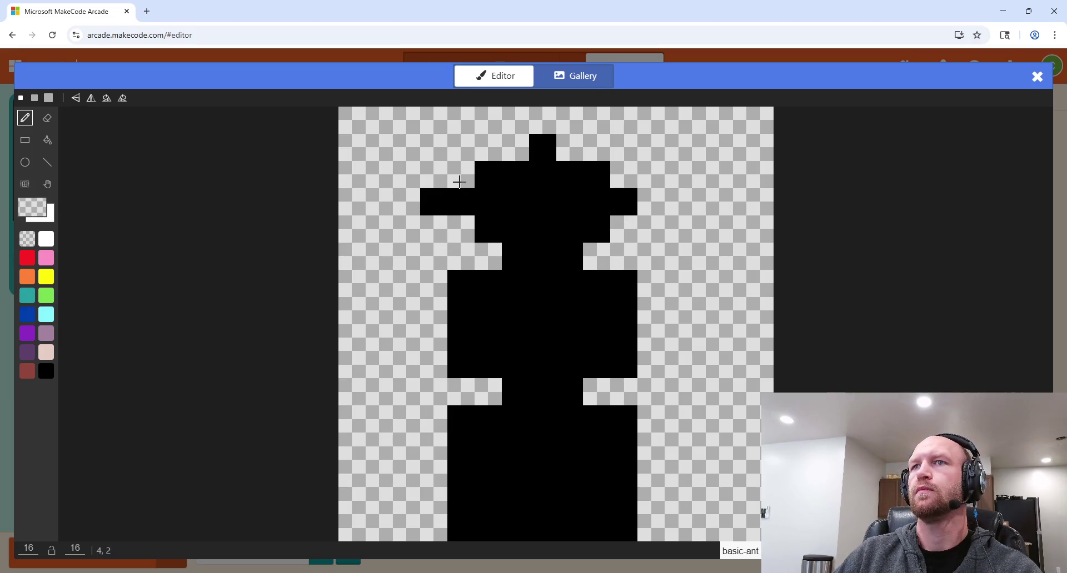
click(542, 148)
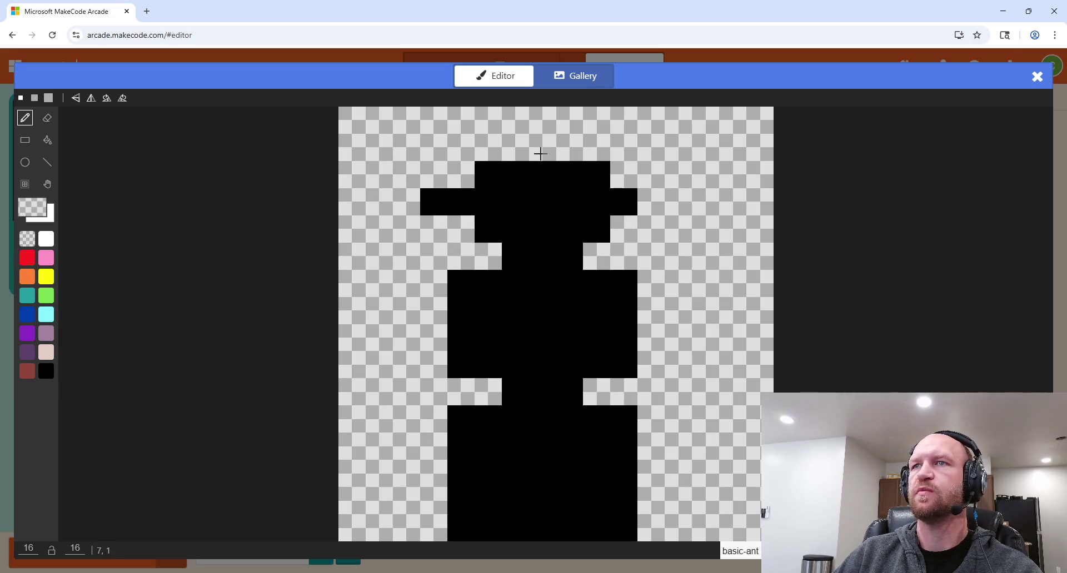
click(569, 174)
click(588, 177)
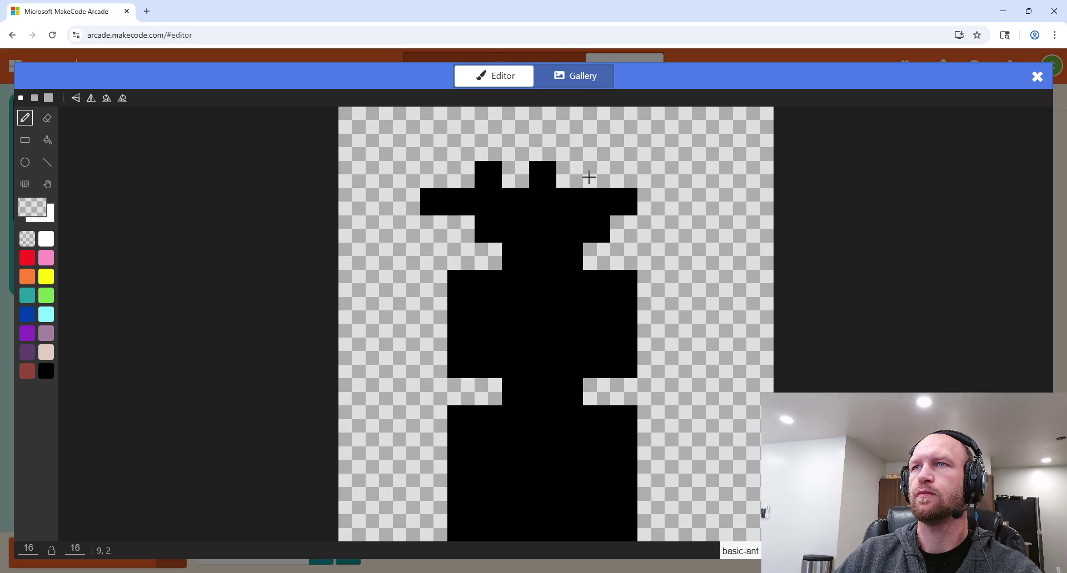
click(614, 192)
click(486, 164)
Step: Erase pixels from both sides of the head, undoing two mistaken erases
click(434, 202)
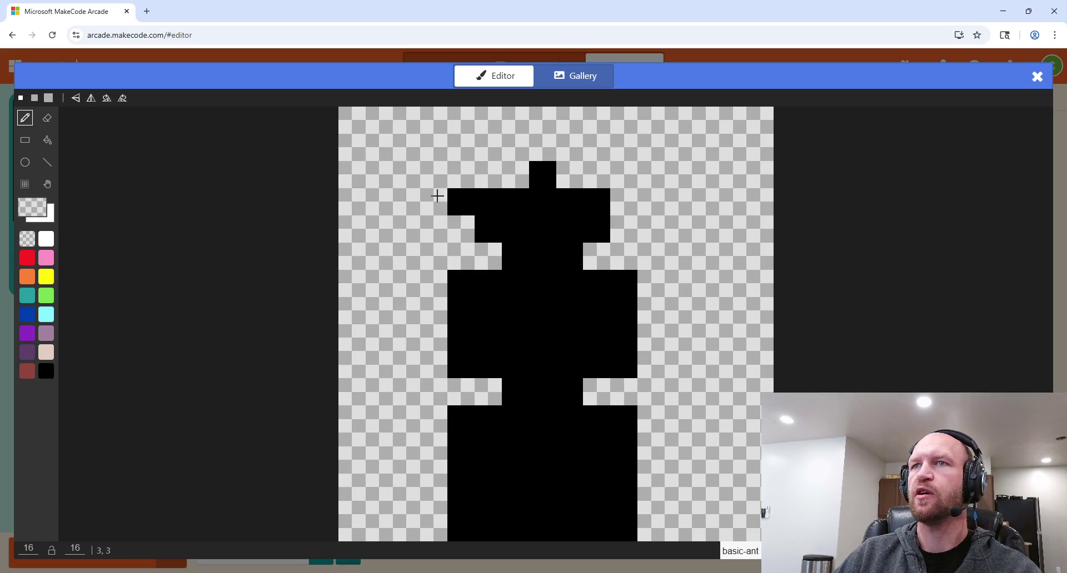
click(460, 202)
click(487, 228)
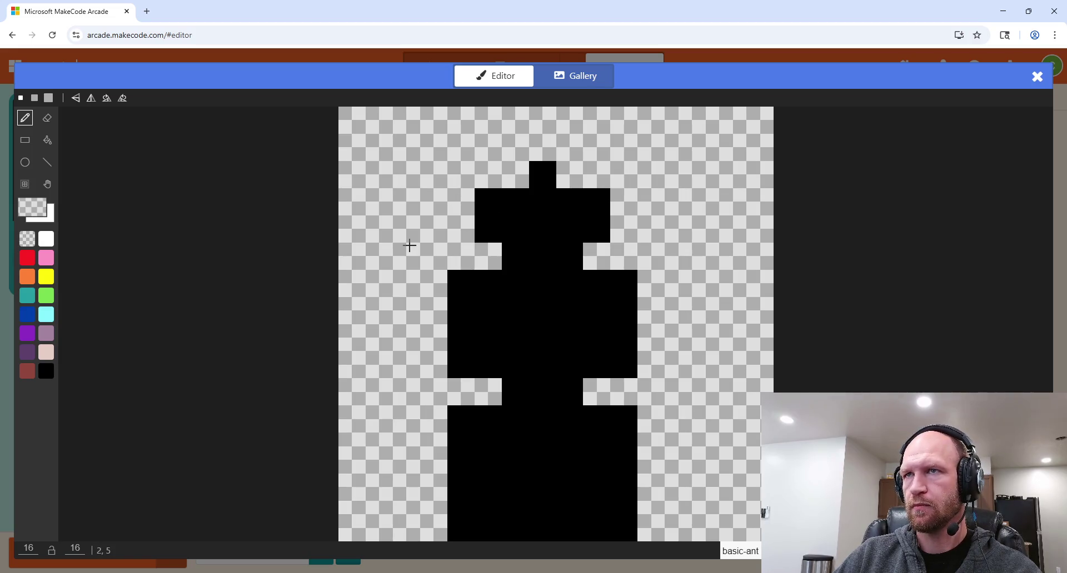
click(492, 203)
click(576, 209)
key(ctrl+z)
click(595, 207)
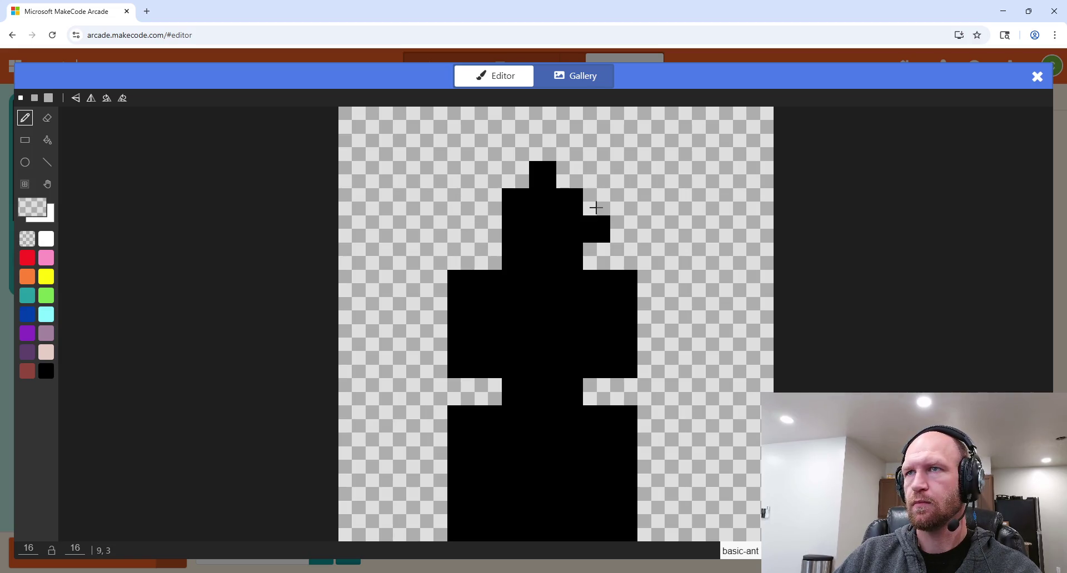
click(595, 222)
click(562, 236)
click(547, 242)
key(ctrl+z)
Step: Carve the head into a cross shape and narrow the ant's neck
click(515, 231)
click(519, 248)
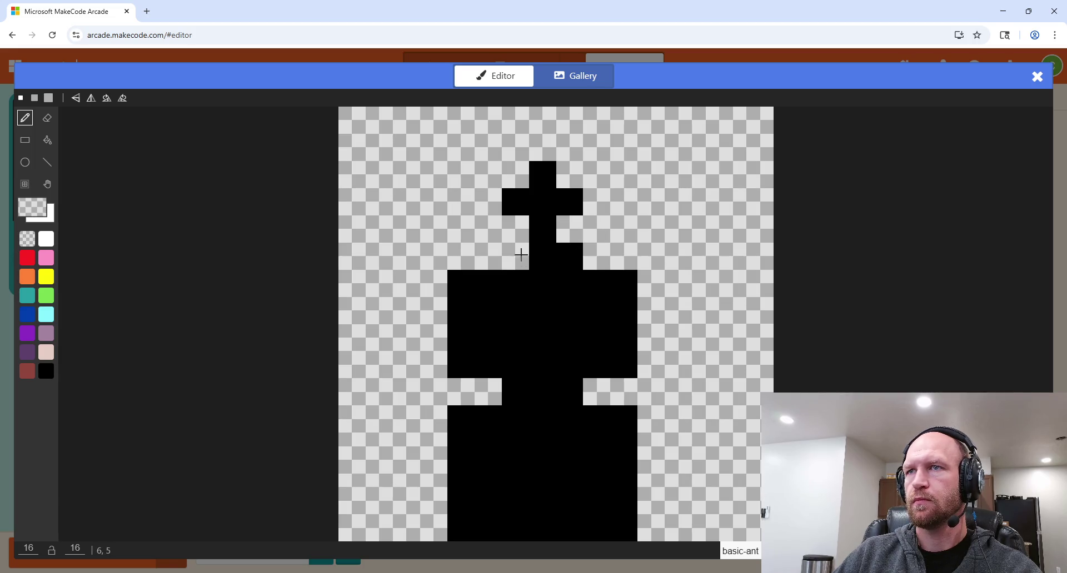
click(560, 255)
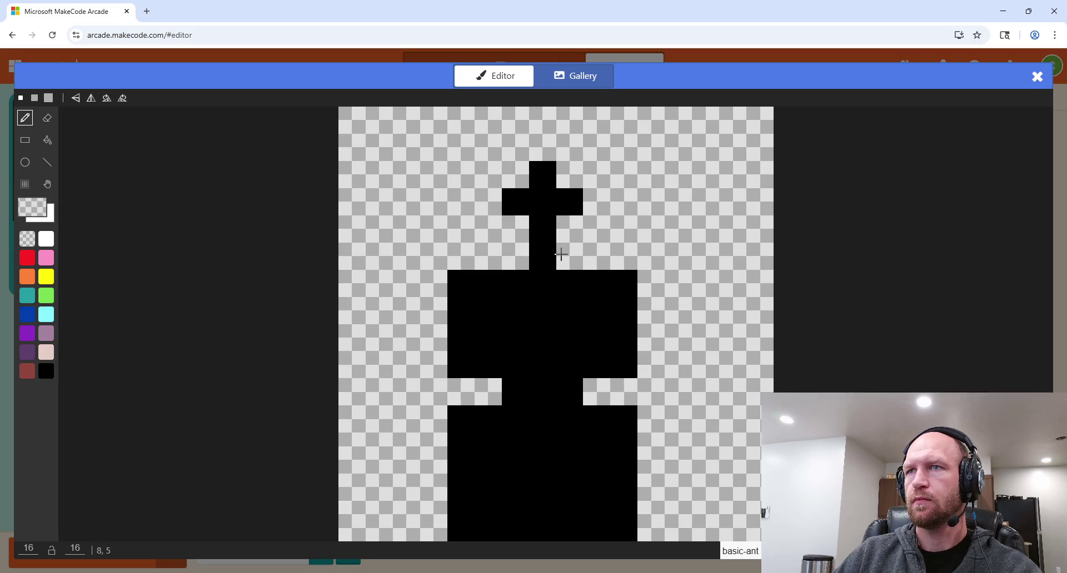
click(464, 364)
click(488, 365)
click(623, 365)
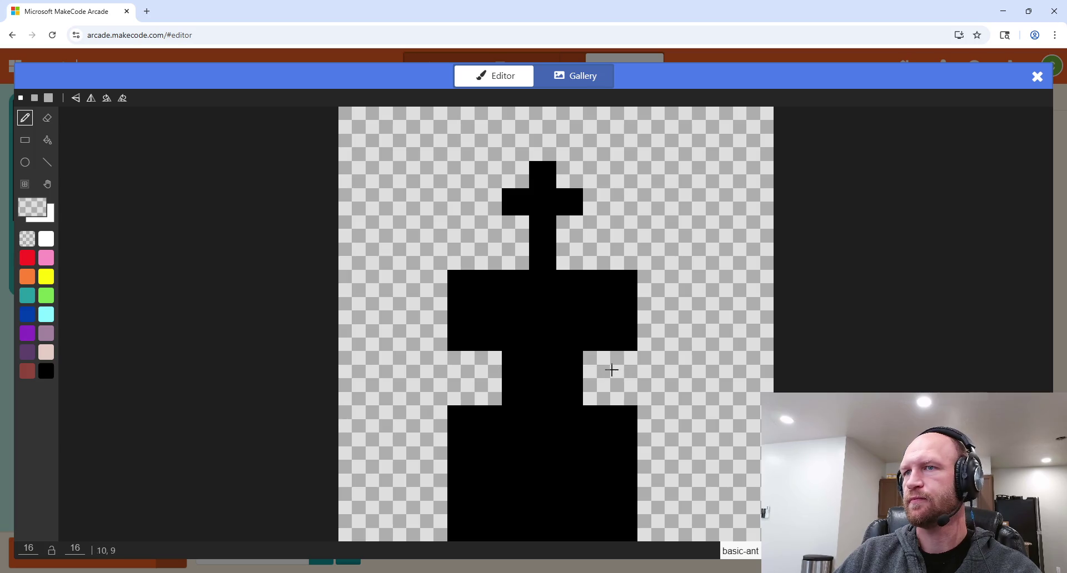
click(568, 365)
click(566, 387)
click(516, 363)
click(515, 391)
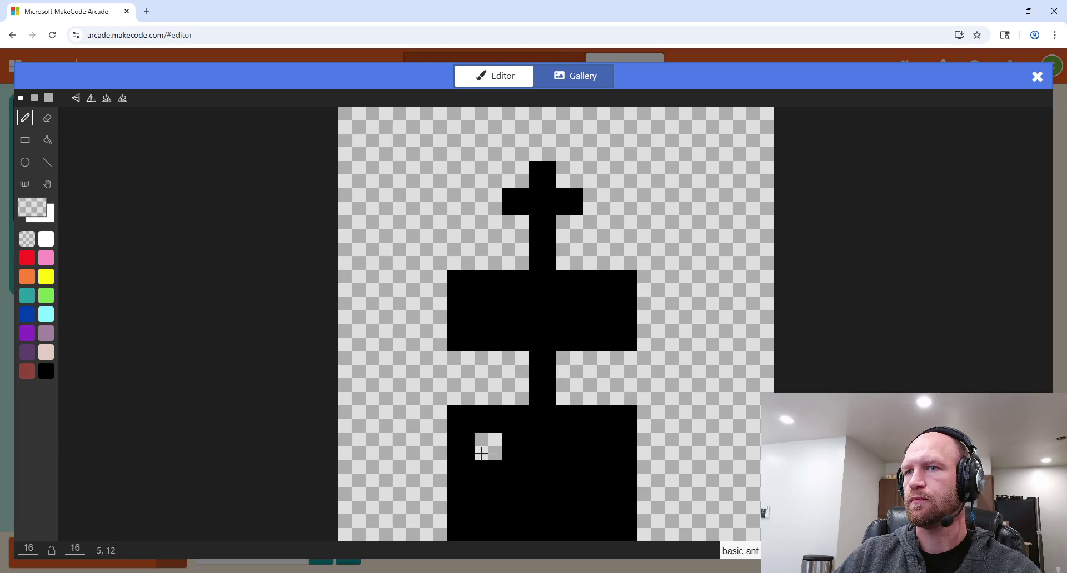
Step: Erase the lower body's bottom rows and trim its sides to a slim column
mouse_move(452, 519)
mouse_down()
mouse_move(631, 516)
mouse_move(459, 488)
mouse_move(626, 470)
mouse_up()
click(636, 414)
mouse_move(636, 413)
mouse_down()
mouse_move(489, 311)
mouse_move(465, 333)
mouse_move(467, 273)
mouse_move(510, 337)
mouse_up()
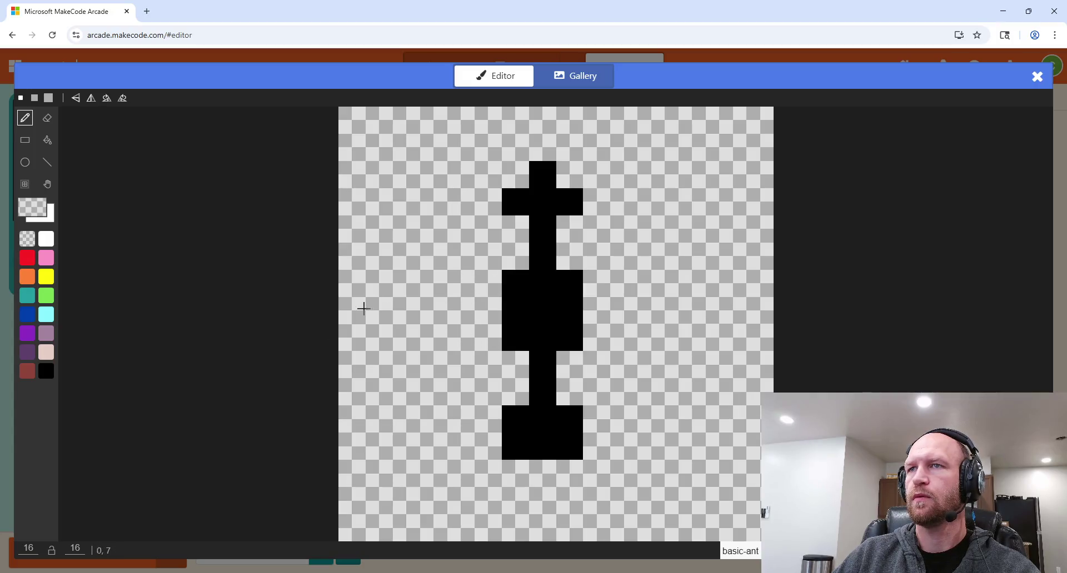
click(514, 337)
click(570, 338)
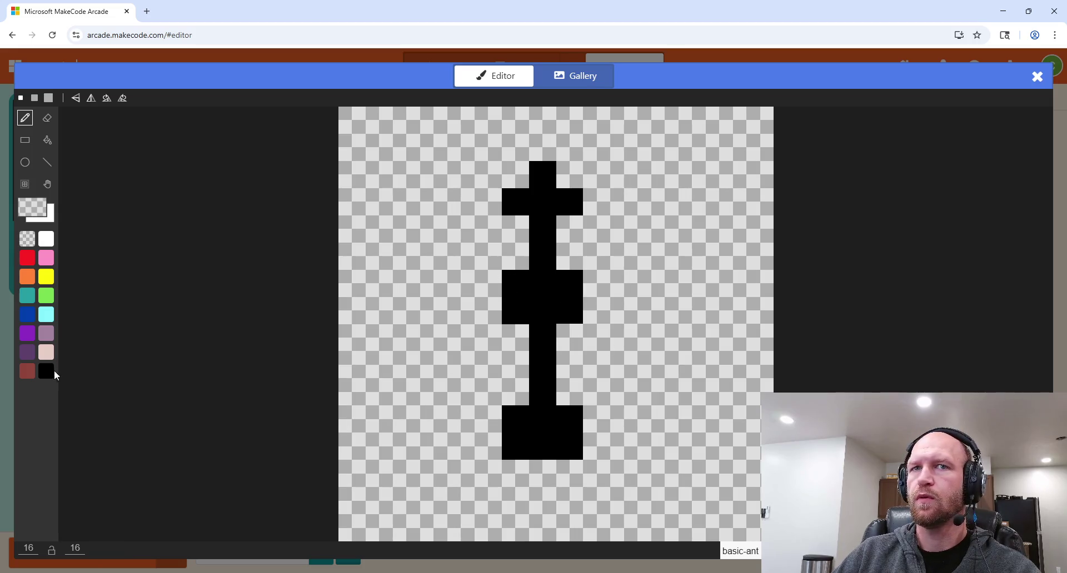
Step: Paint black cells along the body column, clear stray cells, and extend the lower body
click(49, 371)
click(516, 256)
click(565, 257)
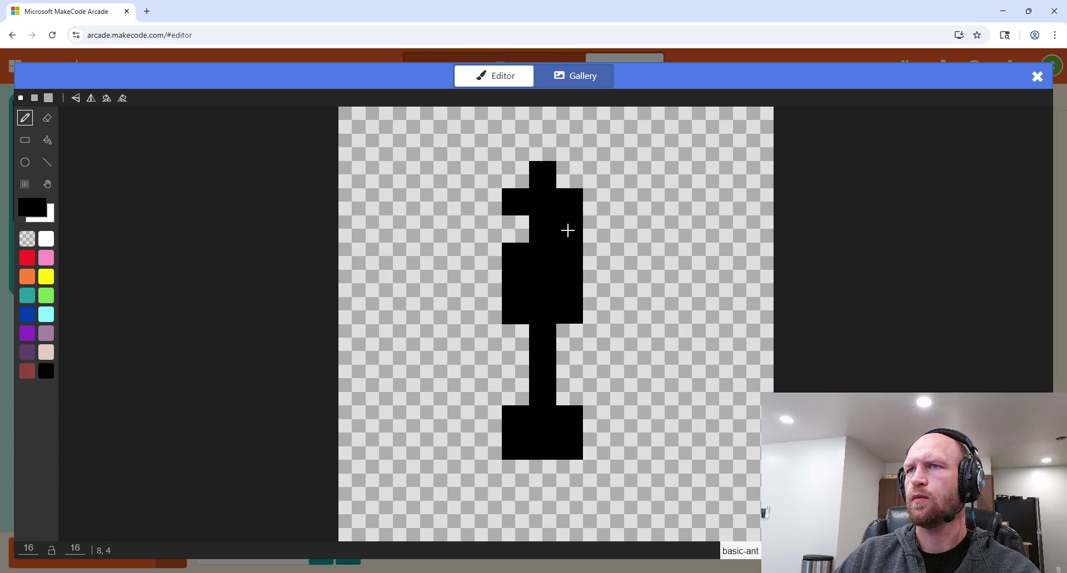
mouse_move(544, 358)
mouse_down()
mouse_move(519, 386)
mouse_move(583, 388)
mouse_up()
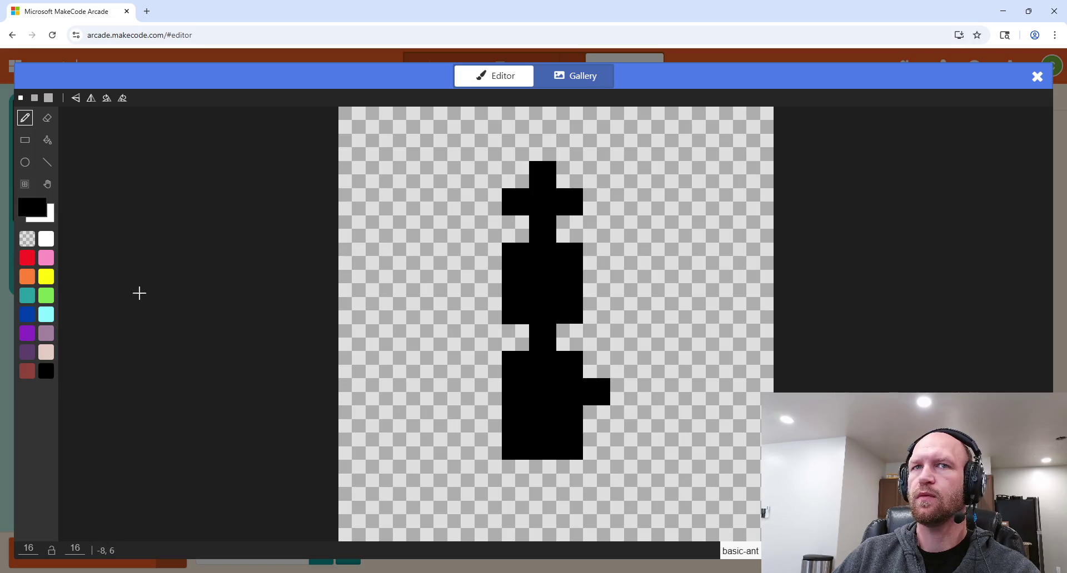
click(27, 239)
click(594, 391)
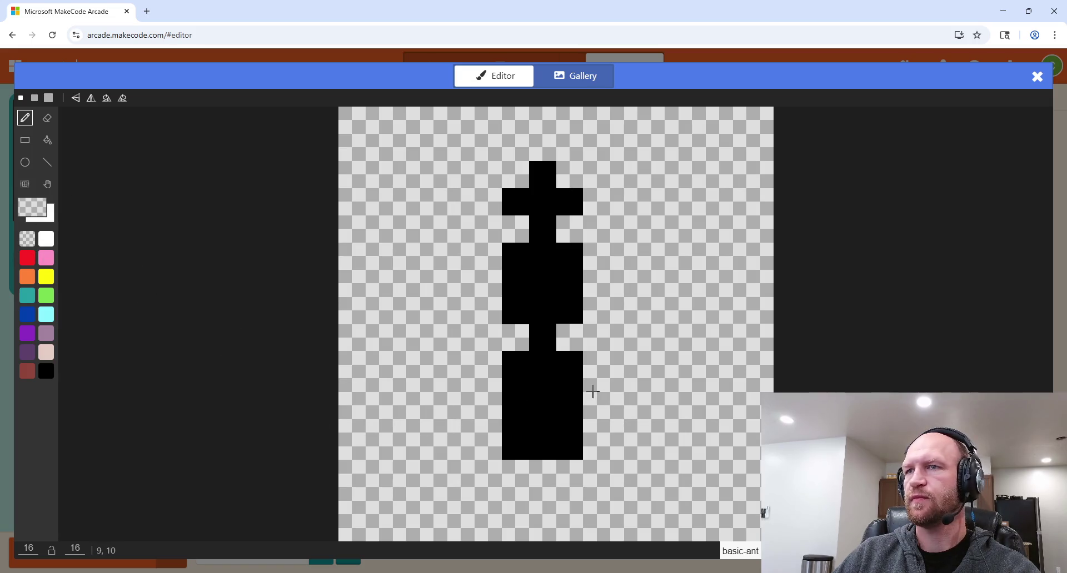
click(567, 454)
mouse_move(567, 454)
mouse_down()
mouse_move(544, 419)
mouse_move(524, 445)
mouse_move(564, 414)
mouse_up()
click(50, 372)
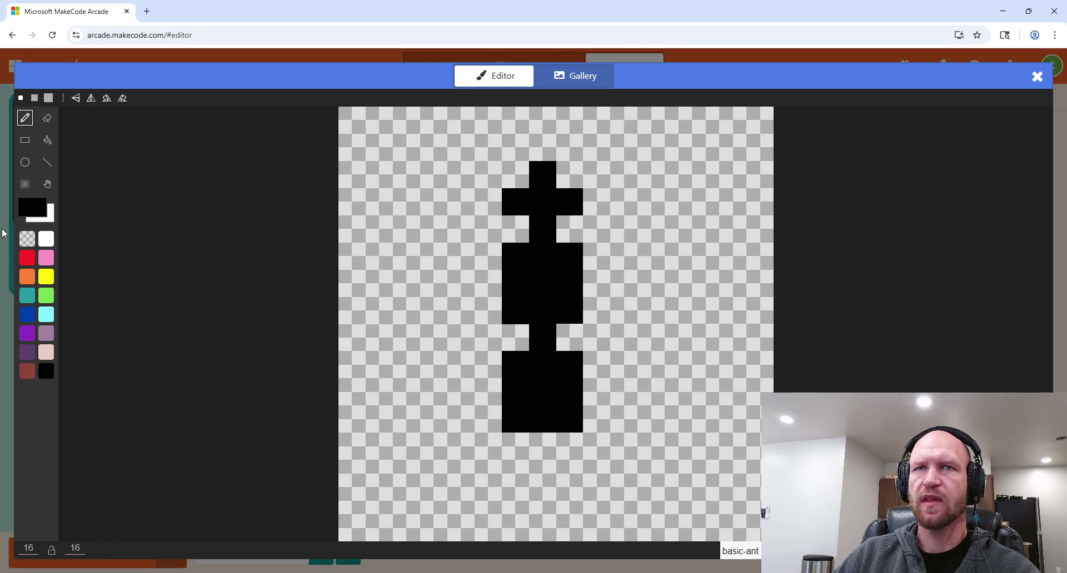
Step: Trim row 7, widen row 8, shorten the lower body, then close the editor
click(26, 239)
click(572, 312)
click(513, 322)
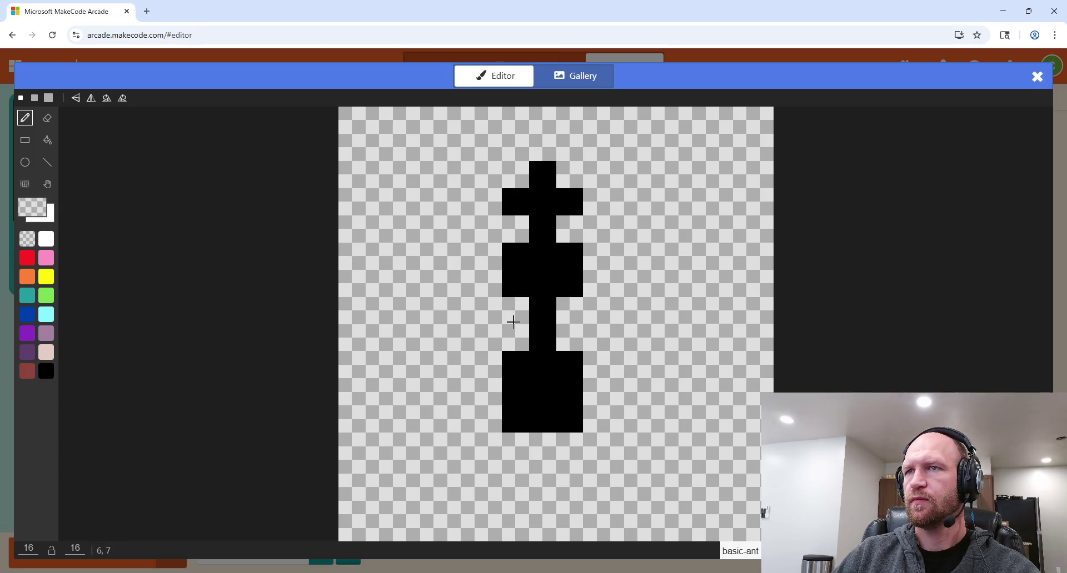
click(45, 377)
click(482, 397)
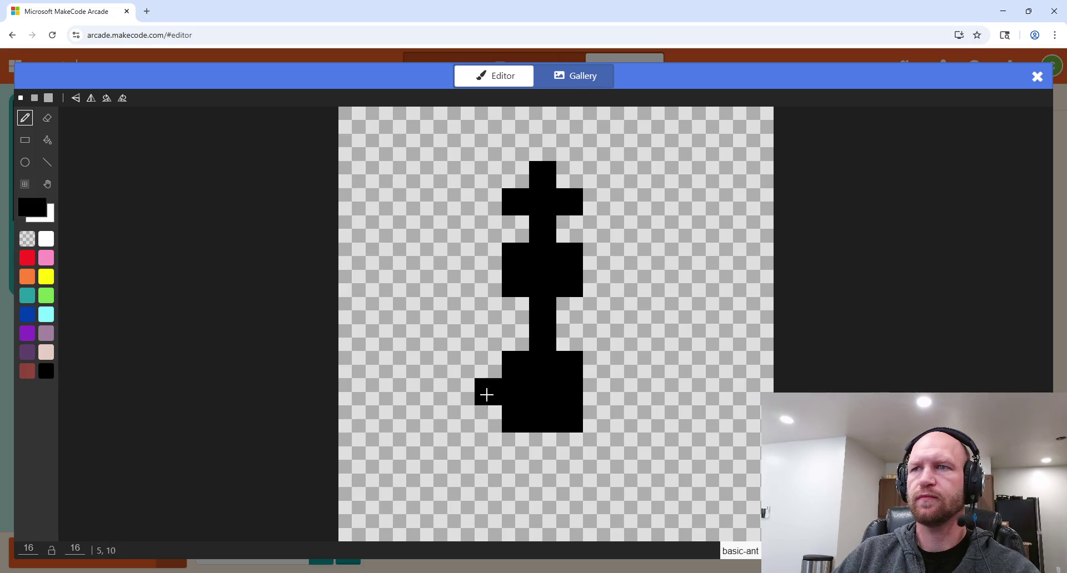
key(ctrl+z)
drag(514, 329, 574, 341)
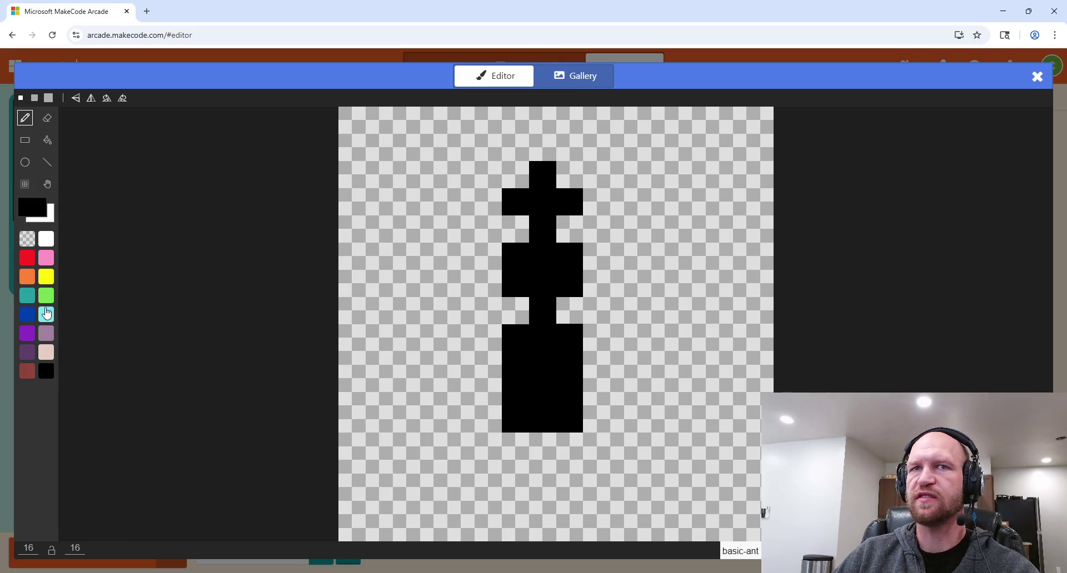
click(27, 238)
mouse_move(590, 404)
mouse_down()
mouse_move(573, 419)
mouse_move(509, 405)
mouse_move(581, 399)
mouse_up()
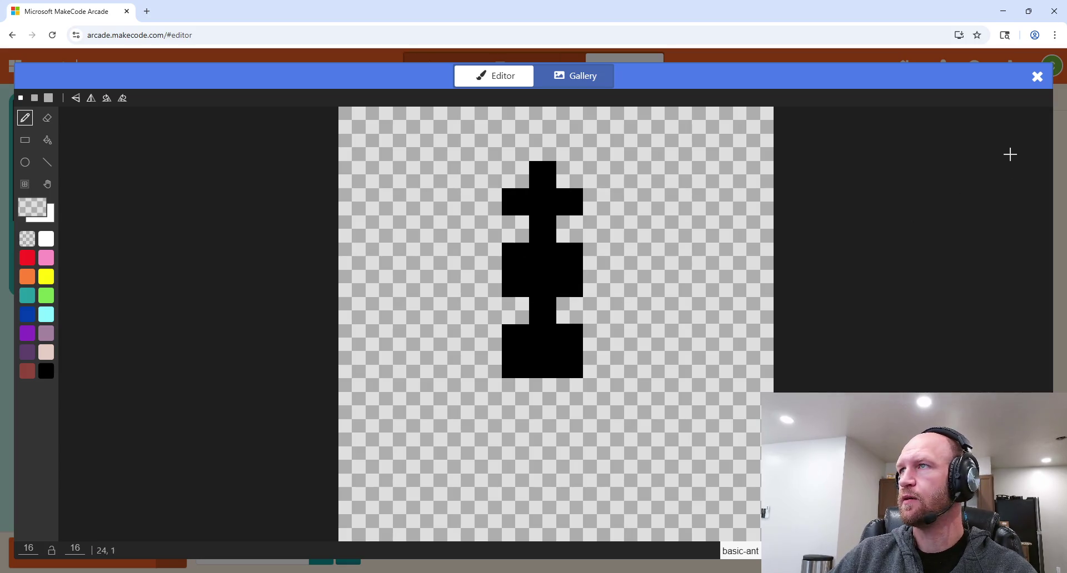
click(1037, 76)
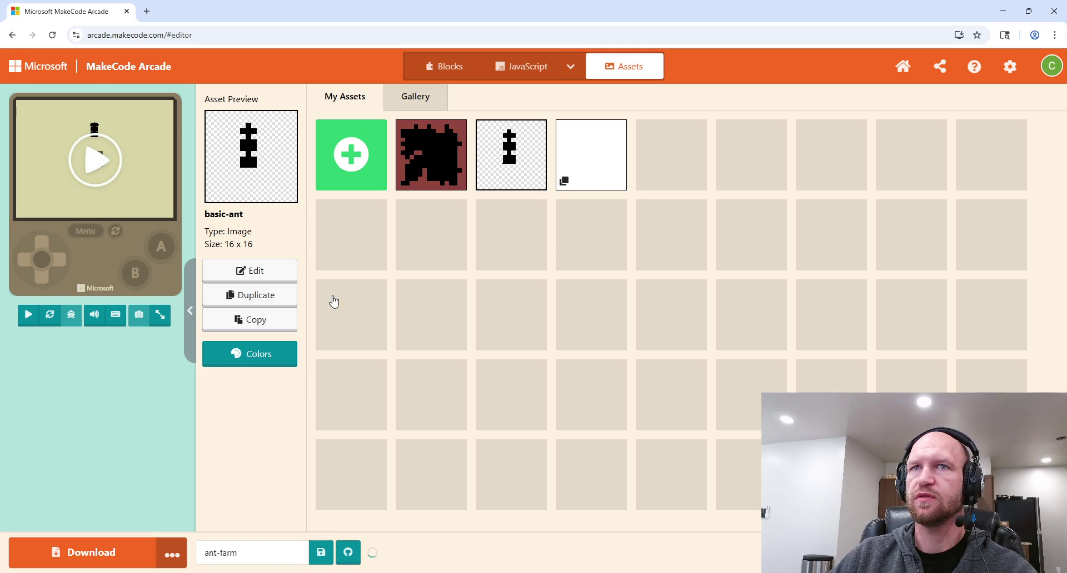
Step: Review the JavaScript code, then start a new asset from the Assets list
click(511, 78)
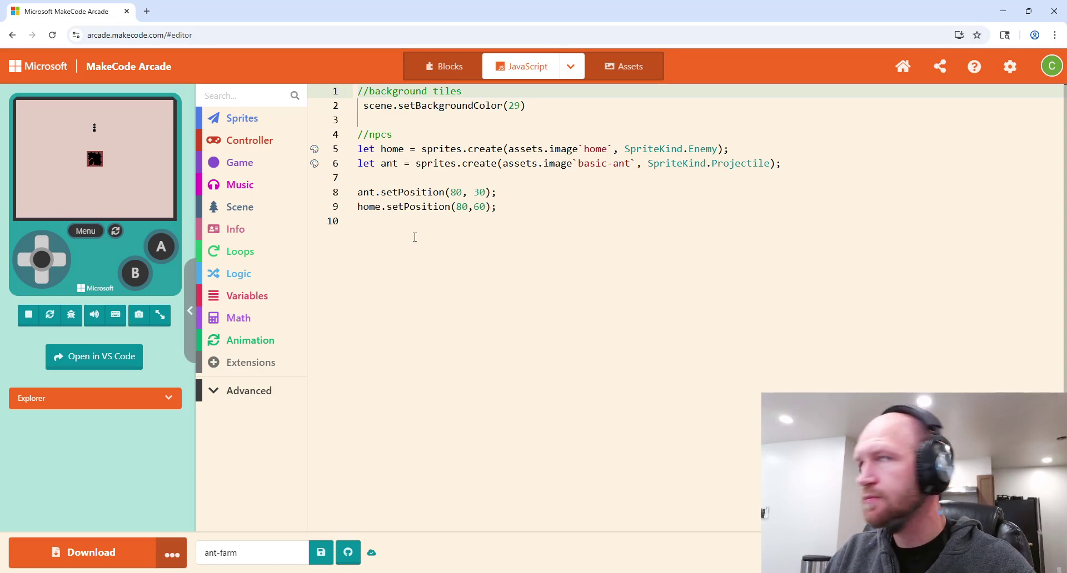
click(633, 67)
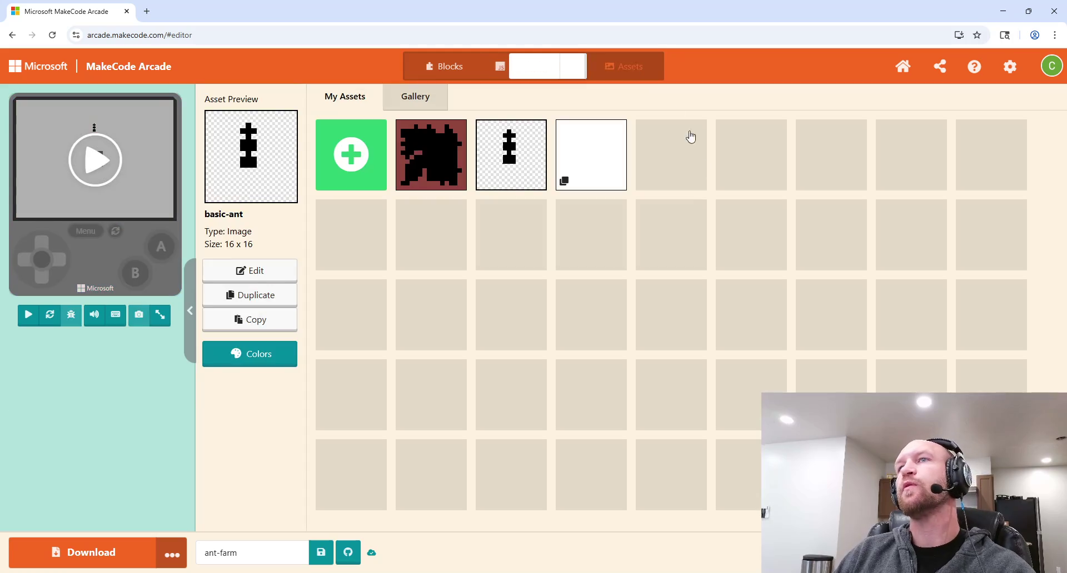
click(352, 154)
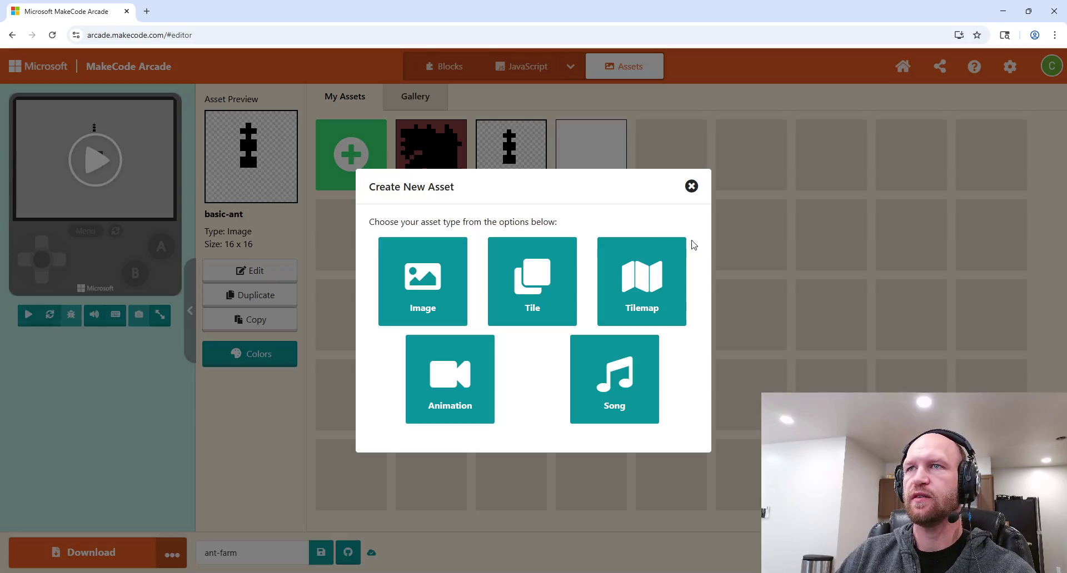
Step: Draw a green stepped mound on a new image and rename it from myImage to food
click(446, 306)
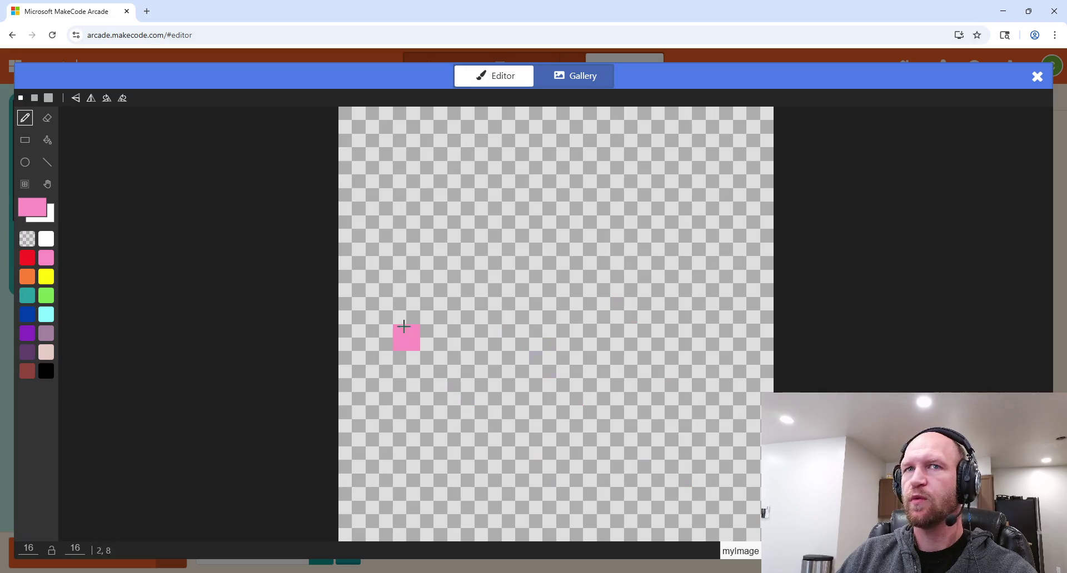
click(46, 295)
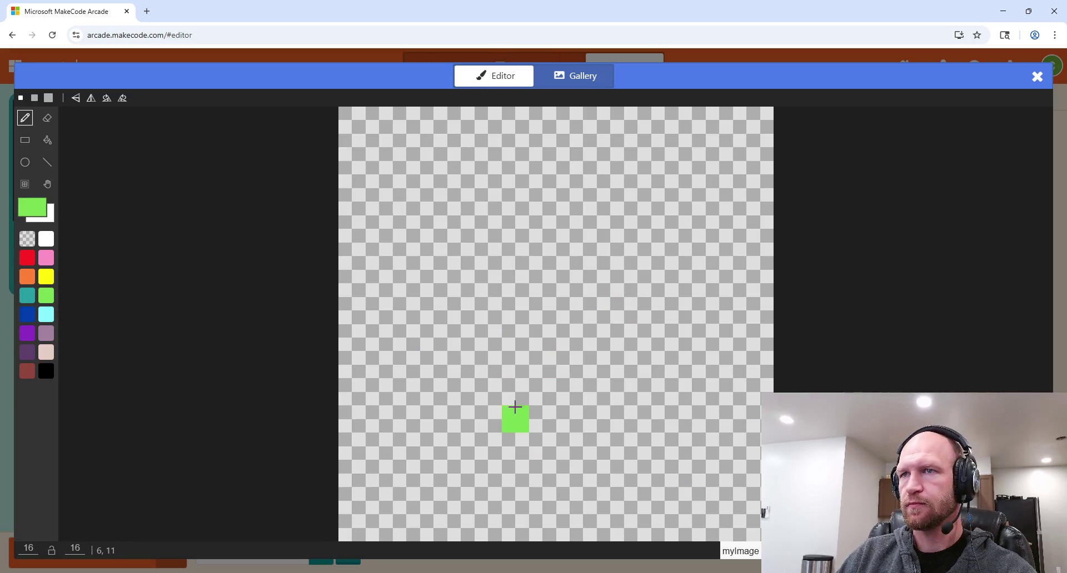
mouse_move(486, 392)
mouse_down()
mouse_move(661, 396)
mouse_move(629, 365)
mouse_move(493, 374)
mouse_move(503, 347)
mouse_move(605, 343)
mouse_up()
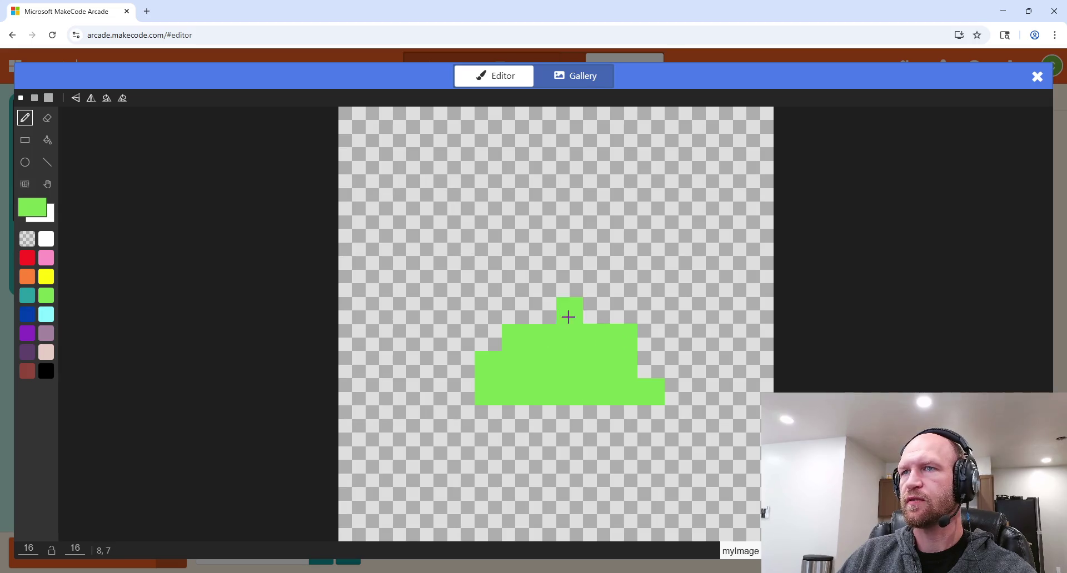
mouse_move(545, 316)
mouse_down()
mouse_move(619, 316)
mouse_move(575, 293)
mouse_move(608, 286)
mouse_move(584, 257)
mouse_up()
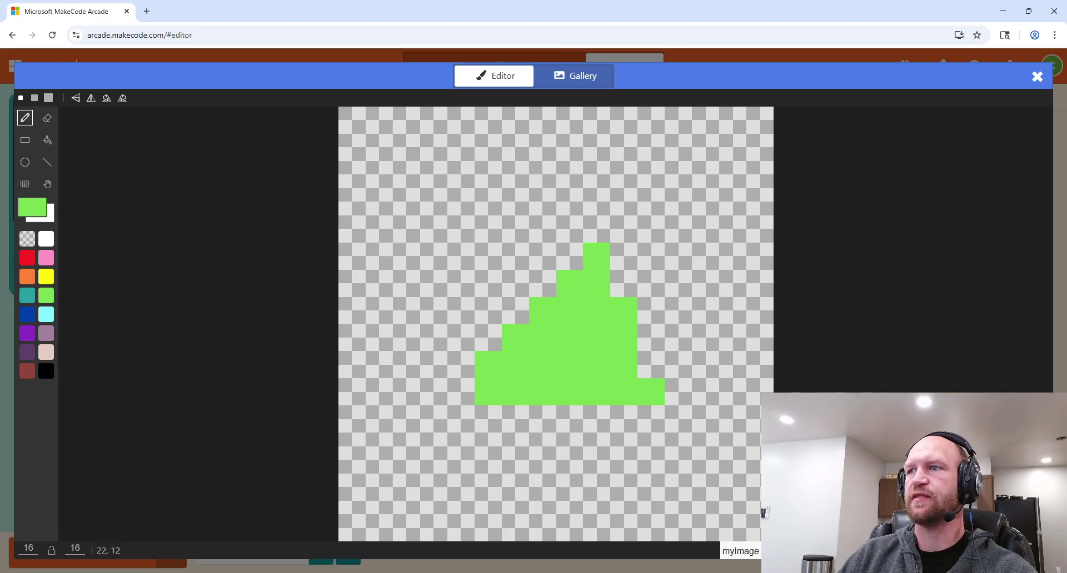
click(739, 551)
key(BackSpace)
text(food)
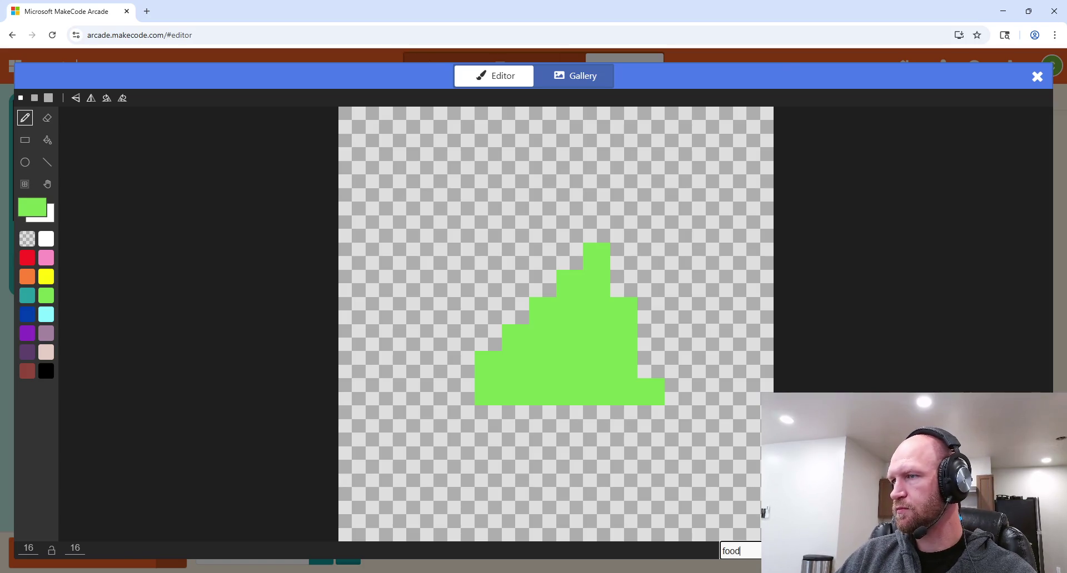
key(Return)
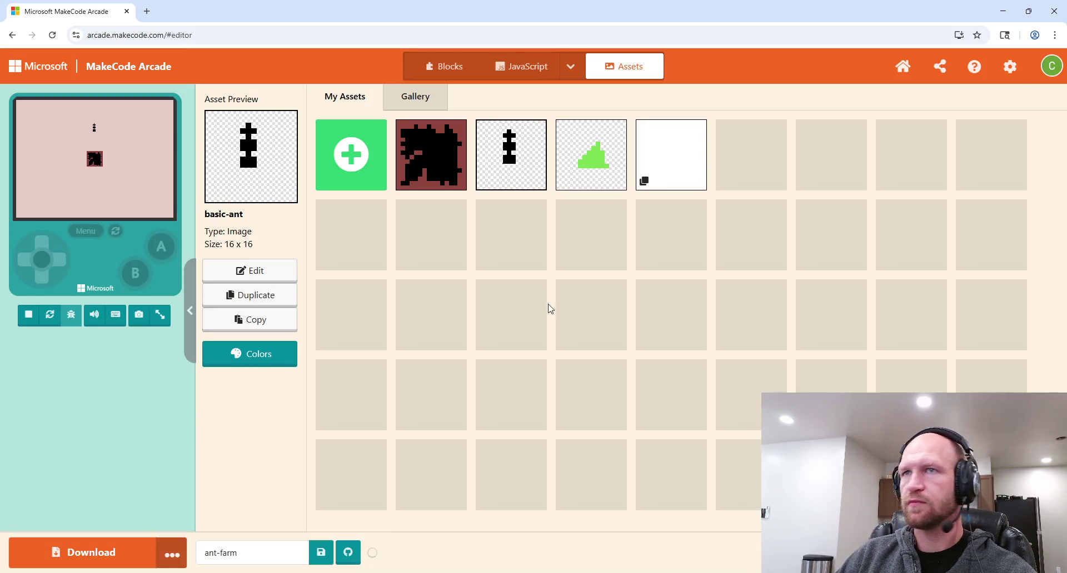
Step: Start a new line 7: let food = sprites.create(assets.image…
click(528, 65)
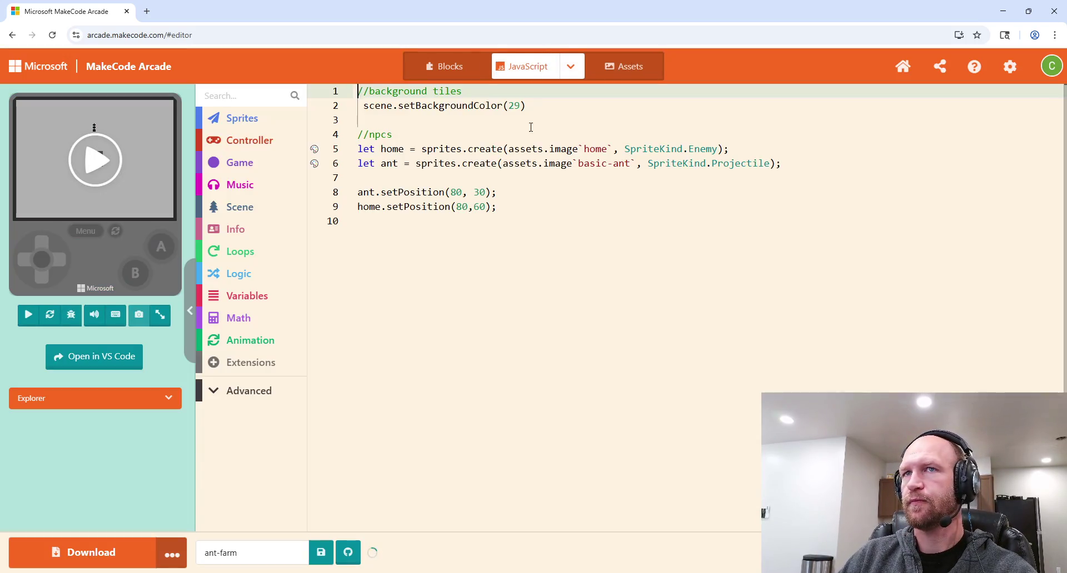
click(798, 162)
key(Return)
text(let food = sprites.c)
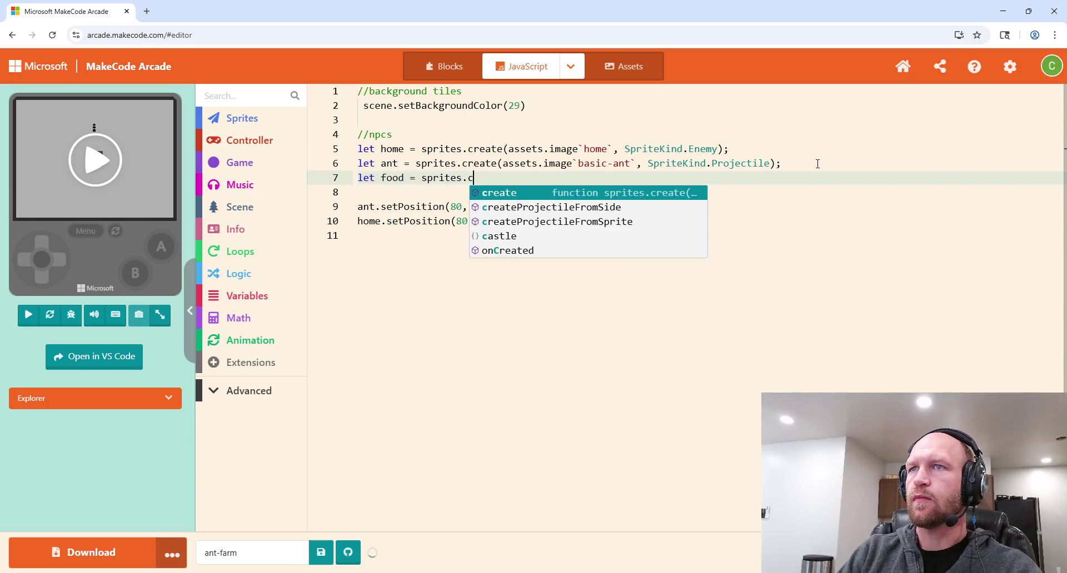
key(Return)
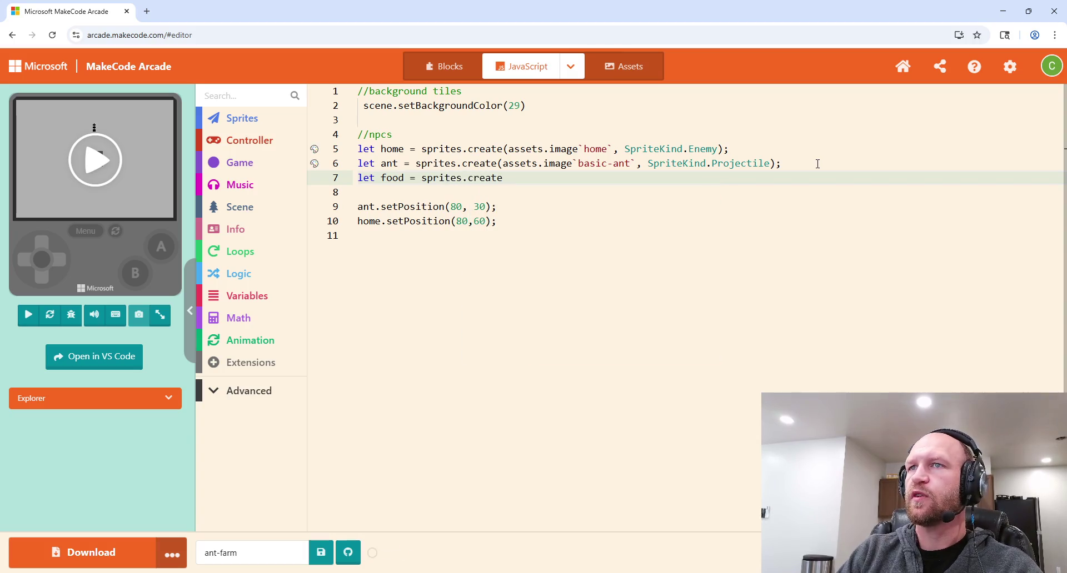
text((assets.)
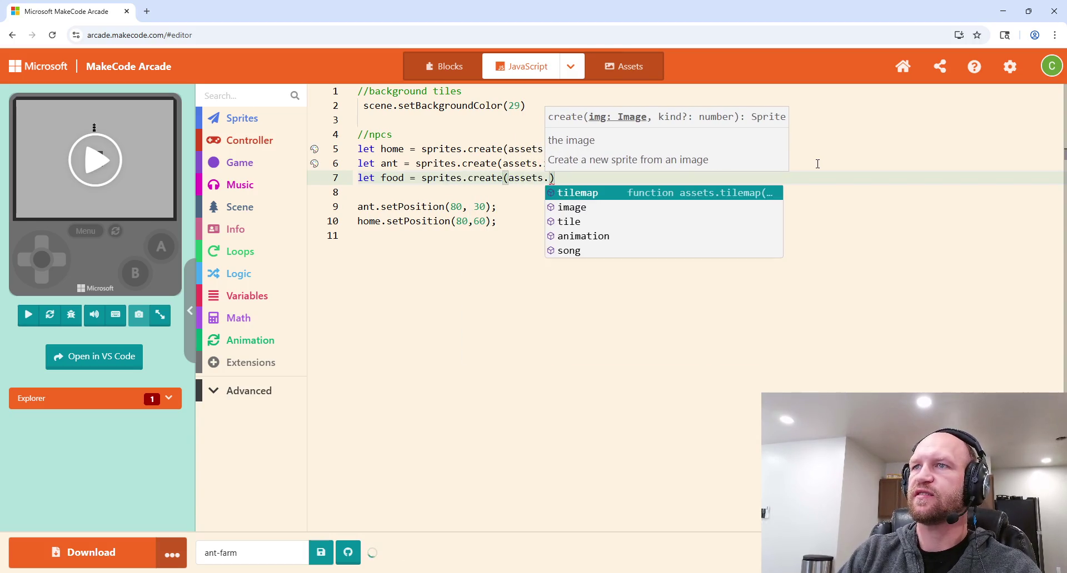
text(im)
key(Return)
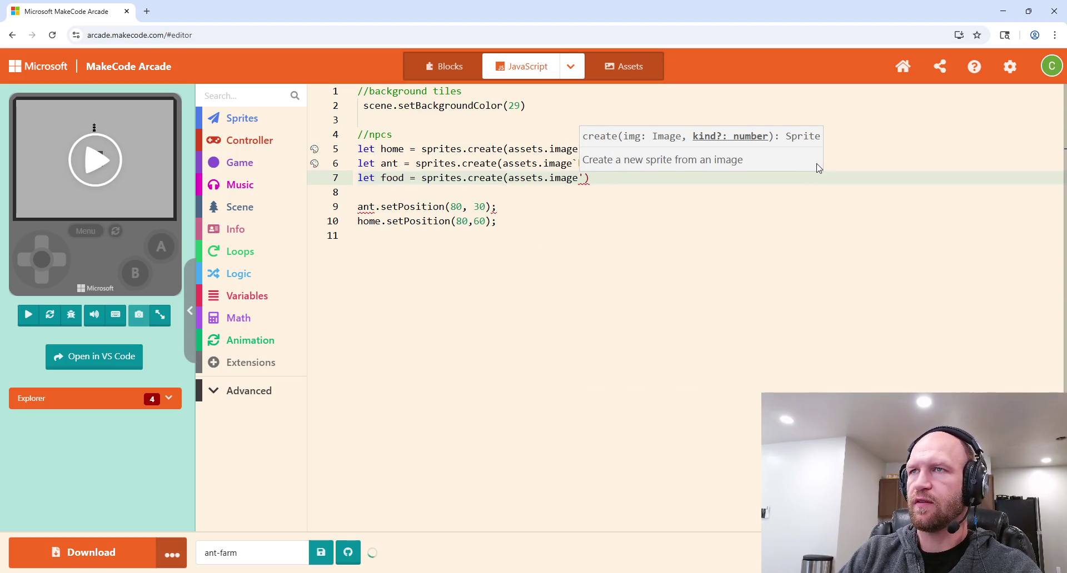
Step: Finish the line with the `food` image and SpriteKind.Enemy, ending in a semicolon
text(`food`)
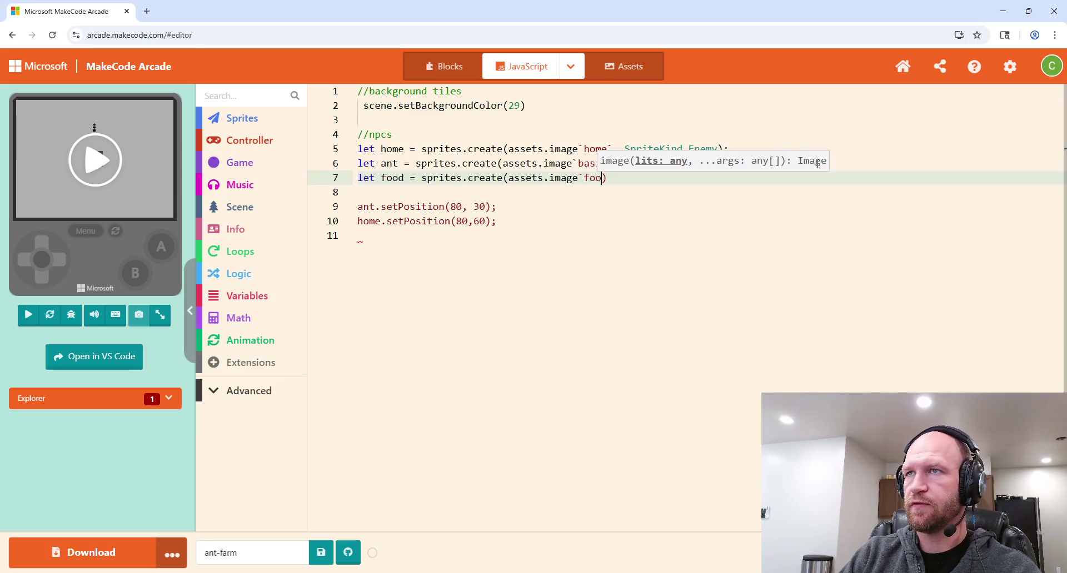
text(, Spri)
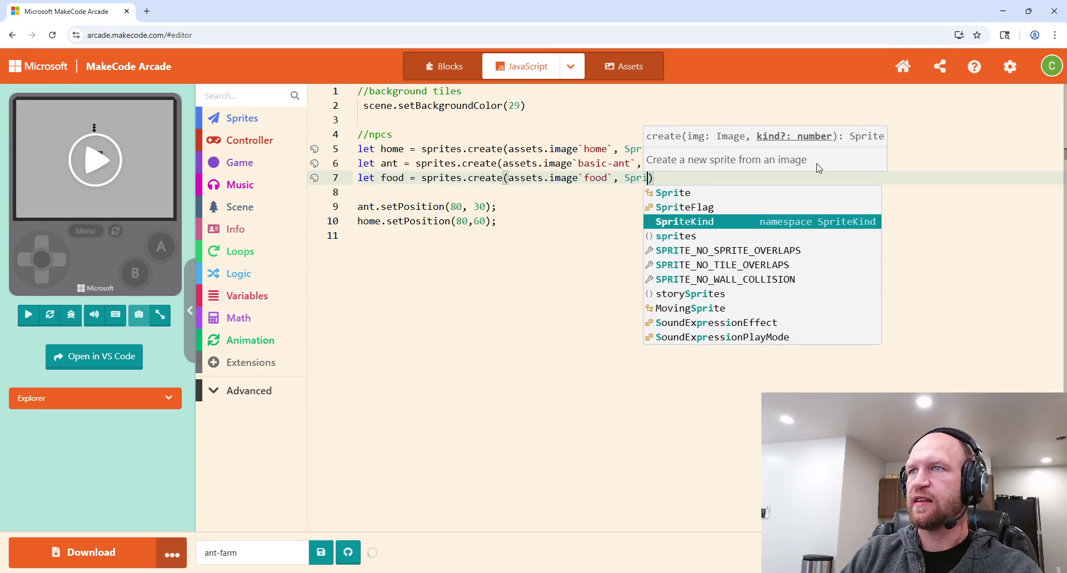
key(Return)
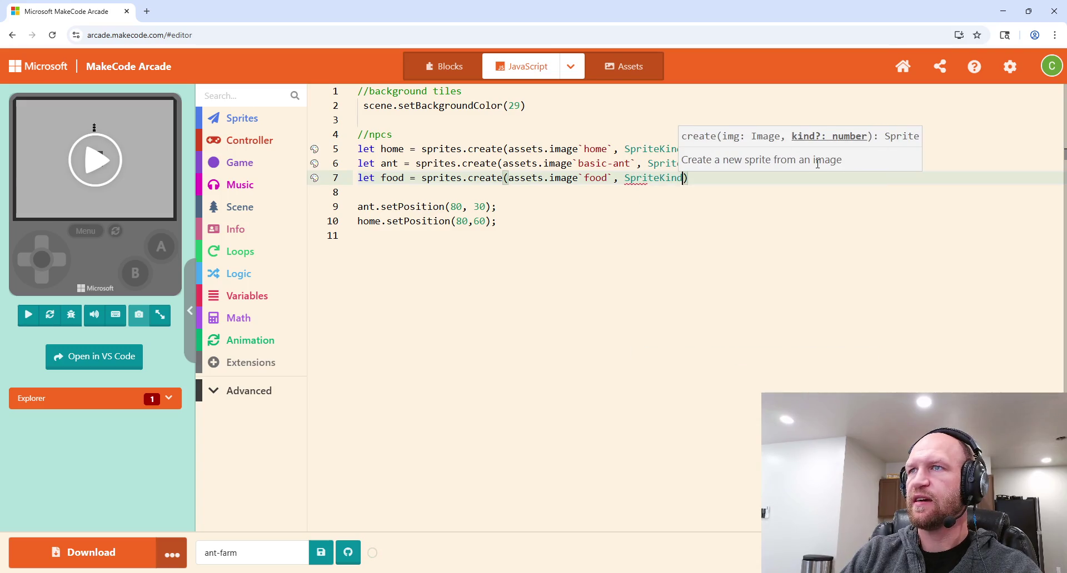
text(.e)
key(Return)
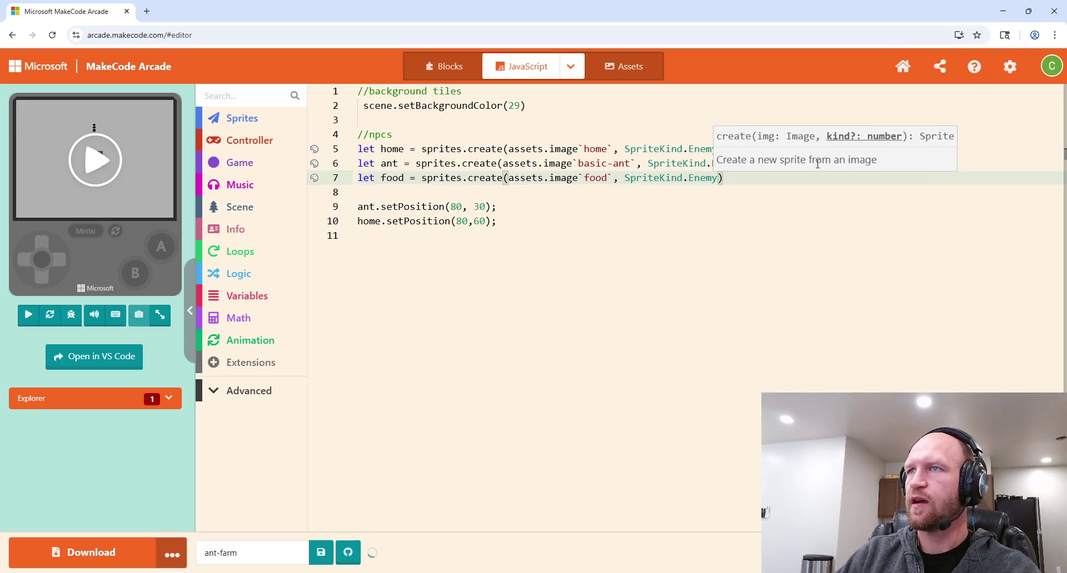
key(End)
text(;)
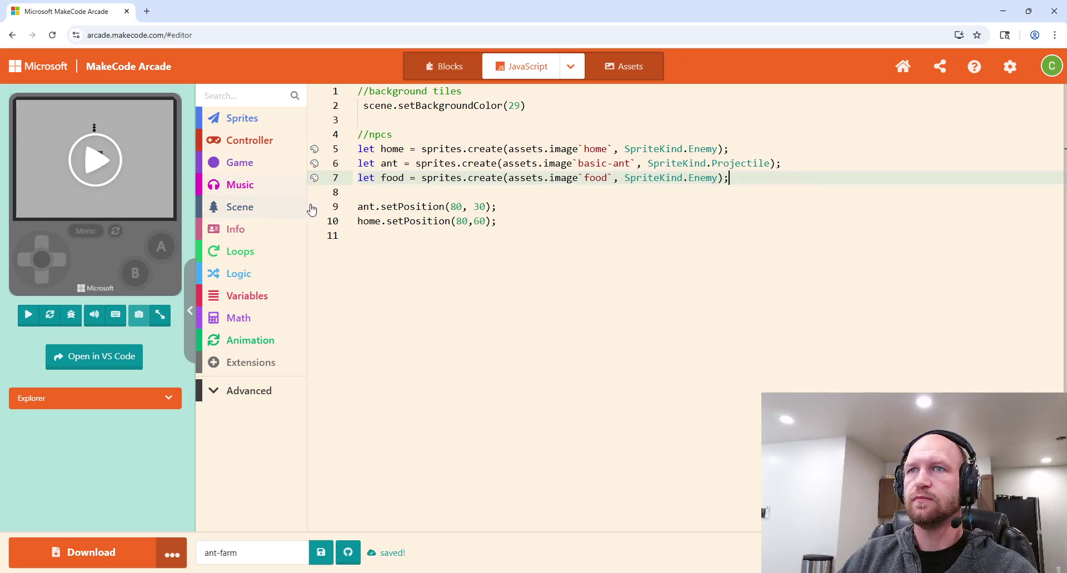
click(505, 220)
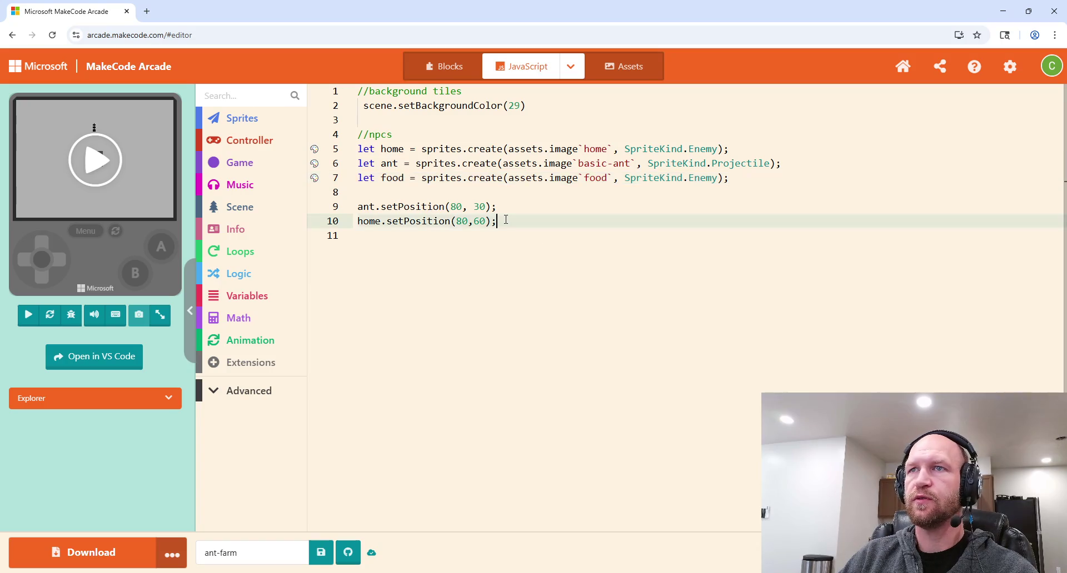
Step: Re-enter the ant's y value and start food.setPosition below the home position line
click(479, 207)
key(BackSpace)
text(3)
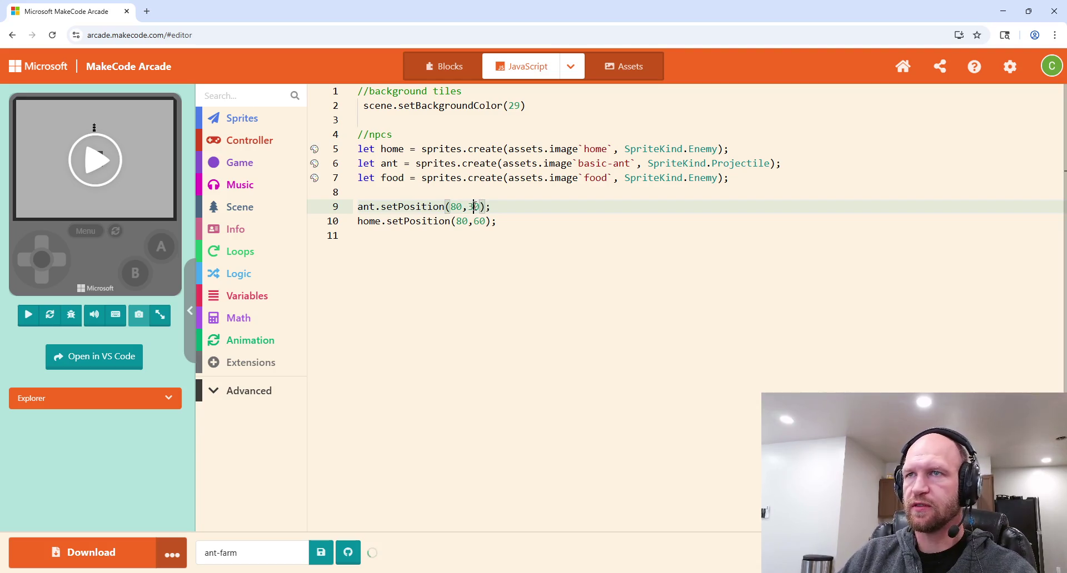
click(536, 223)
key(Return)
text(food.set)
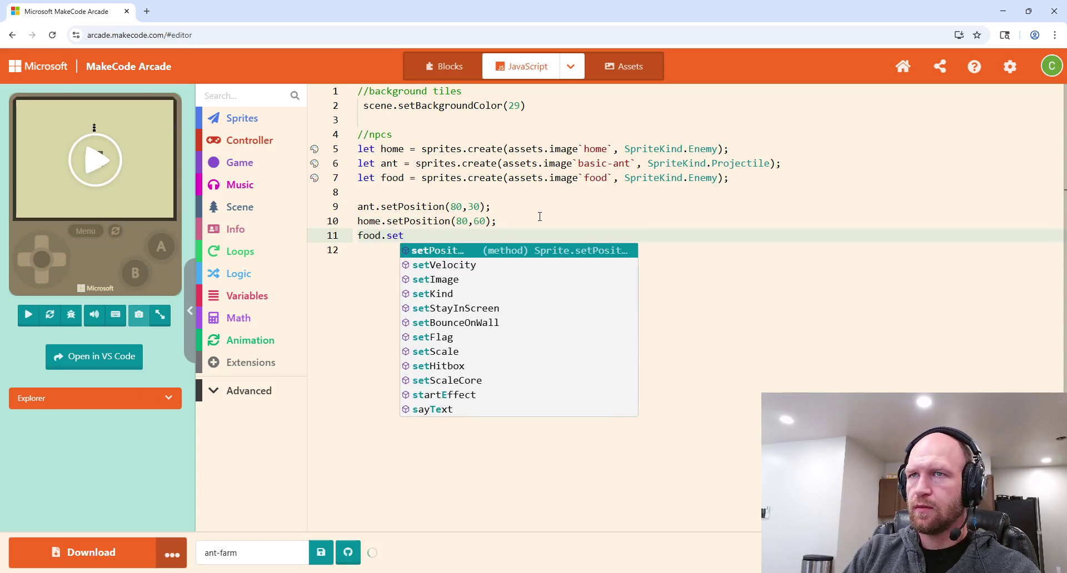
key(Return)
Step: Complete food.setPosition(80, 80);, run the game, and select the npcs comment
text(()
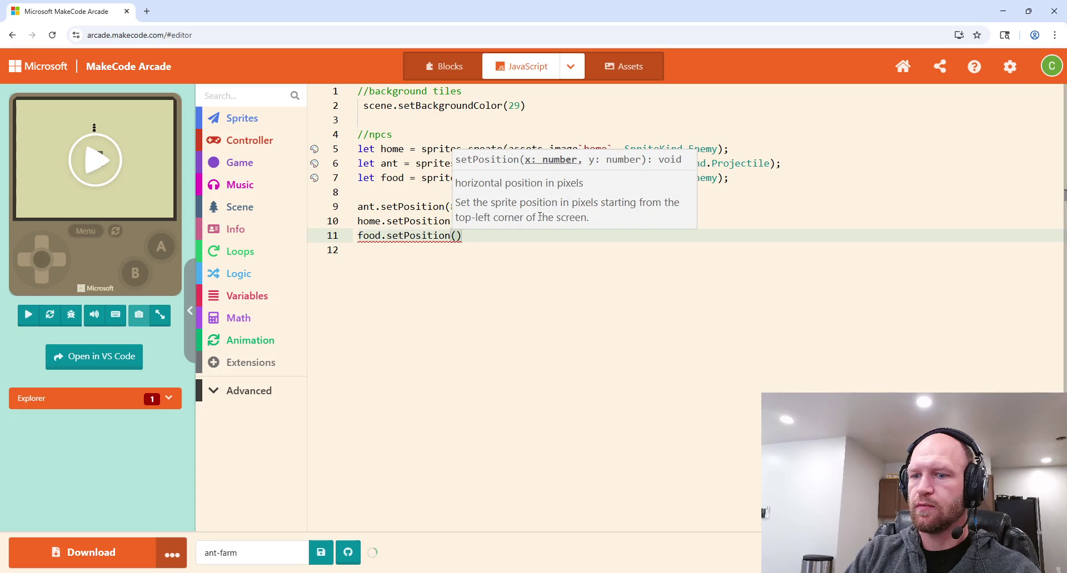
text(80,)
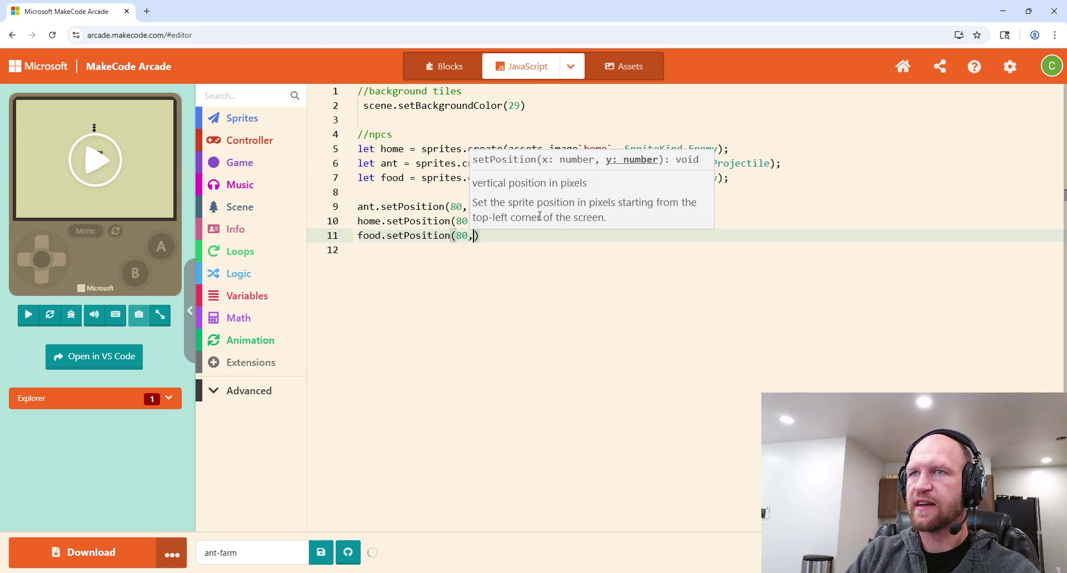
click(525, 253)
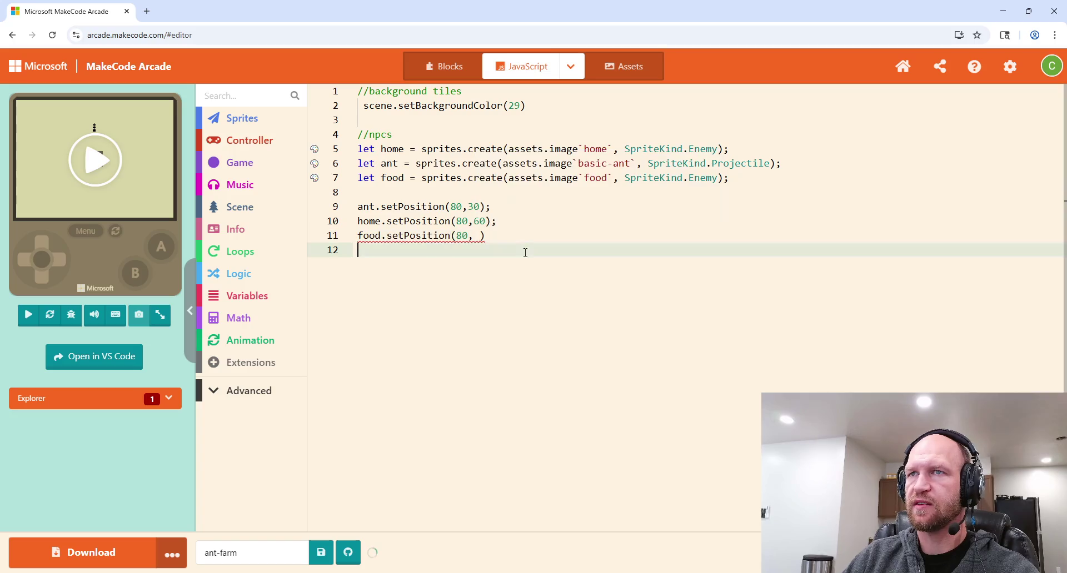
click(477, 235)
text(80)
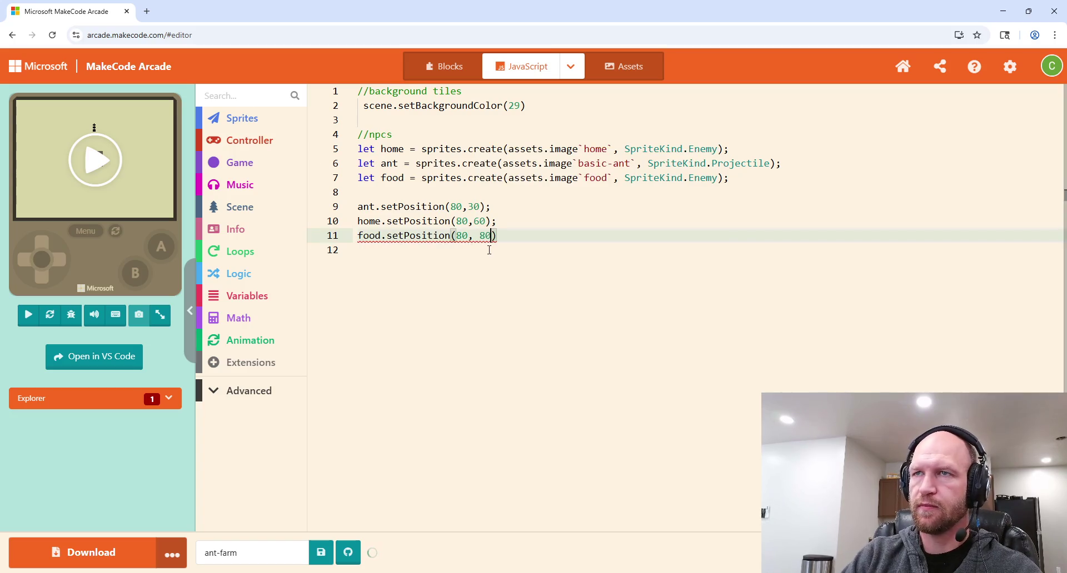
key(End)
text(;)
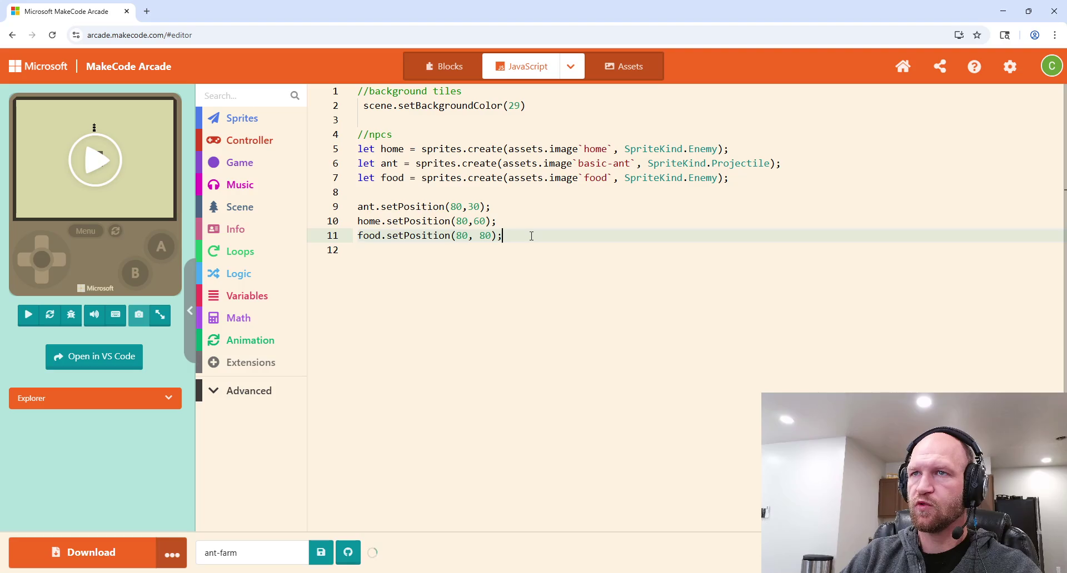
click(70, 167)
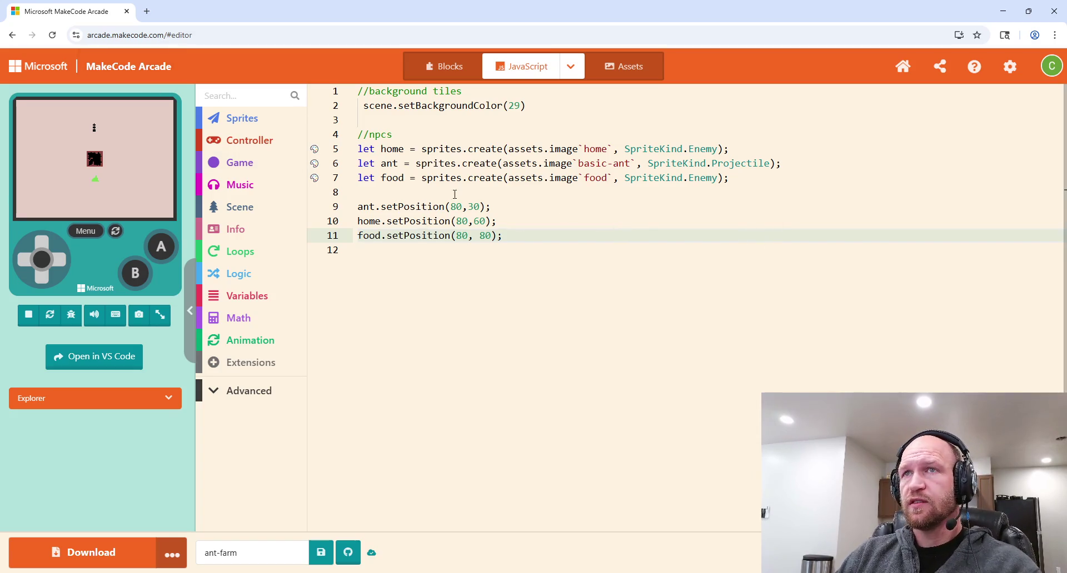
drag(382, 135, 369, 137)
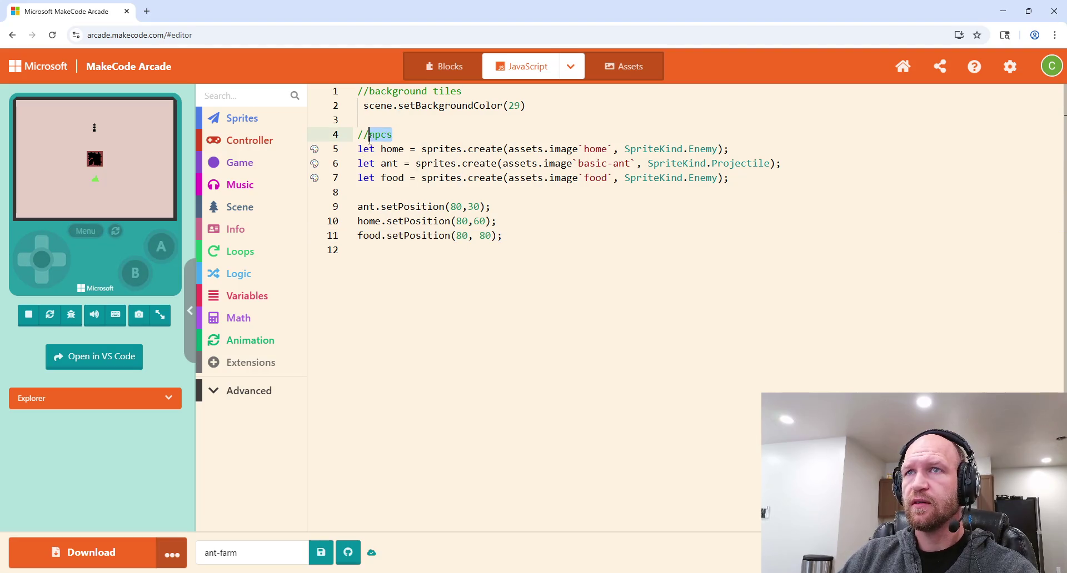
Step: Rename the npcs comment to sprites and line 1's comment to //set background
text(sprites)
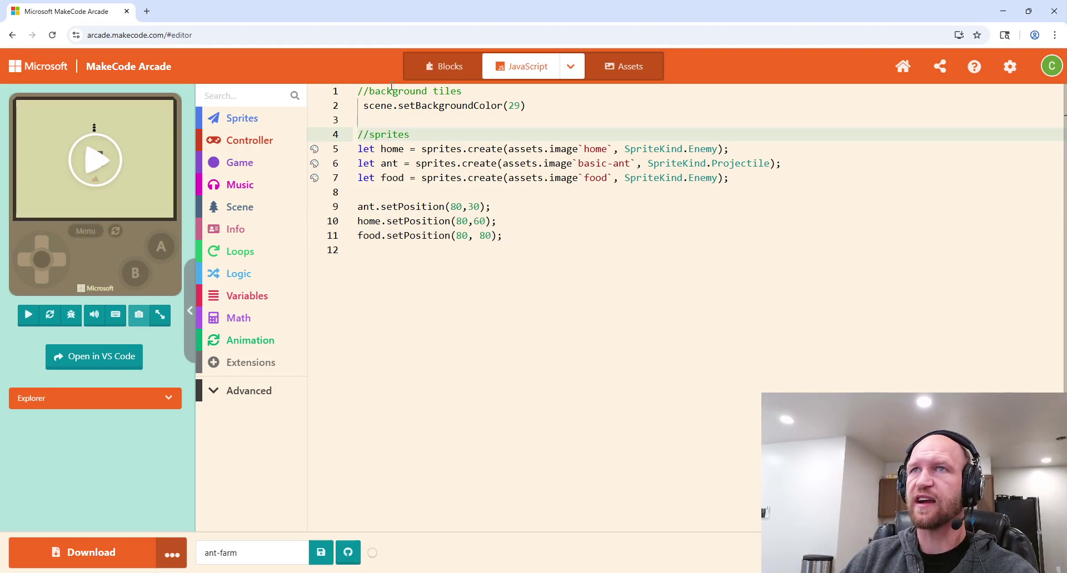
triple_click(463, 132)
click(447, 117)
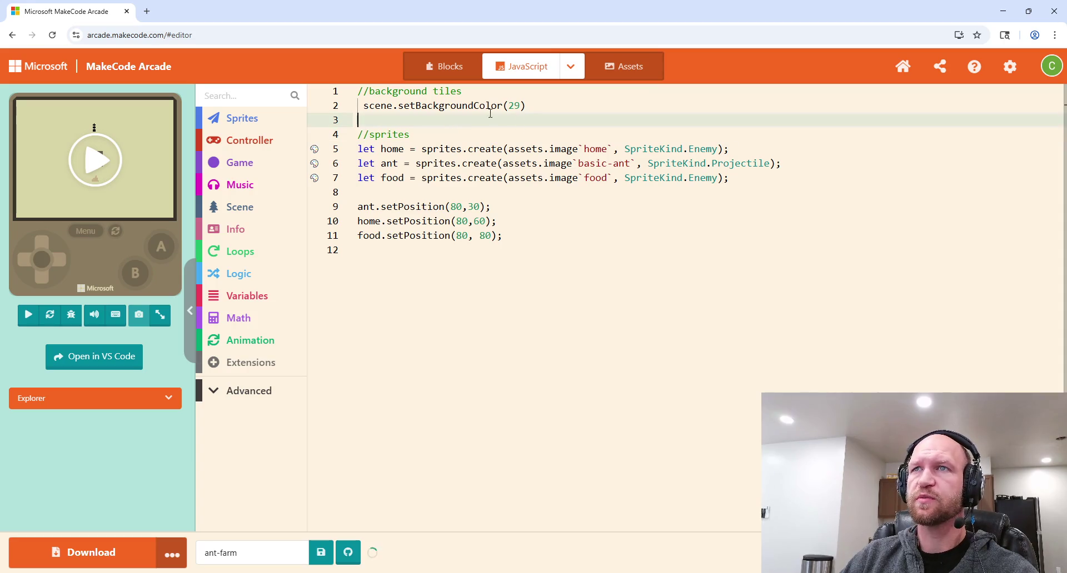
mouse_move(462, 91)
mouse_down()
mouse_move(358, 92)
mouse_move(367, 92)
mouse_up()
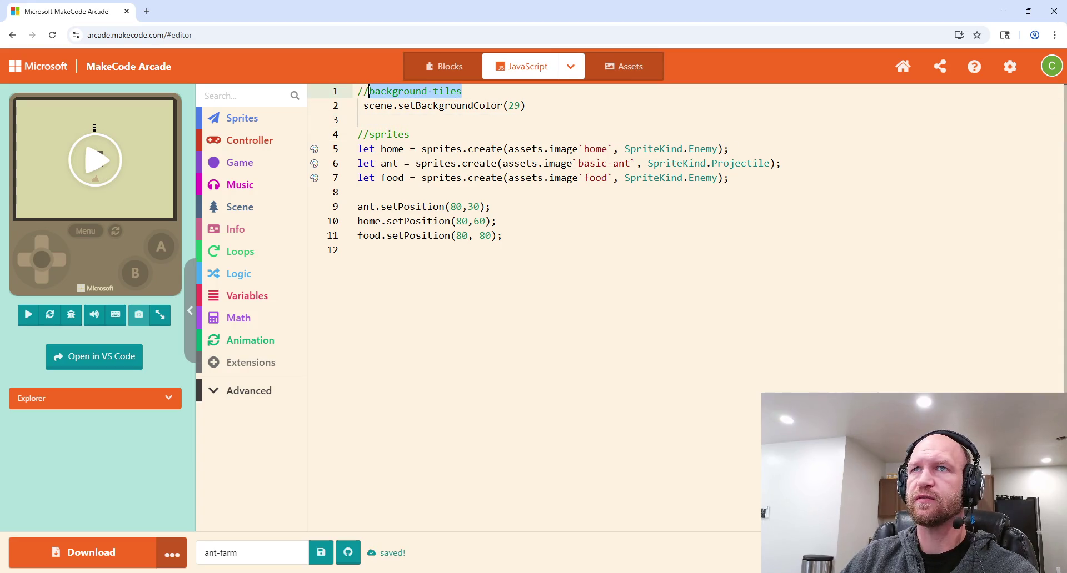
text(set background)
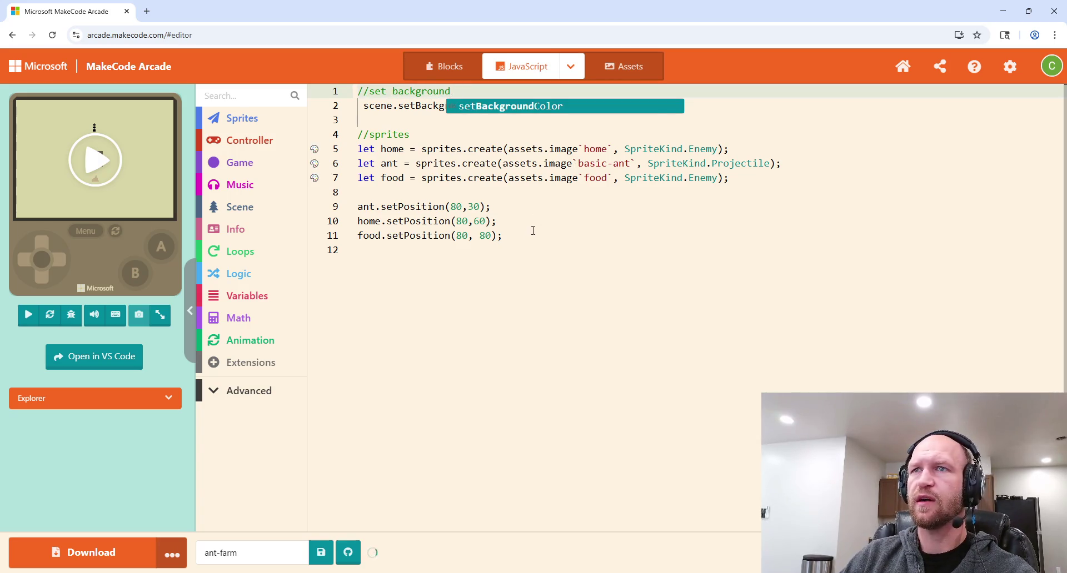
click(516, 222)
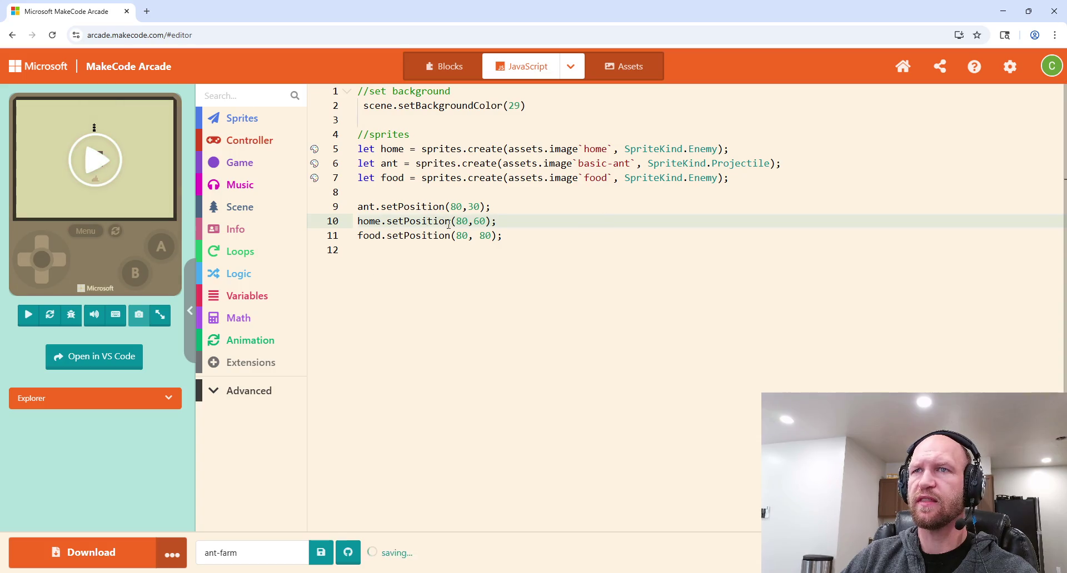
Step: Insert a //set scene comment and move the home position line directly under it
click(438, 193)
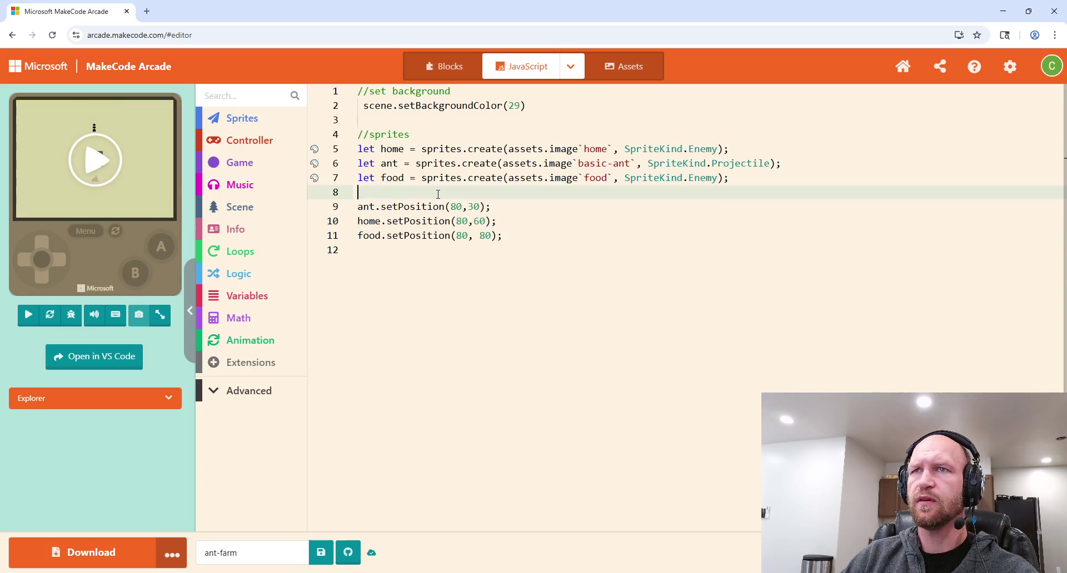
key(Return)
text(//set scene)
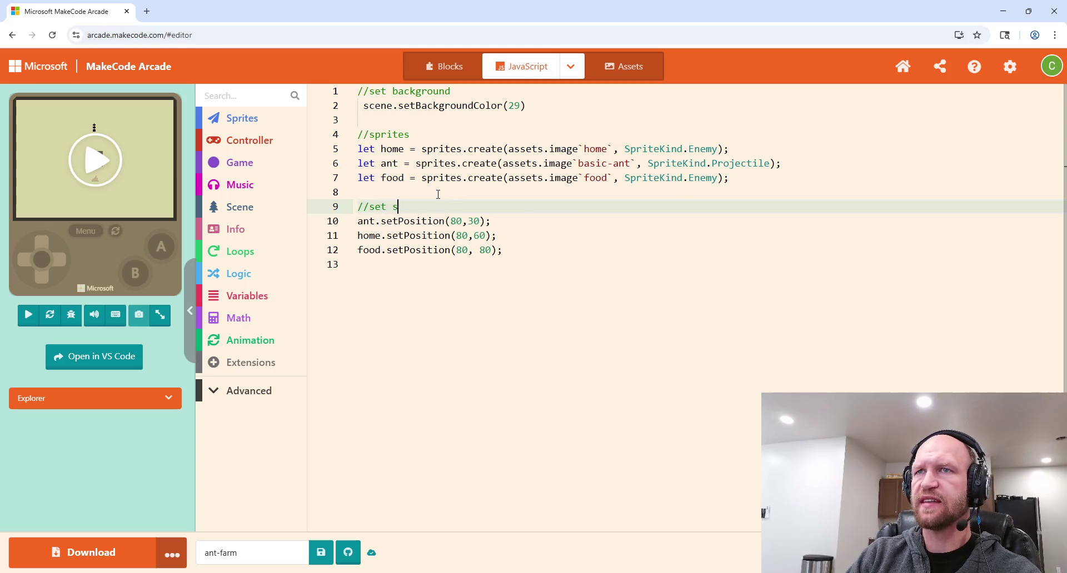
drag(495, 232, 490, 223)
key(ctrl+c)
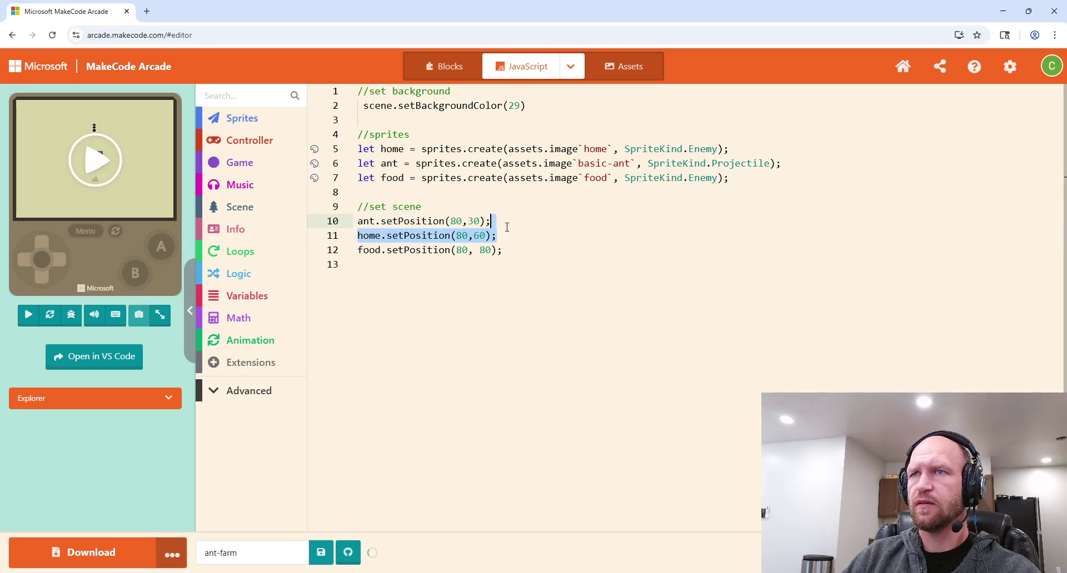
key(BackSpace)
click(428, 204)
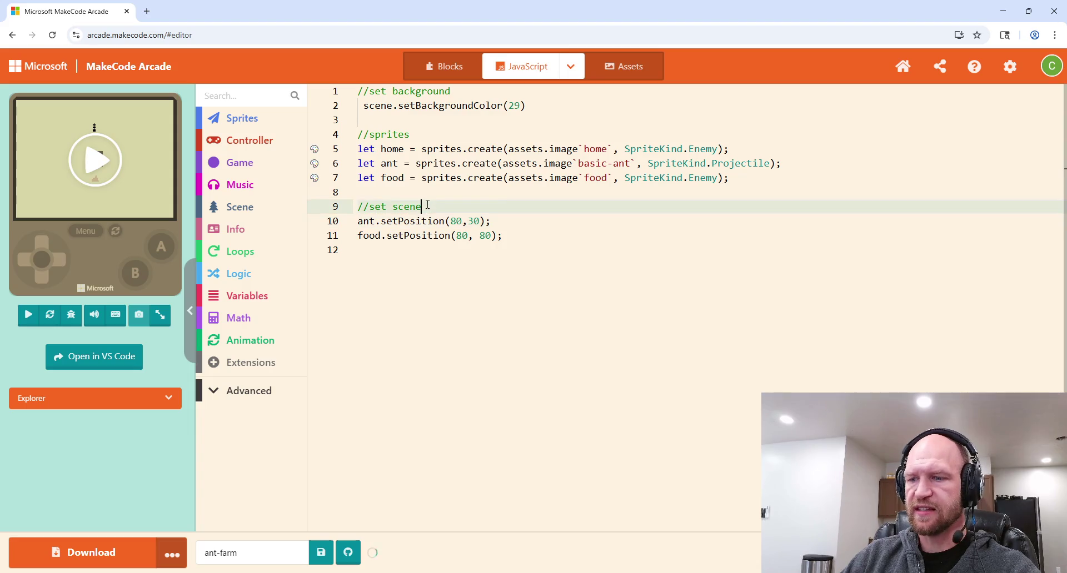
key(Return)
key(ctrl+v)
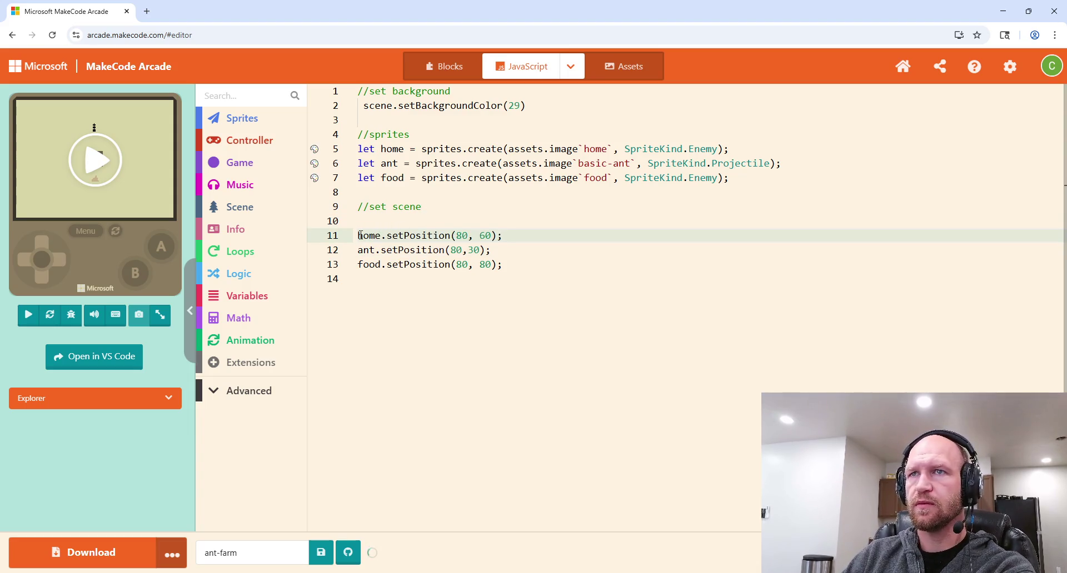
key(BackSpace)
key(Return)
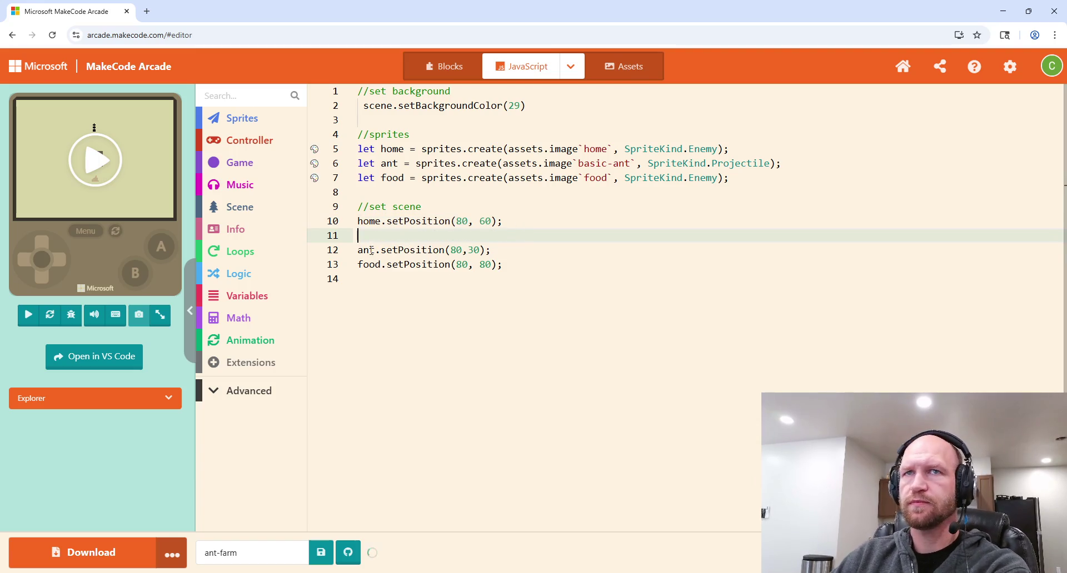
key(BackSpace)
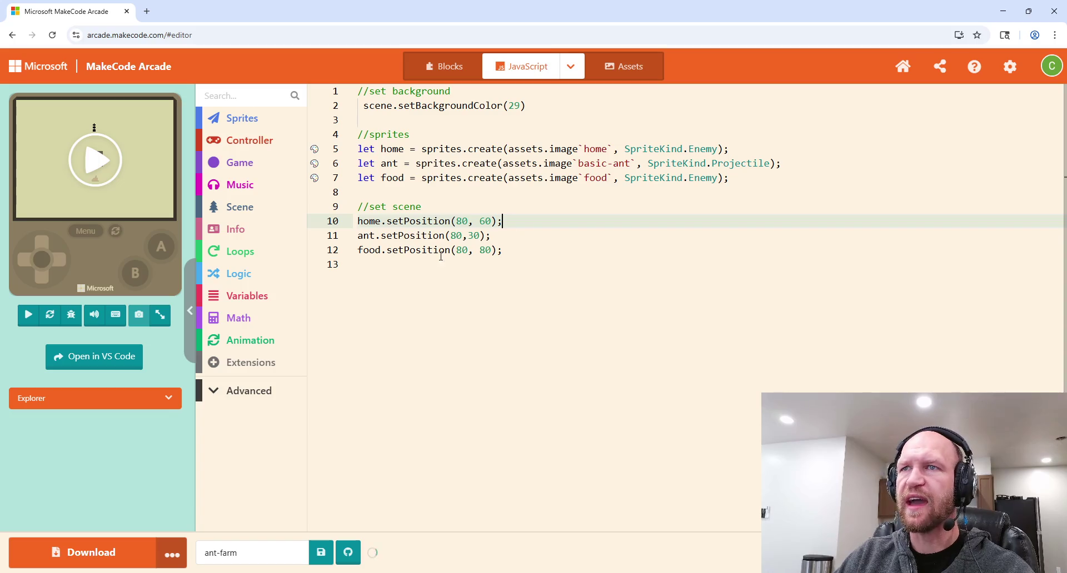
Step: Change the ant's y position from 30 to 60 and open a line above food's position
click(473, 238)
key(BackSpace)
text(6)
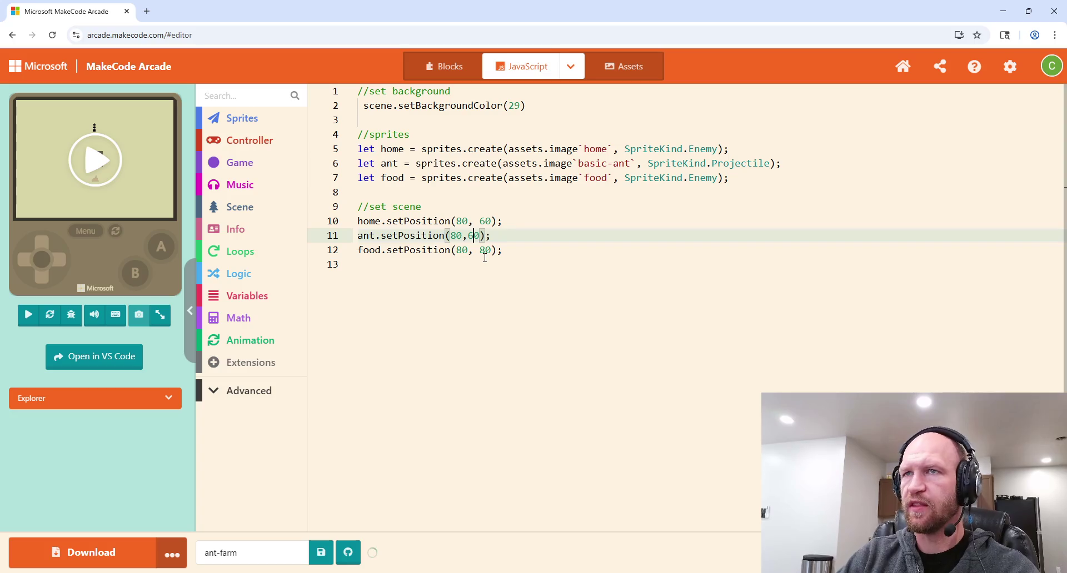
click(523, 236)
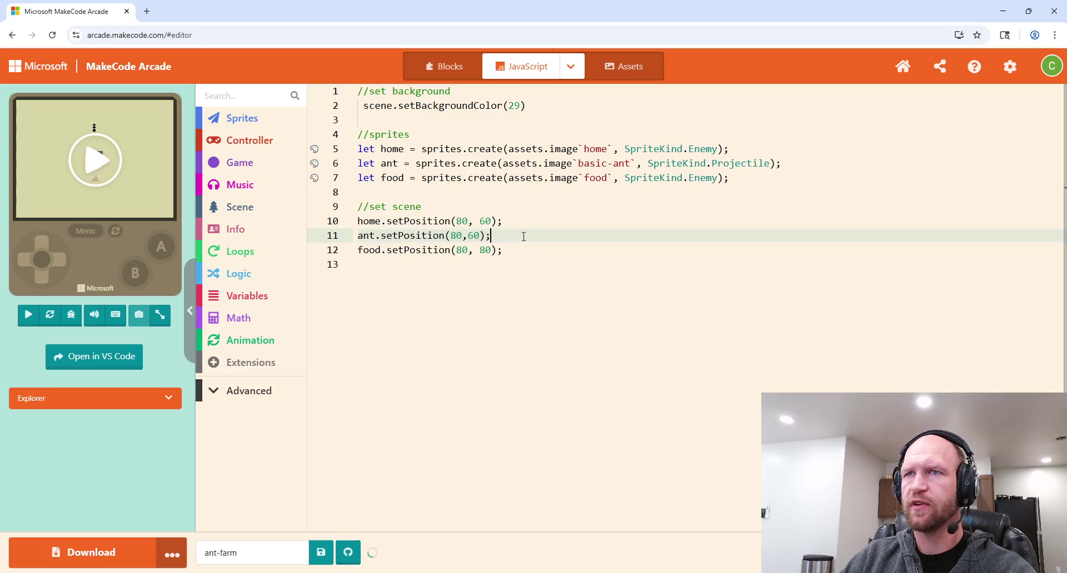
click(510, 250)
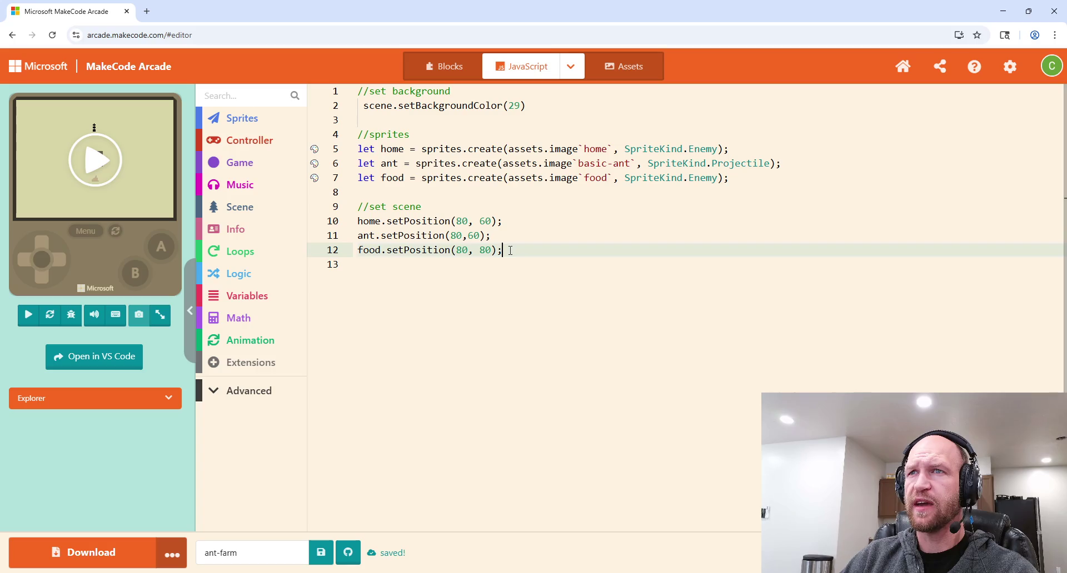
click(504, 239)
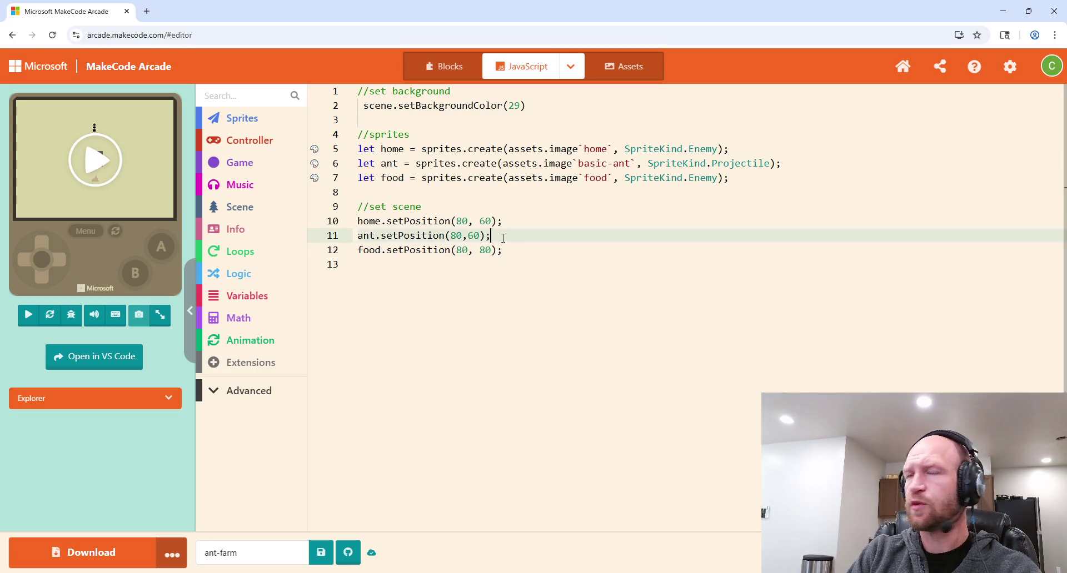
key(Return)
key(Return)
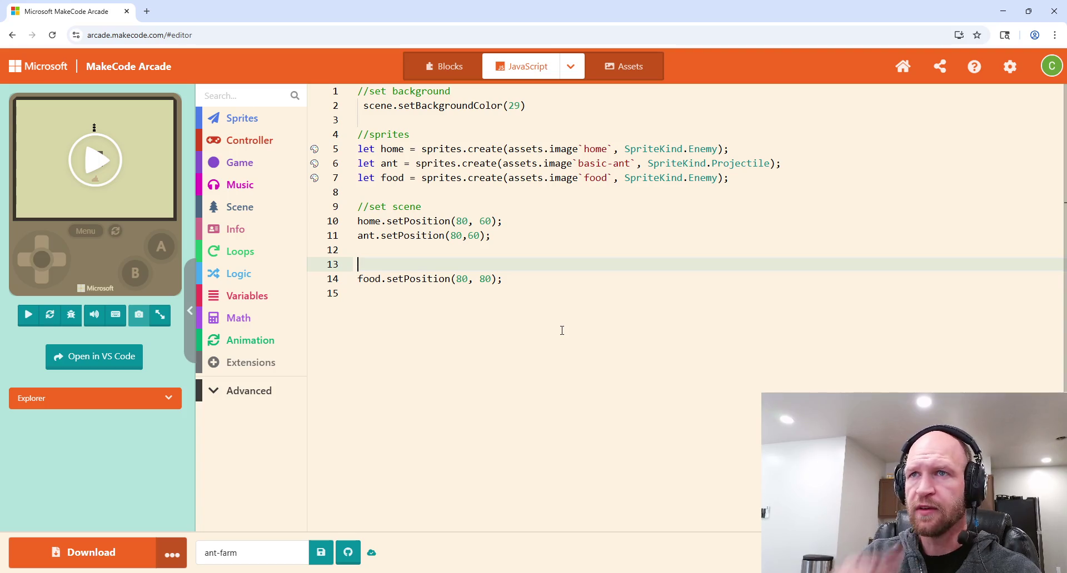
Step: Type //set on line 13, then trim it back to a bare // comment
text(//)
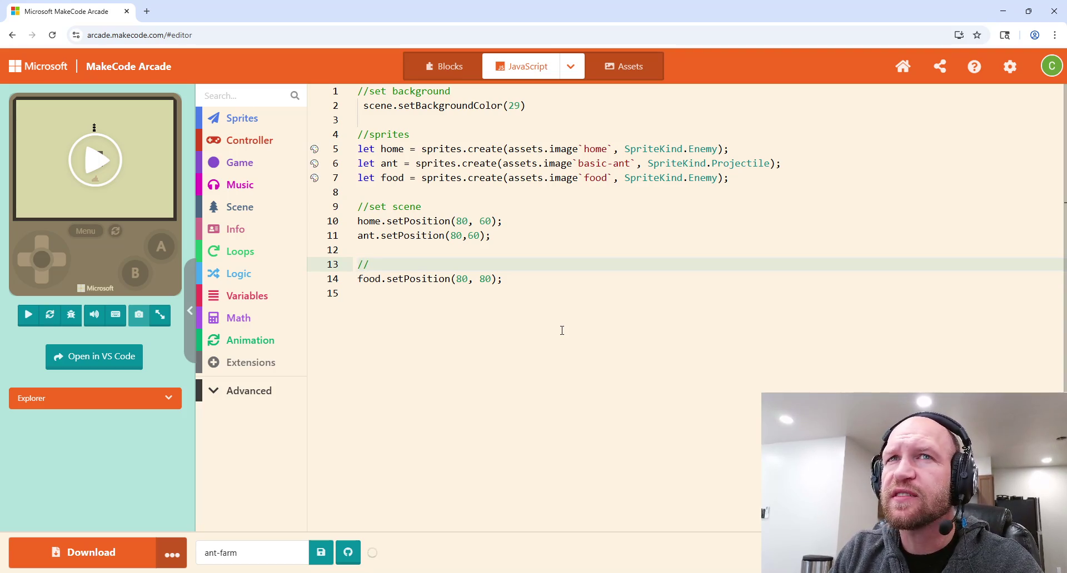
text(set)
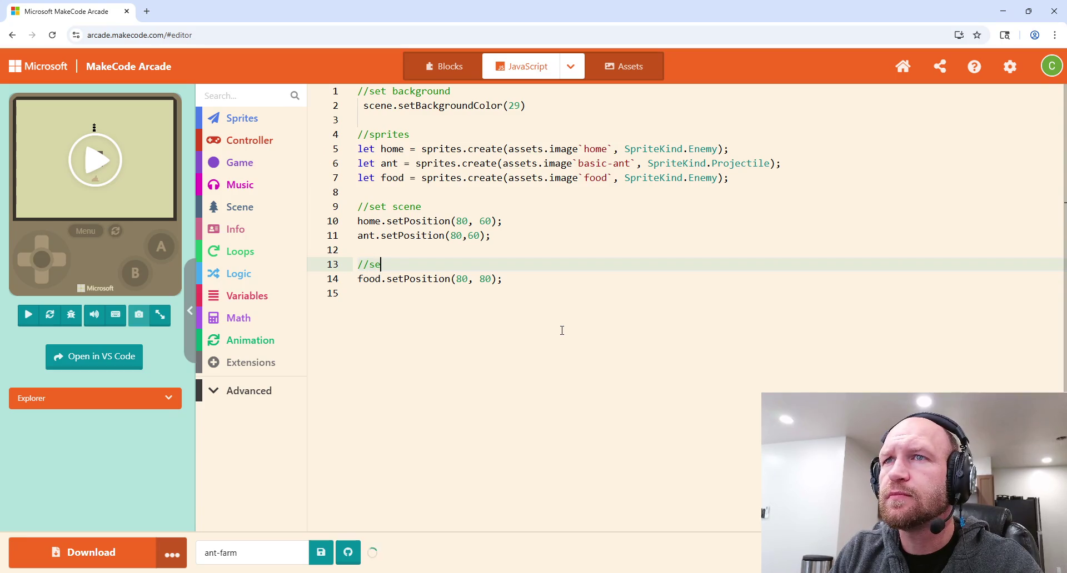
key(BackSpace)
key(BackSpace)
key(BackSpace)
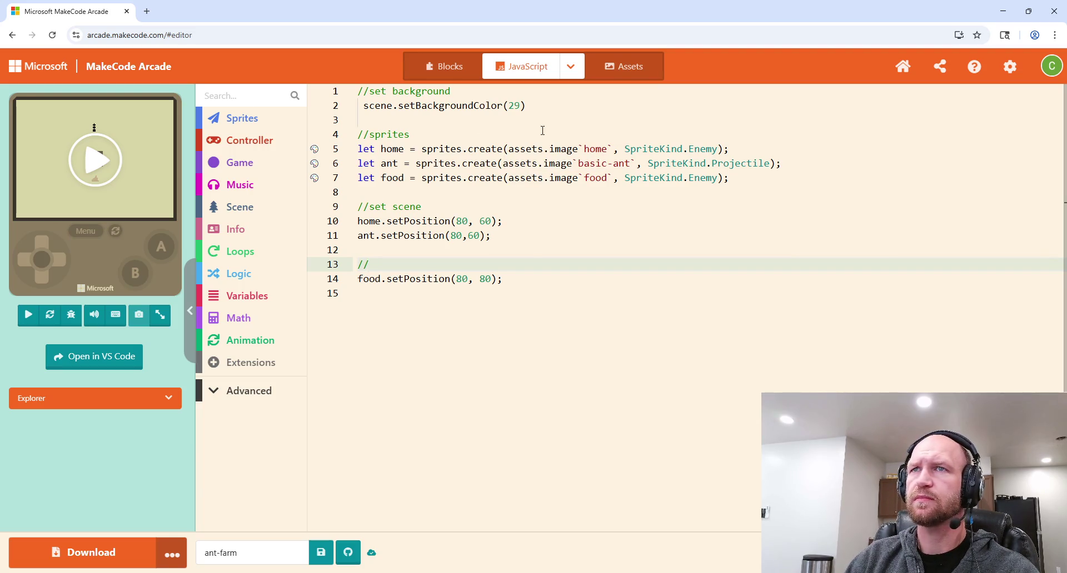
Step: Insert a '//game settings' comment line at the very top of the code
click(359, 91)
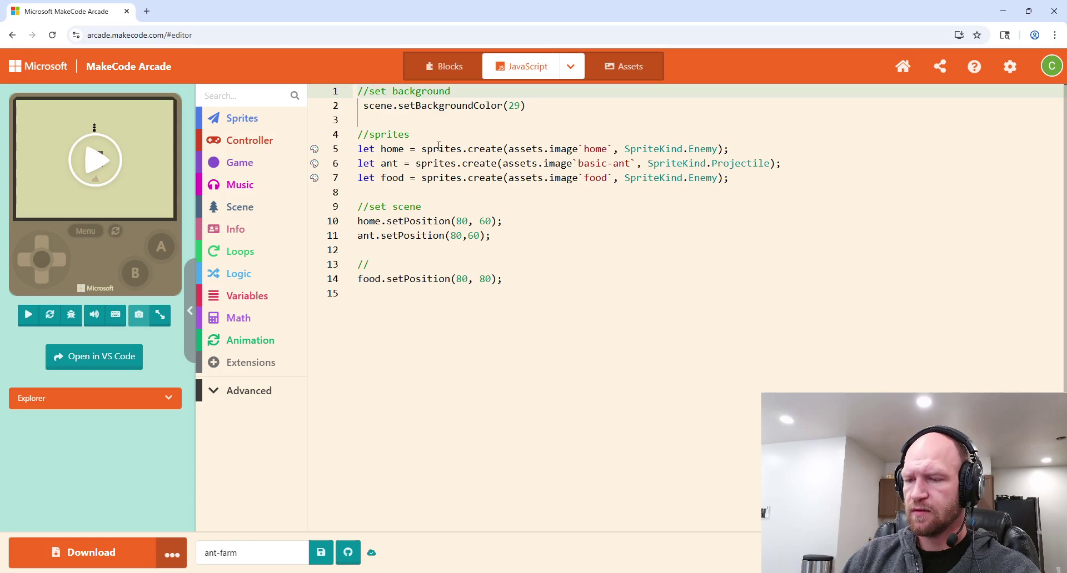
key(Return)
key(Return)
key(Return)
key(Up)
key(Up)
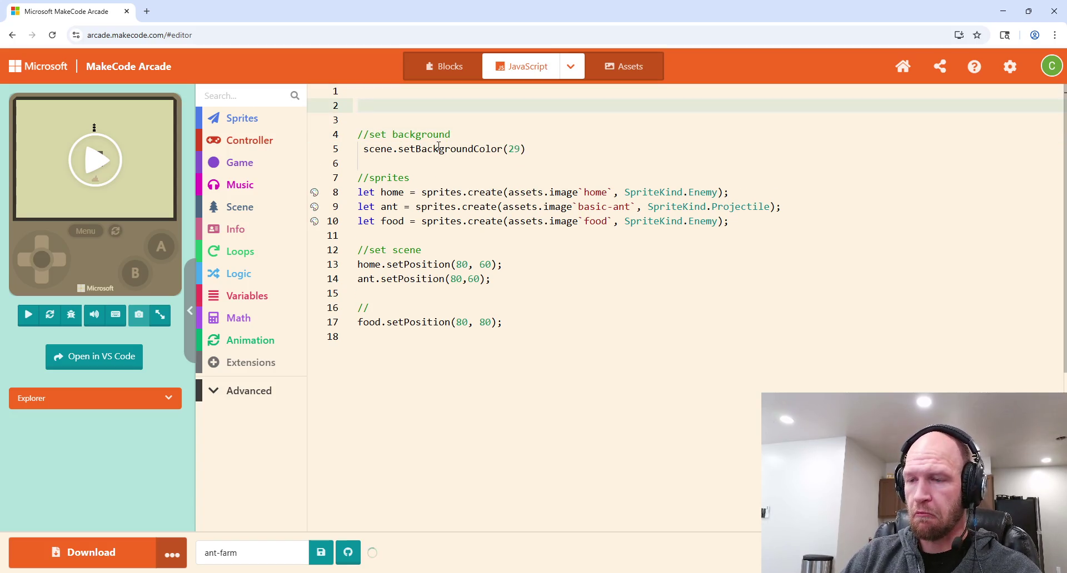
key(BackSpace)
text(//game settings)
Step: Declare 'const BASE_ANT_SPEET = 30;' on line 2 under the settings comment
key(Return)
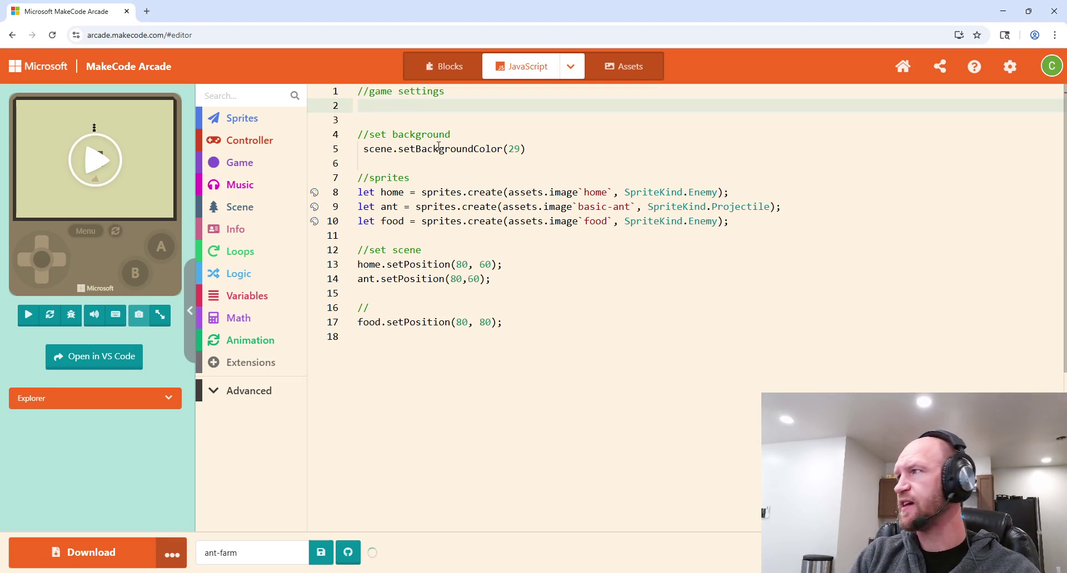
text(const )
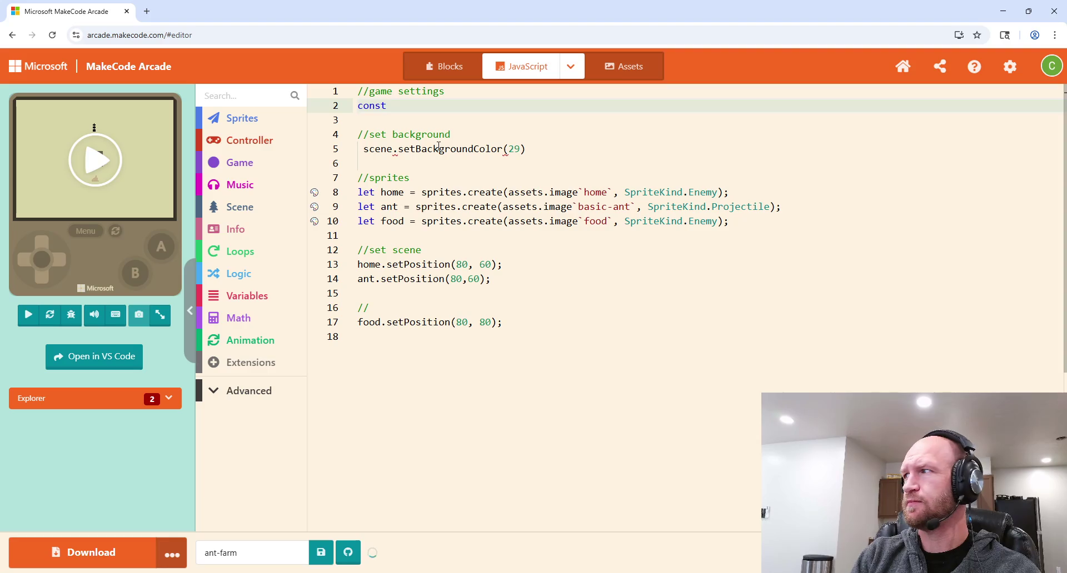
text(Base)
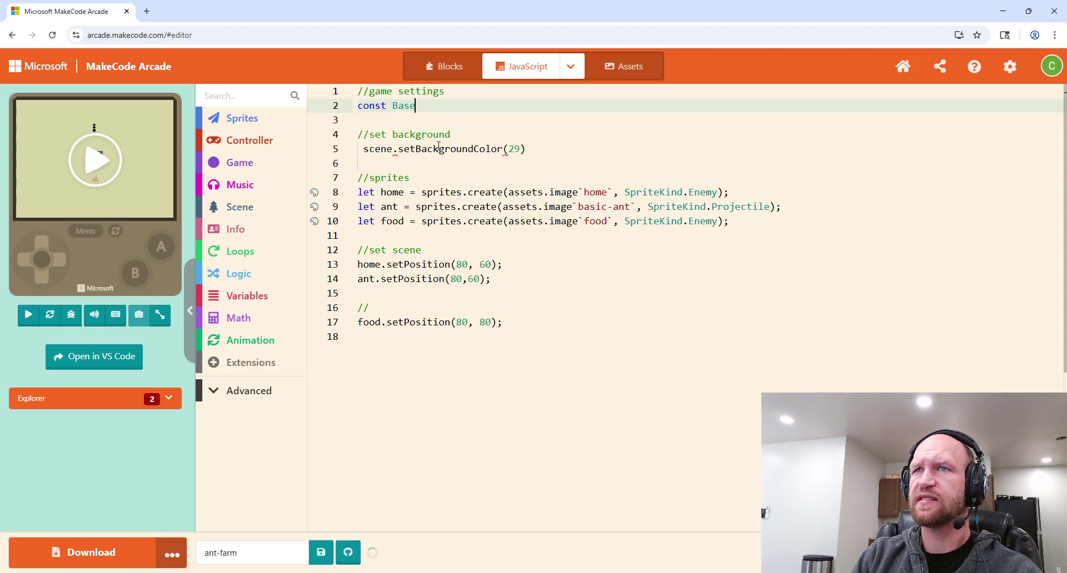
key(BackSpace)
key(BackSpace)
text(BASE_AT)
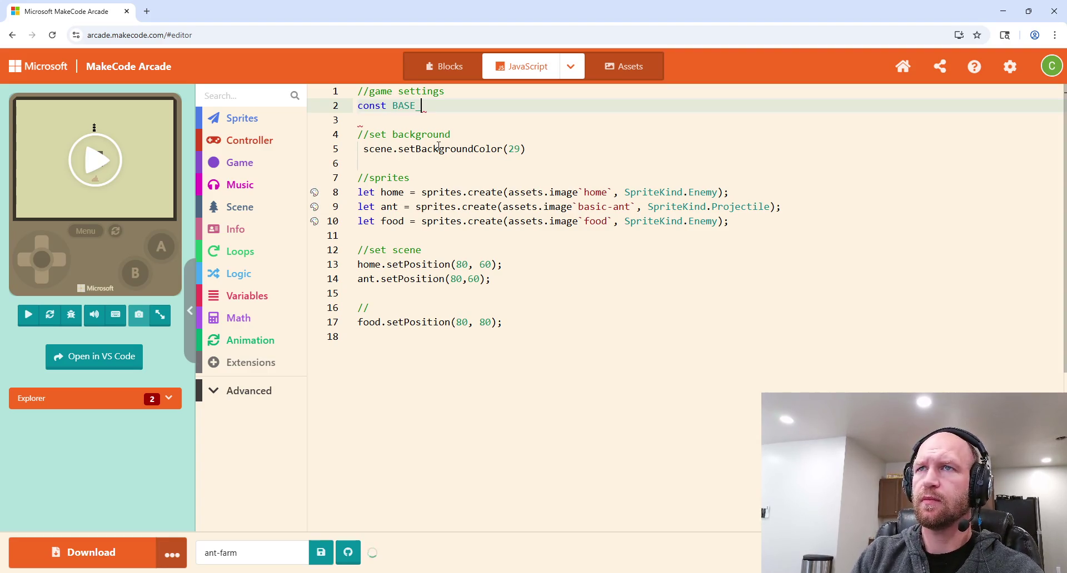
key(BackSpace)
text(N)
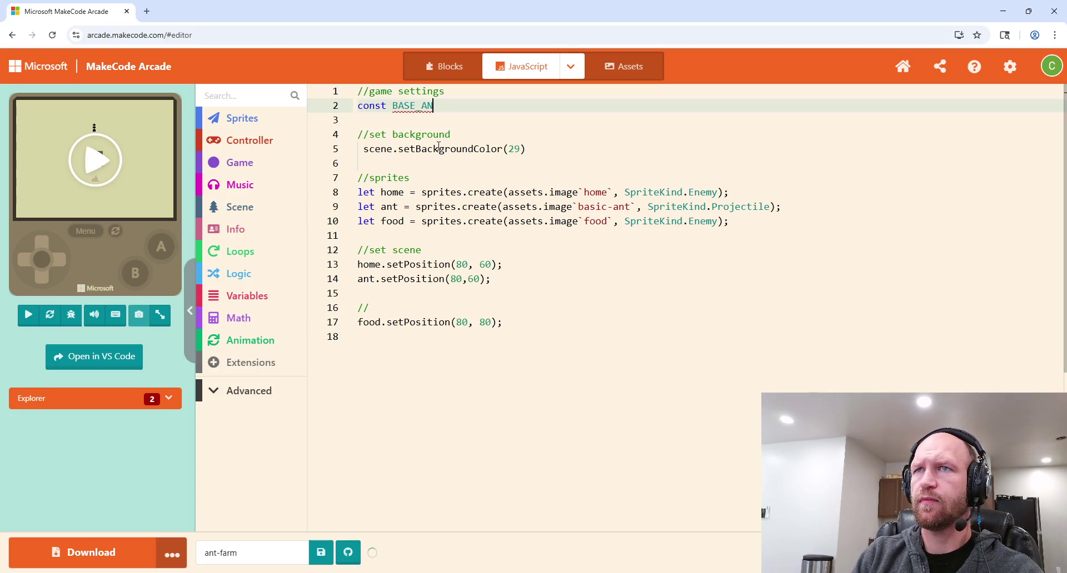
text(T_SPEET = )
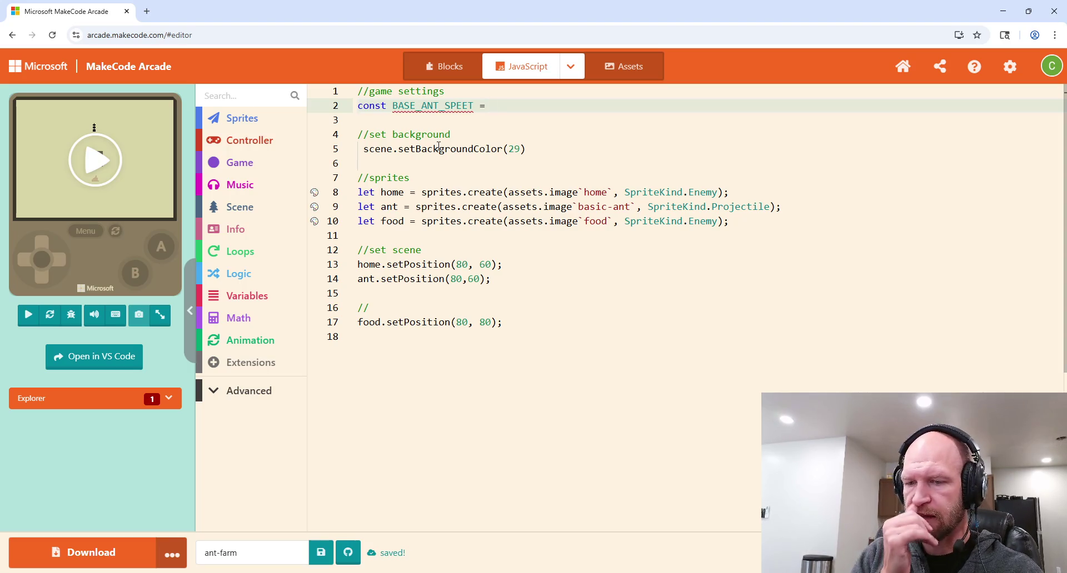
text(50)
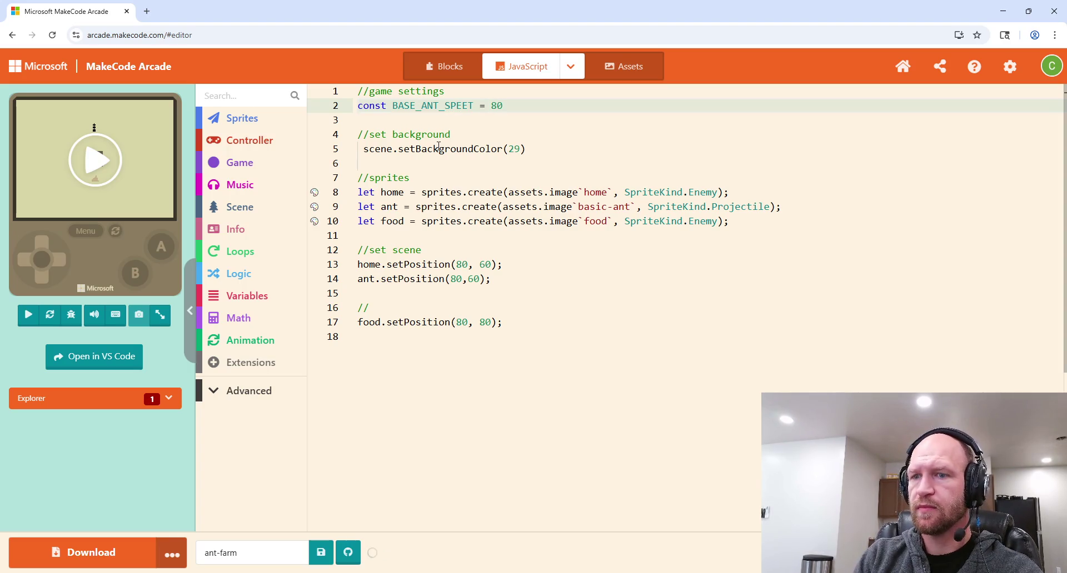
key(BackSpace)
key(BackSpace)
text(30;)
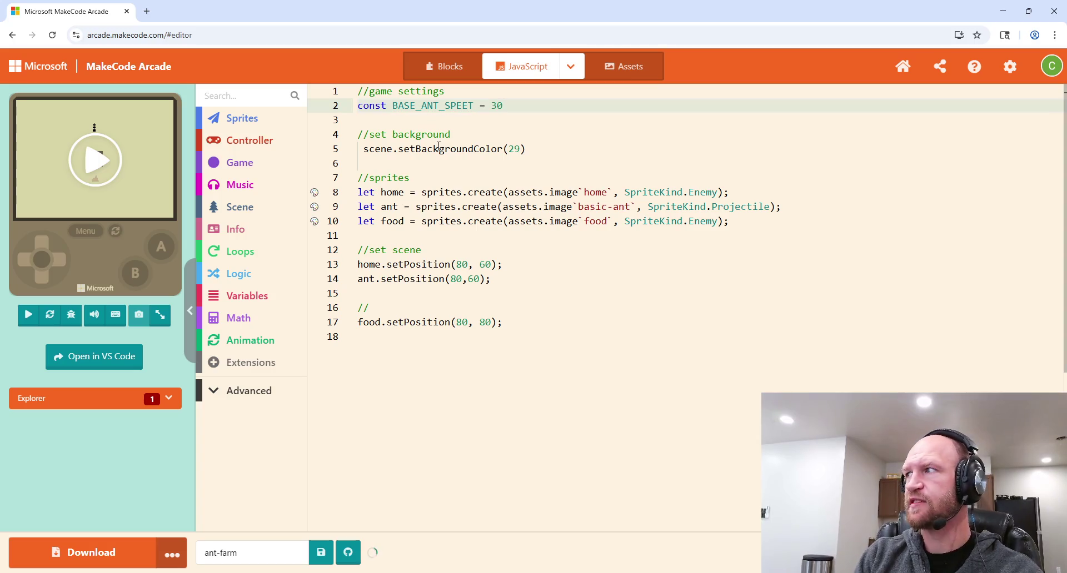
key(Return)
text(k)
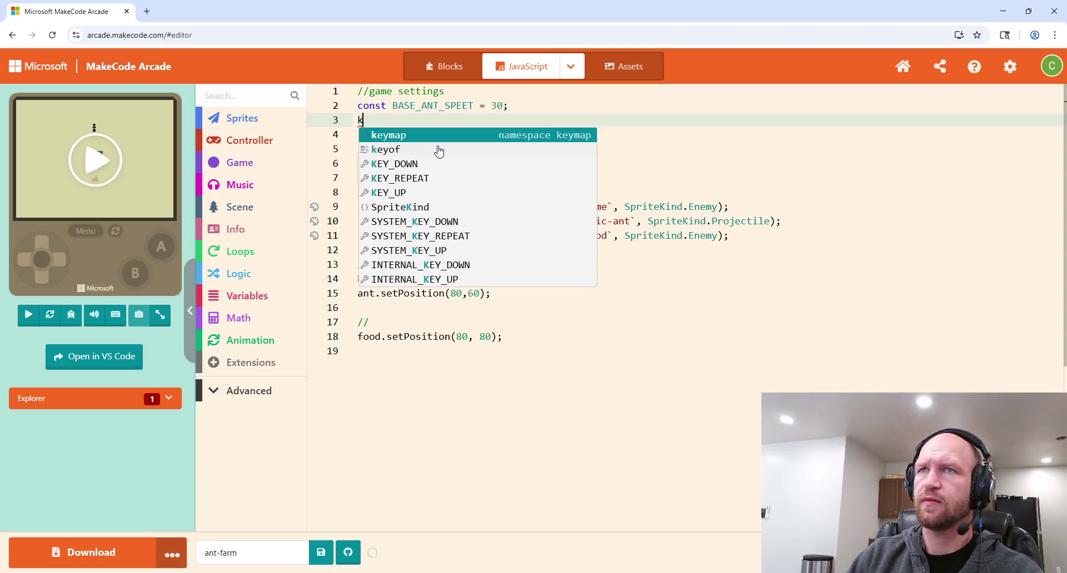
key(BackSpace)
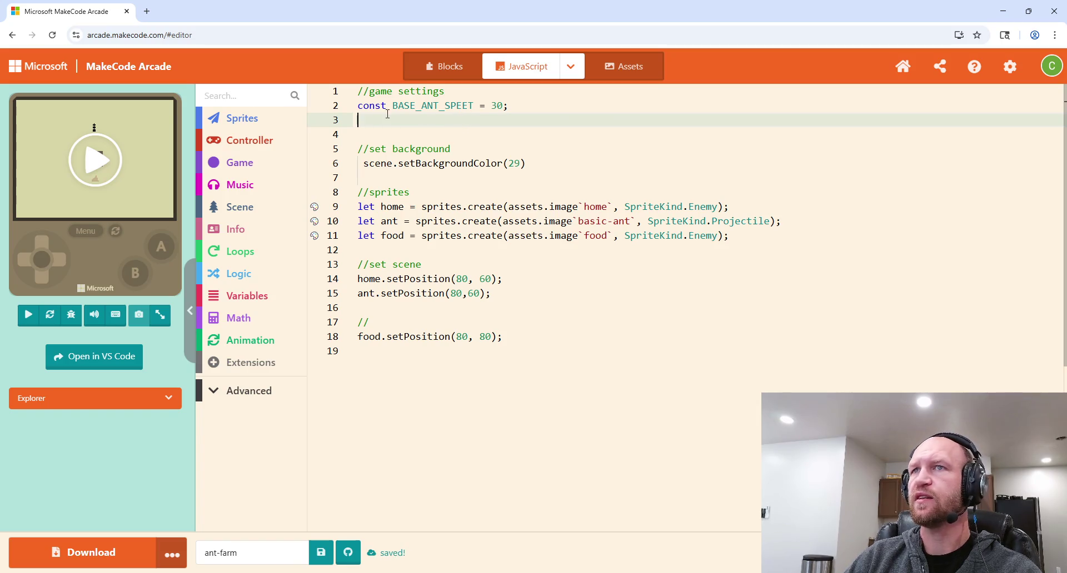
Step: Rename the speed constant from BASE_ANT_SPEET to BASE_ANT_SPEEd
click(475, 106)
key(BackSpace)
text(d)
click(516, 106)
Step: Add 'const MAX_ANTS = 8;' and 'const ANT_NAMES = ['basic-ant'];' below the speed constant
click(444, 122)
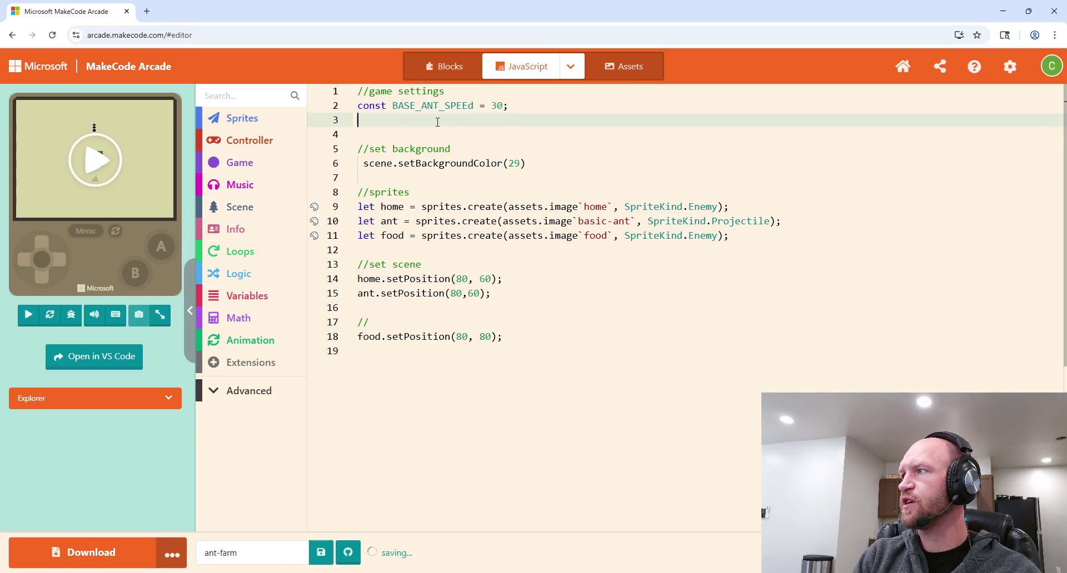
text(const MAX_ANTS = 8;)
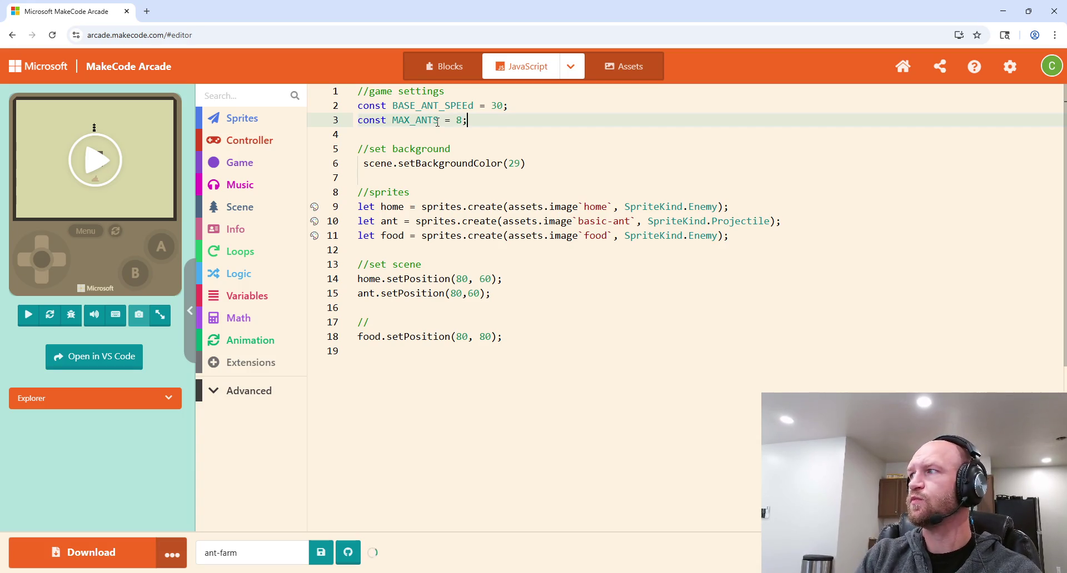
key(Return)
text(const )
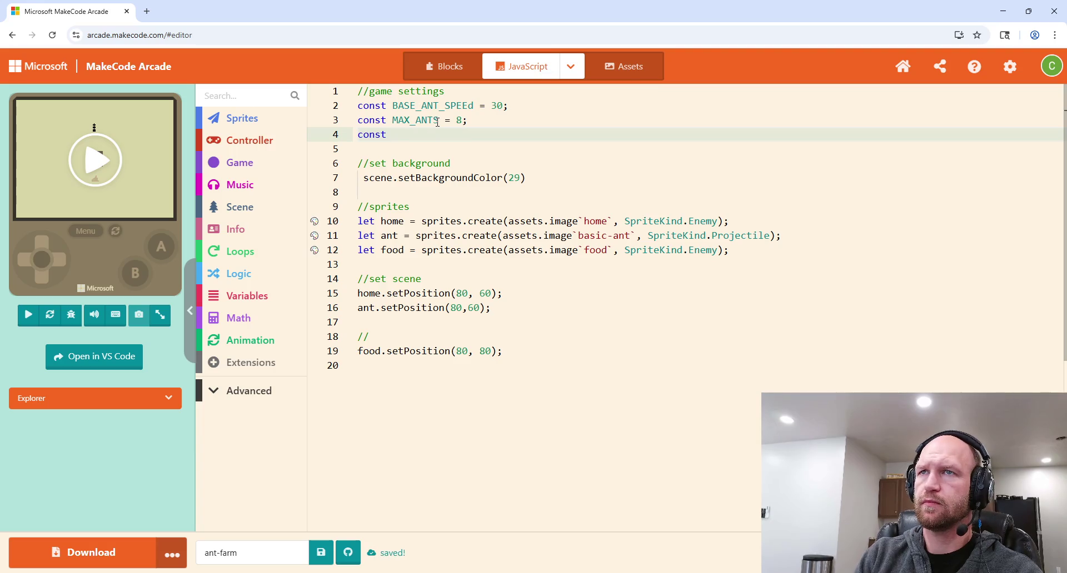
text(ANT_NAMES)
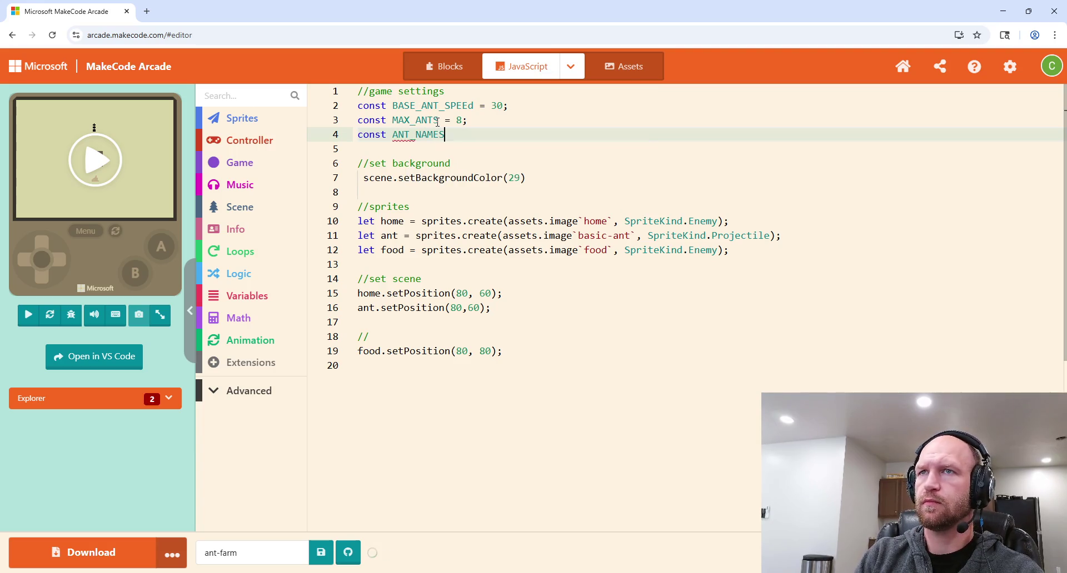
text( = [];)
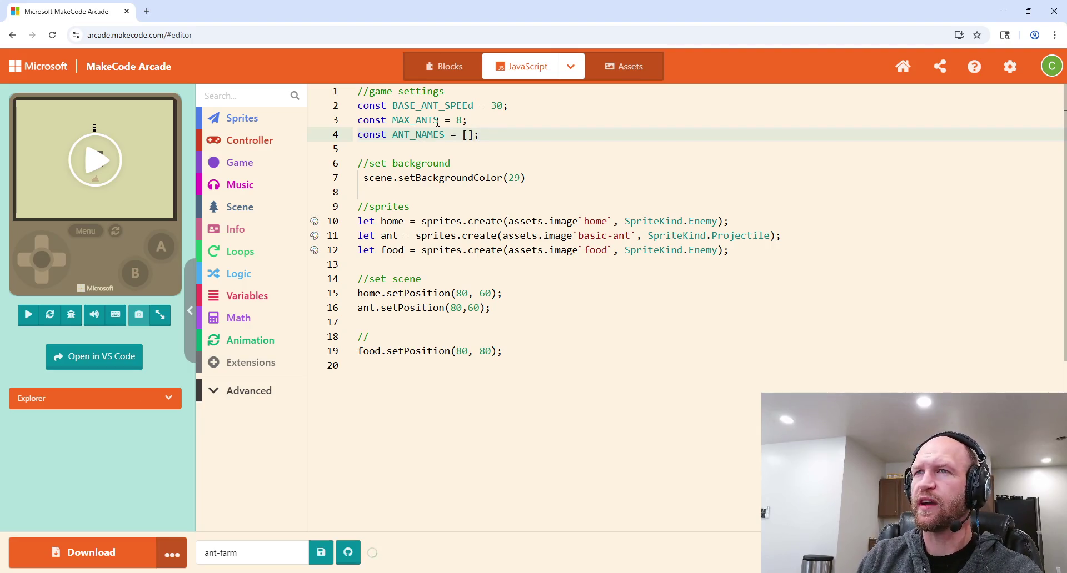
click(466, 135)
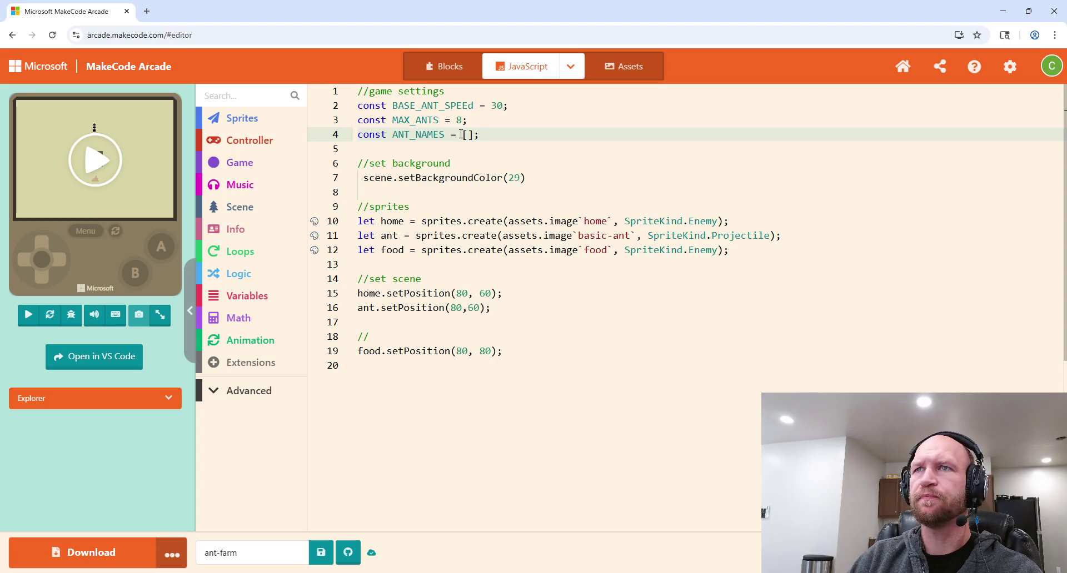
text('bs)
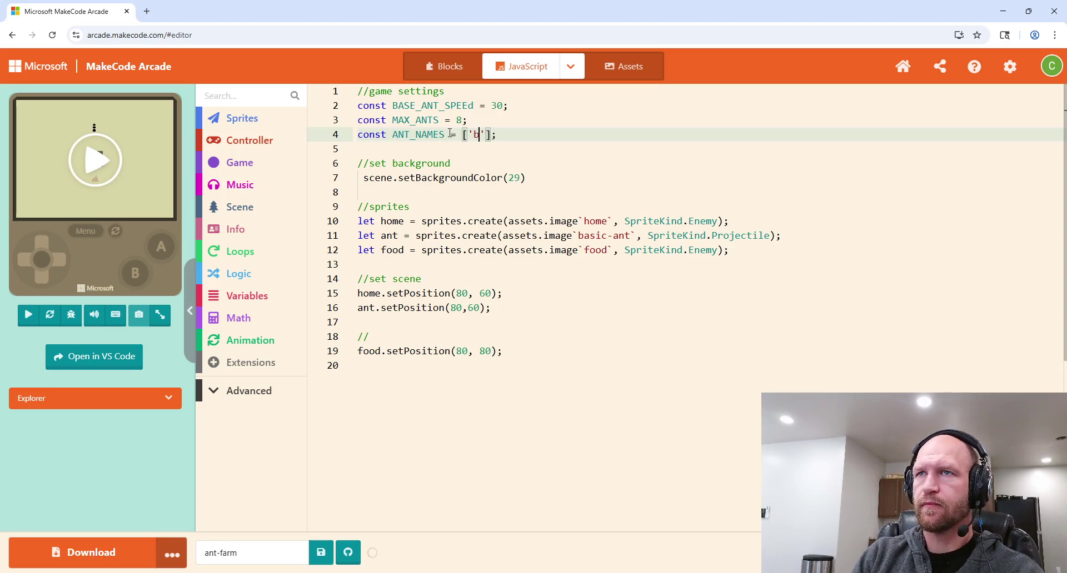
key(BackSpace)
text(asic-ant)
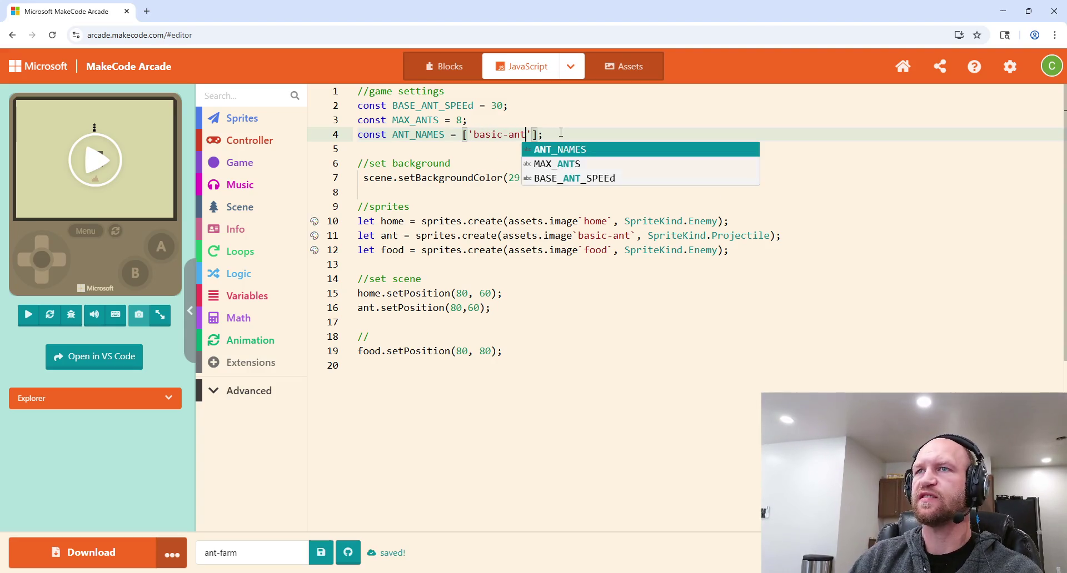
key(End)
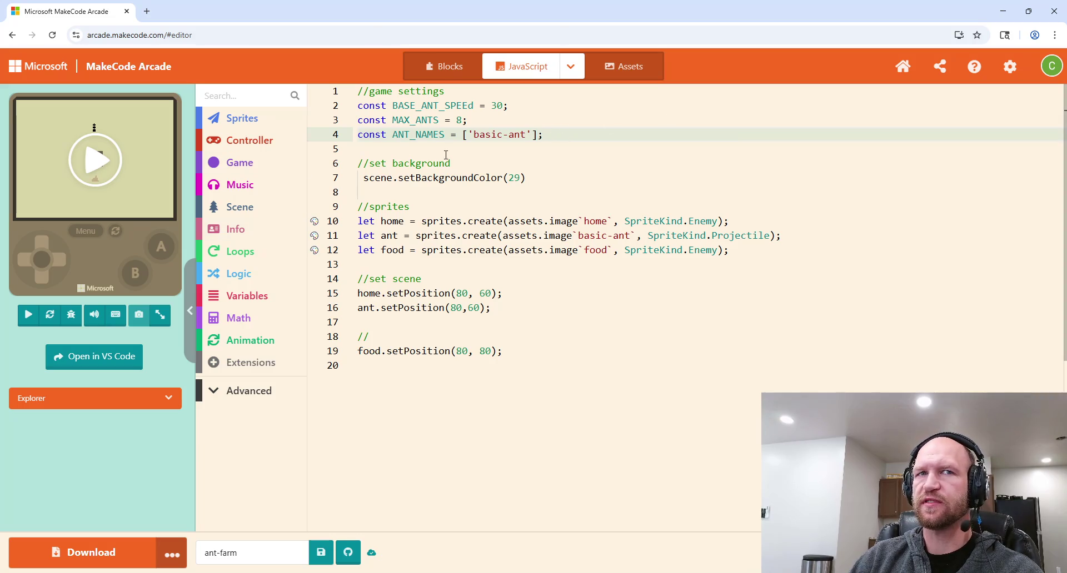
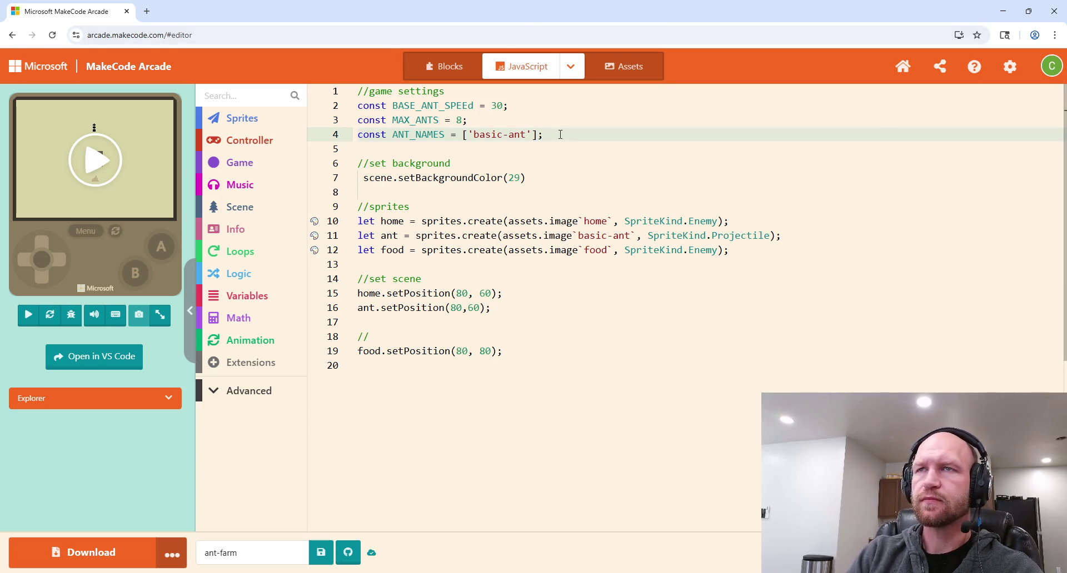
Step: Add an //ant stats comment on a new line below the game settings
key(Return)
key(Return)
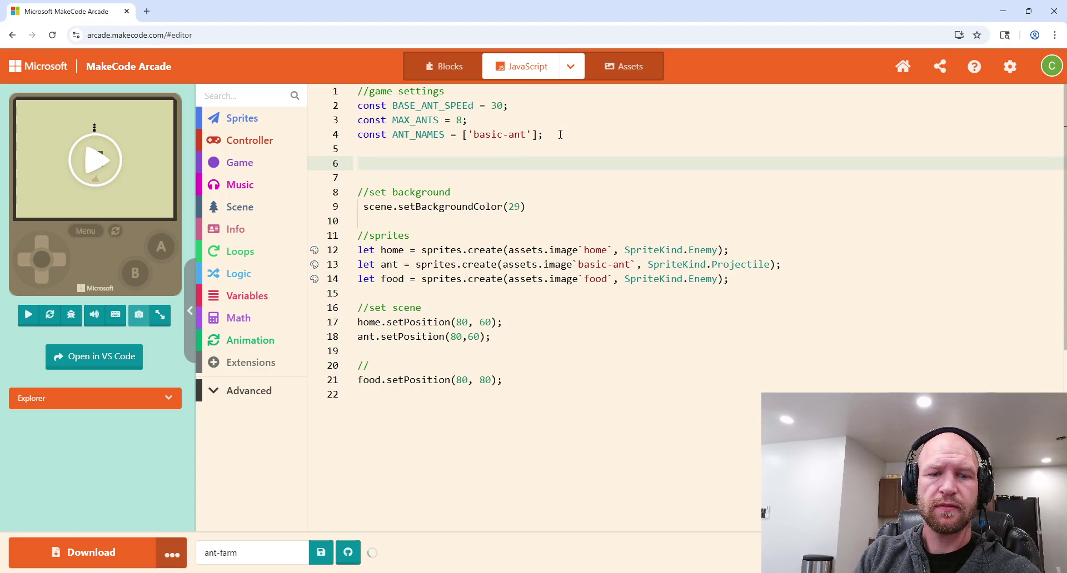
text(const)
key(BackSpace)
key(BackSpace)
key(BackSpace)
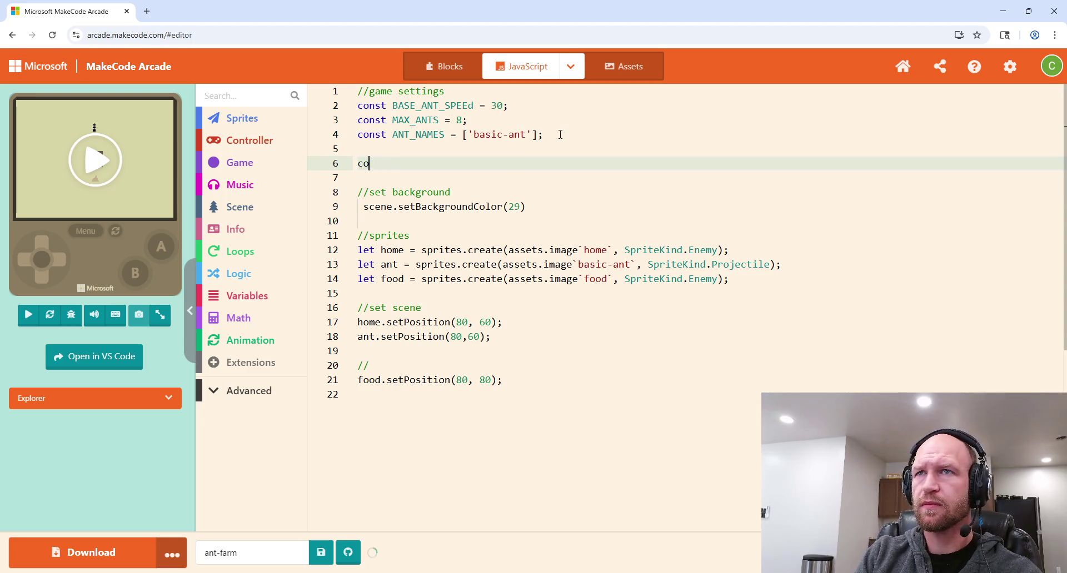
text(//a)
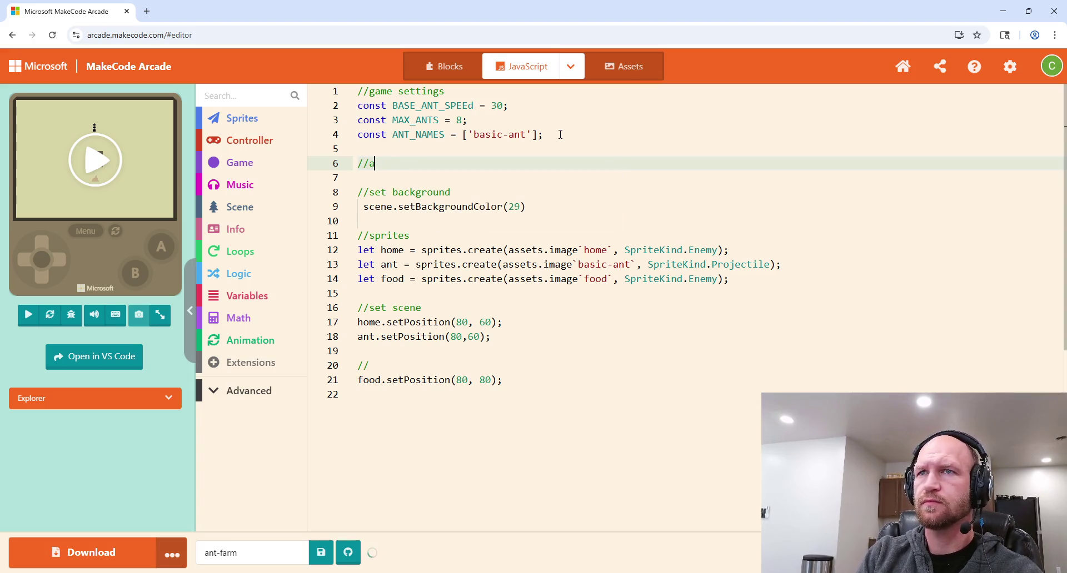
text(nt stats)
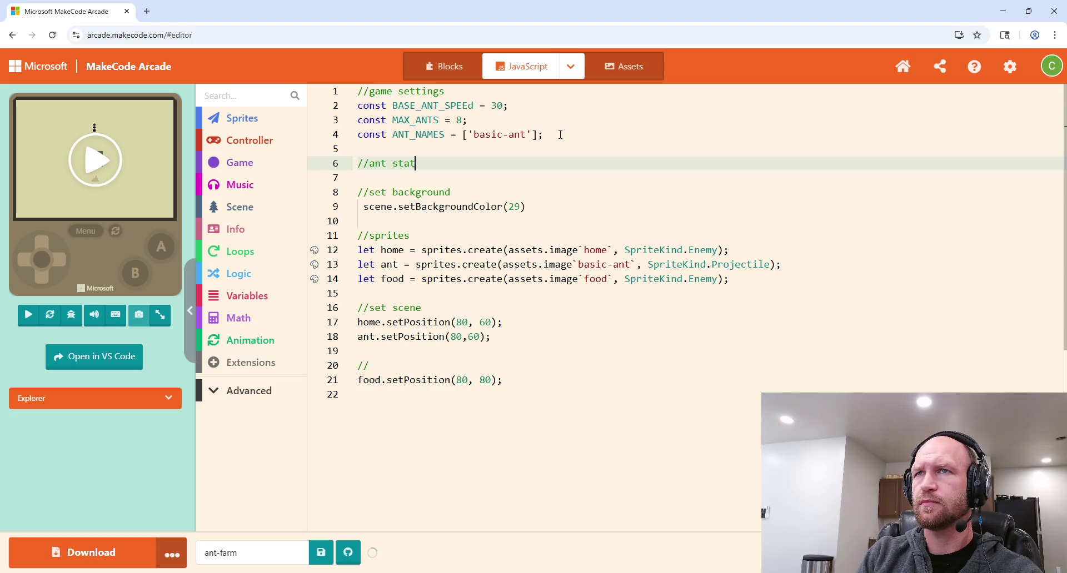
key(Return)
Step: Declare const ANT_STATS = [{},//basic with the closing bracket on its own line
text(const )
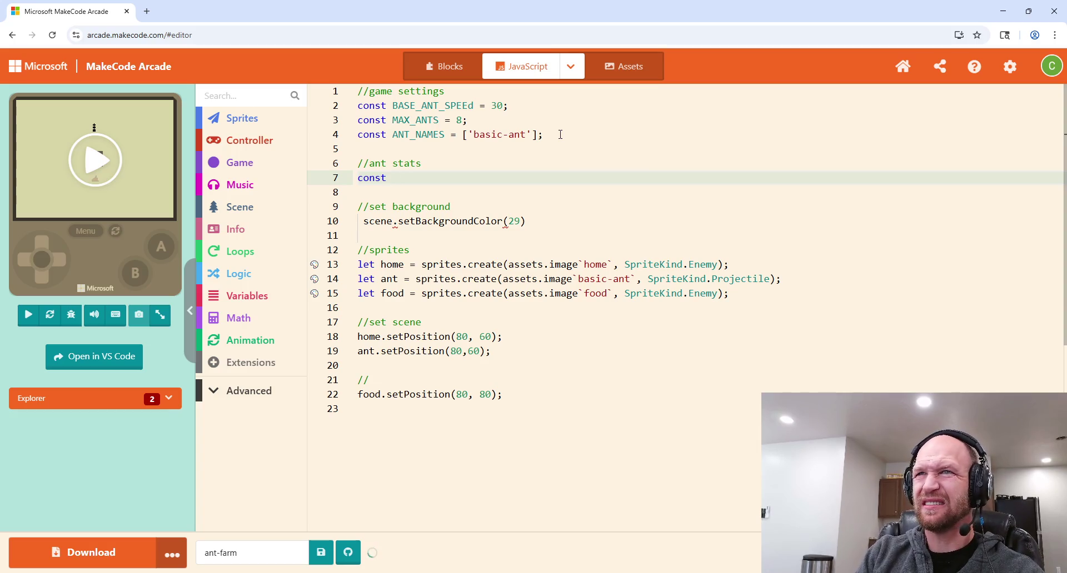
text(ant)
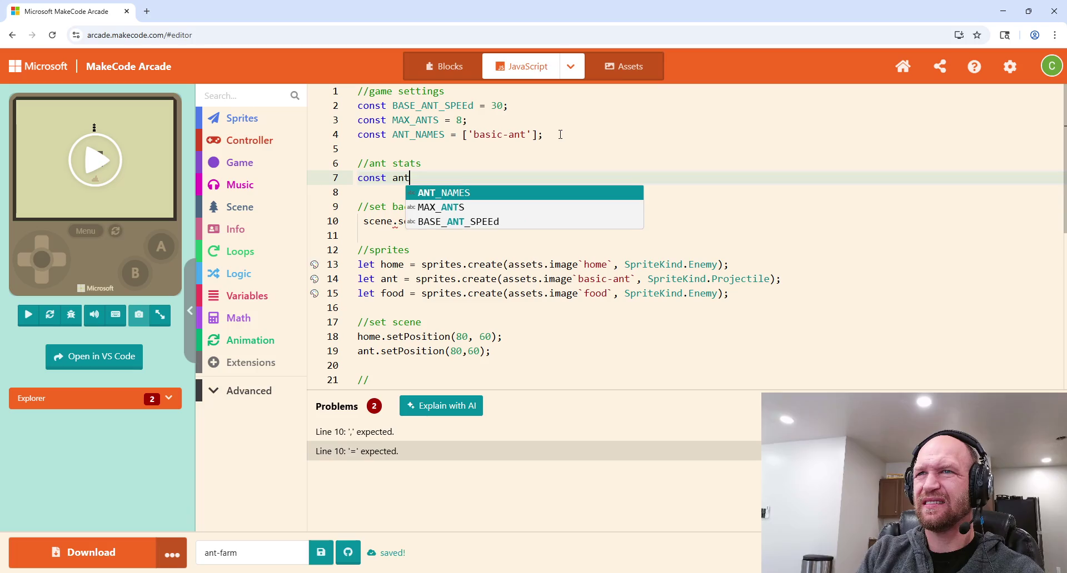
text(-)
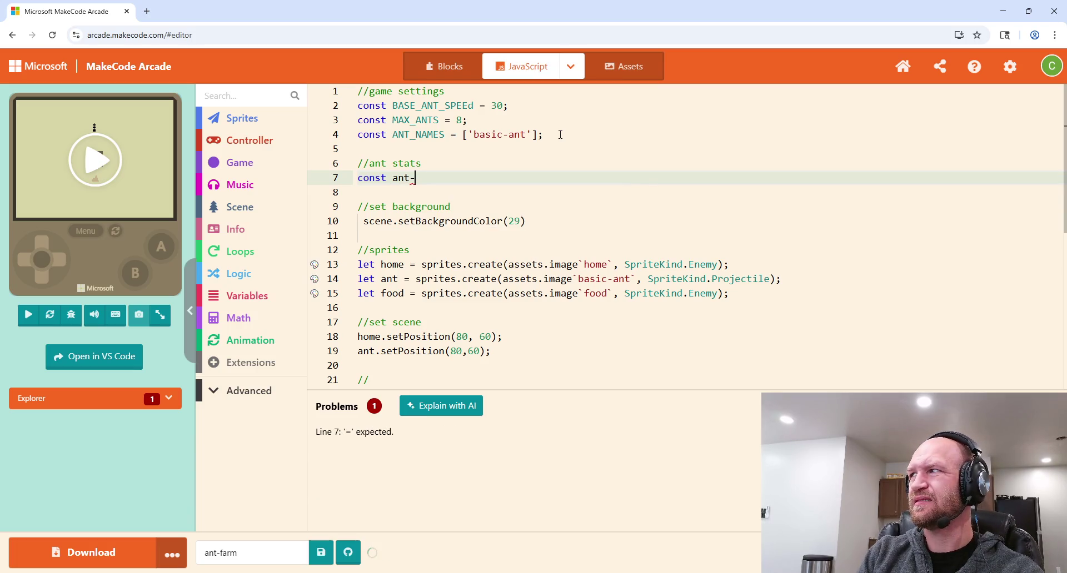
key(BackSpace)
key(BackSpace)
key(BackSpace)
text(ant-)
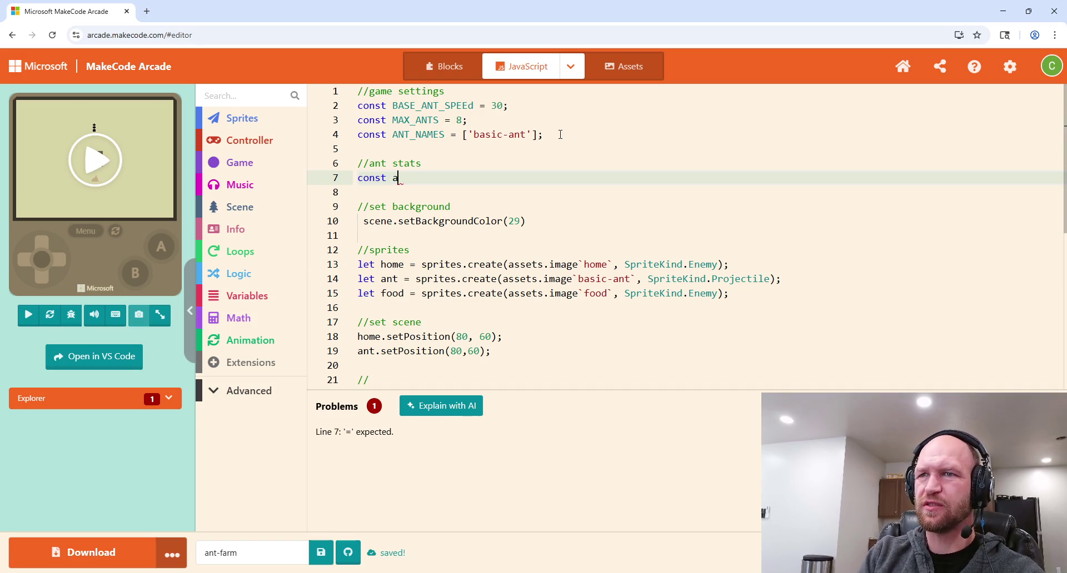
key(BackSpace)
text(_stats)
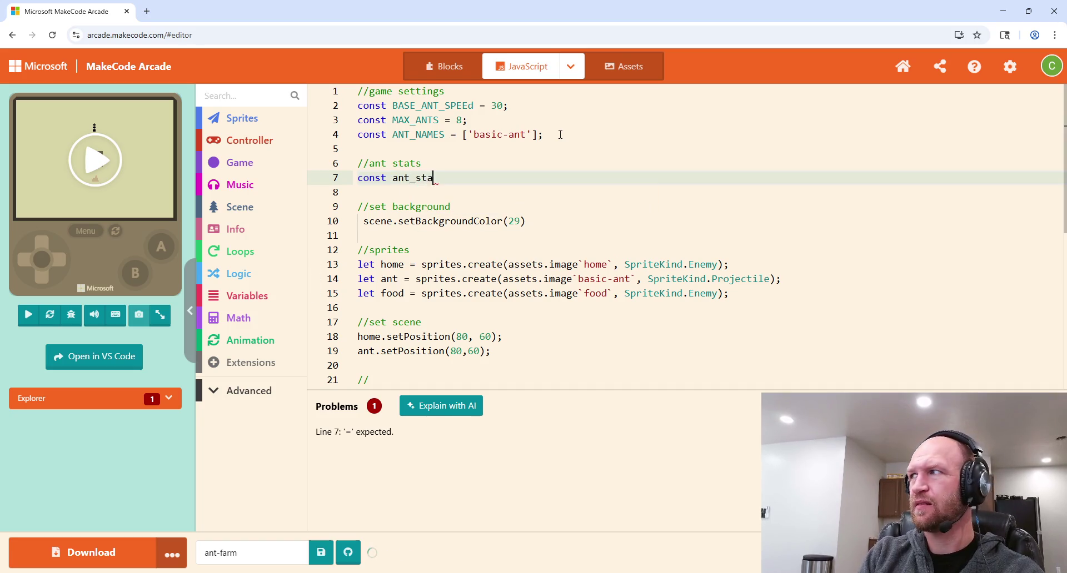
key(BackSpace)
key(BackSpace)
key(BackSpace)
text(ANT_STATS)
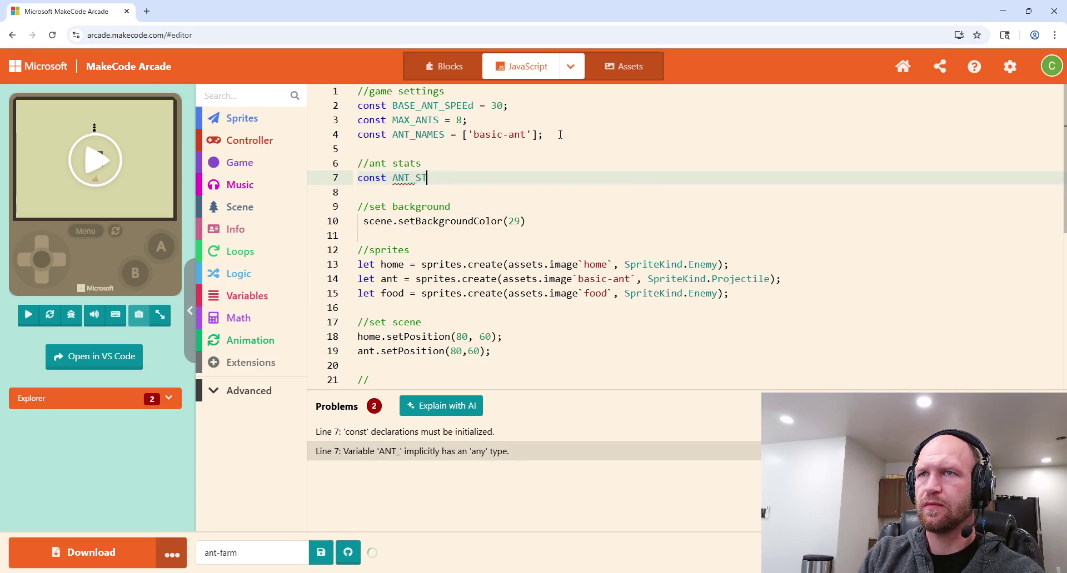
text([)
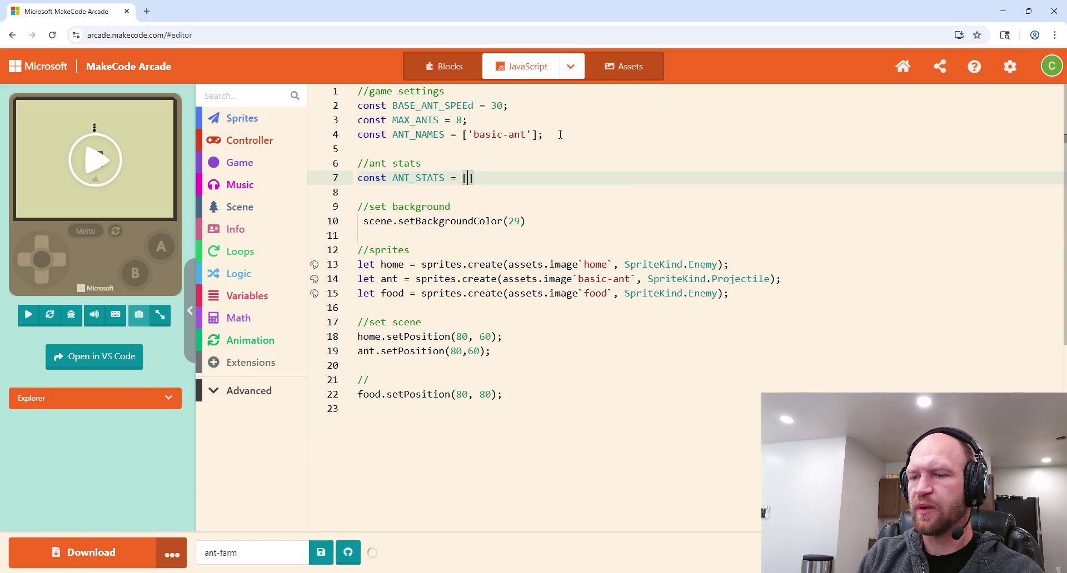
text({},)
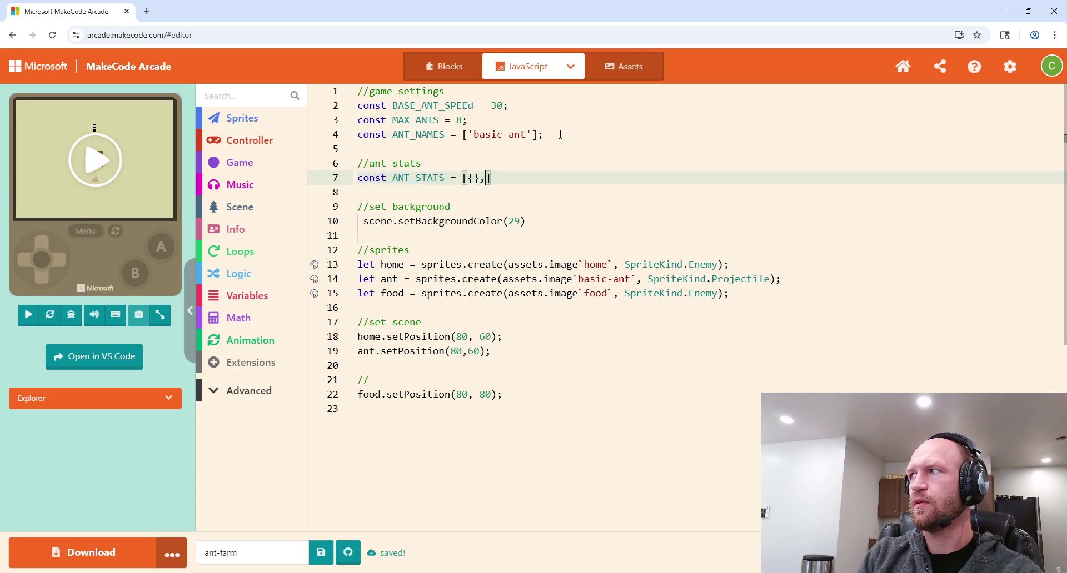
text(//basic)
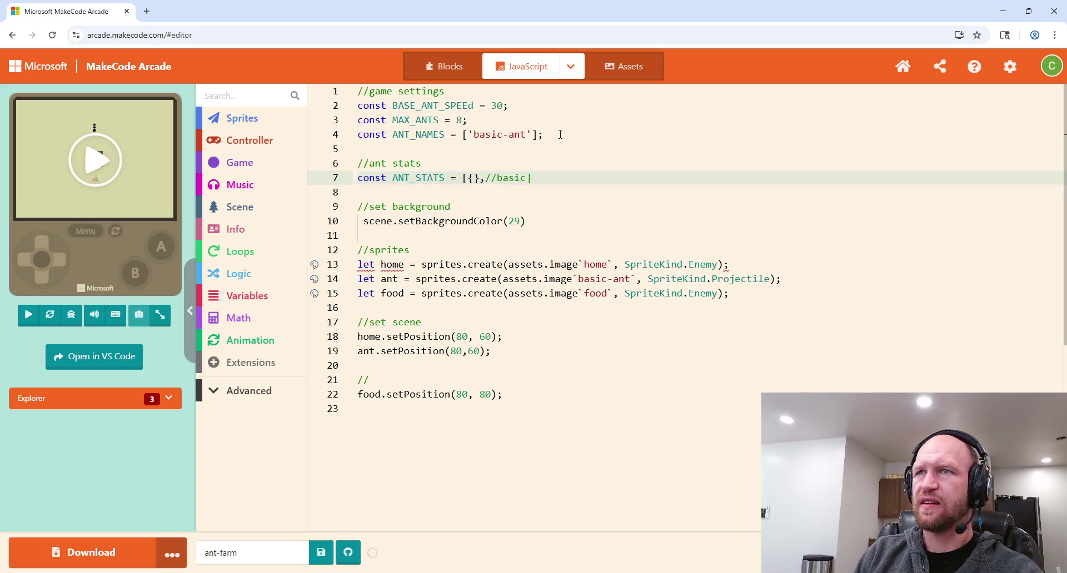
key(Return)
Step: Put the first ANT_STATS entry on its own line and correct BASE_ANT_SPEEd to BASE_ANT_SPEED
click(469, 178)
key(Return)
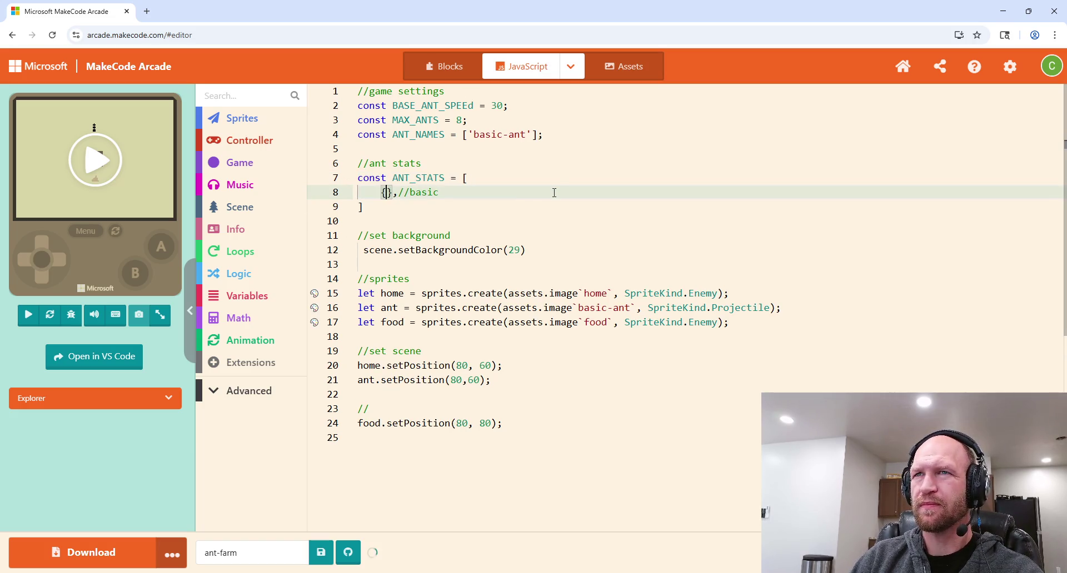
click(473, 105)
key(BackSpace)
text(D)
Step: Give the first ANT_STATS object the property speed: BASE_ANT_SPEED
click(381, 192)
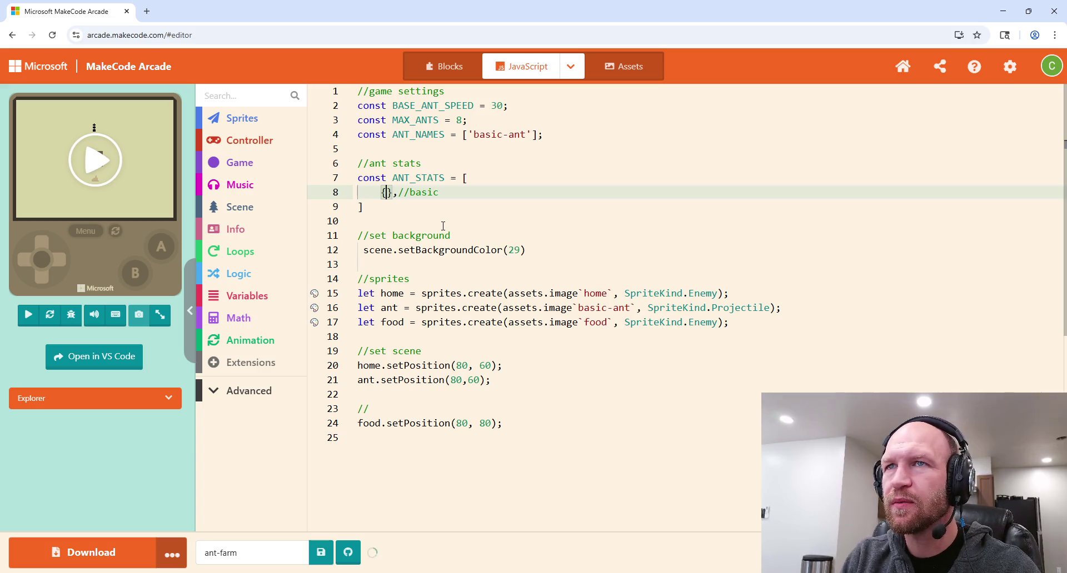
text(speed)
key(BackSpace)
key(BackSpace)
key(BackSpace)
text(speed)
key(Escape)
text(: )
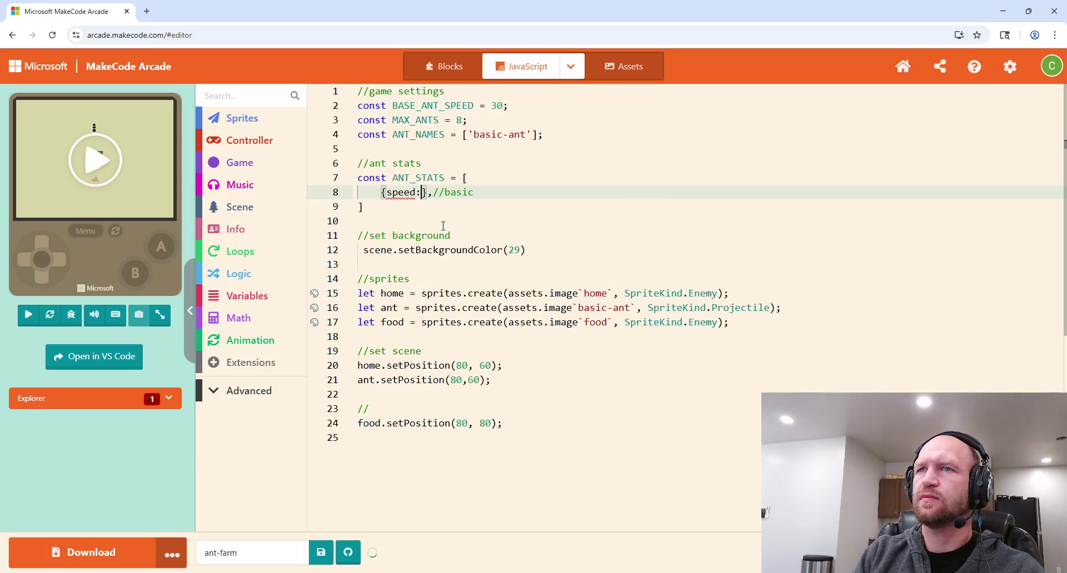
text(BASE)
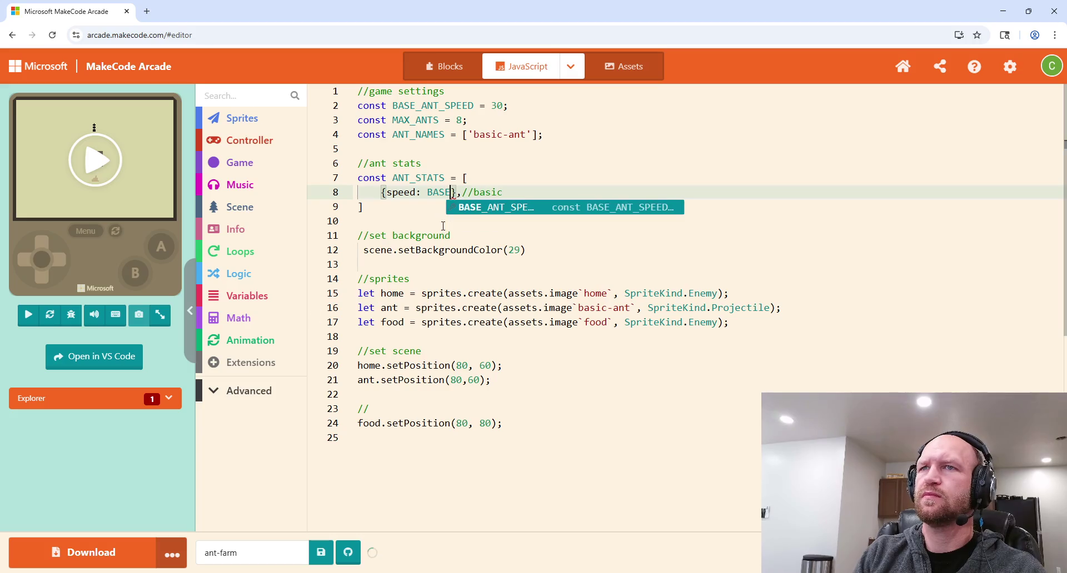
key(Return)
text(,)
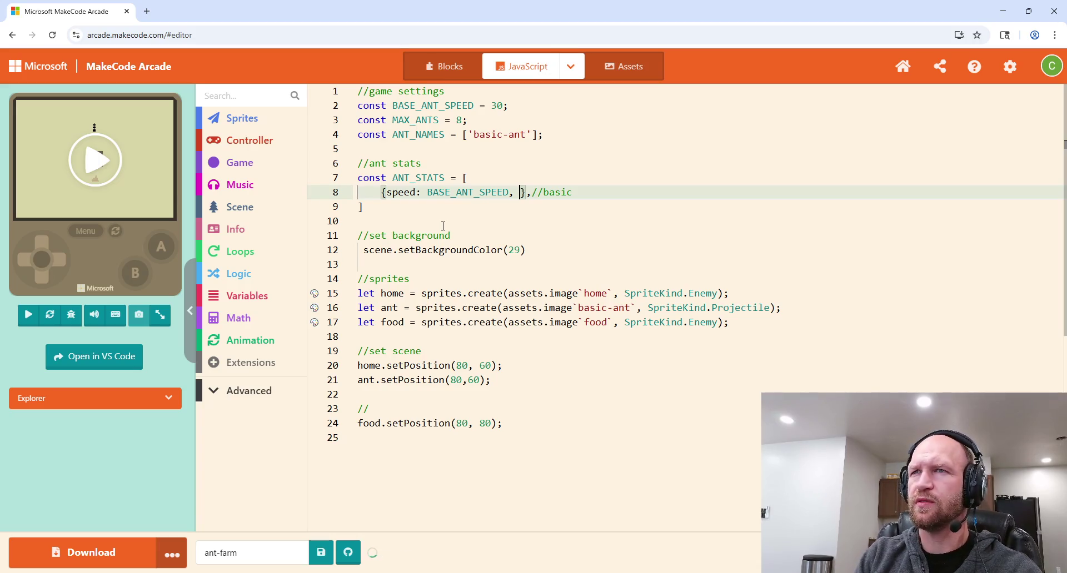
Step: Add carryWeight: 10 to the same object
text(d)
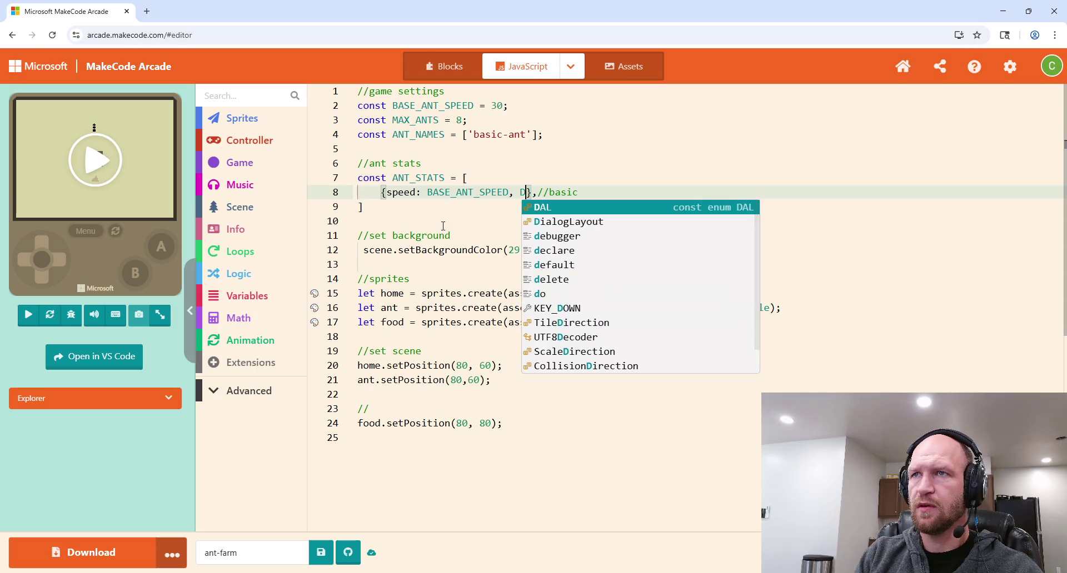
key(BackSpace)
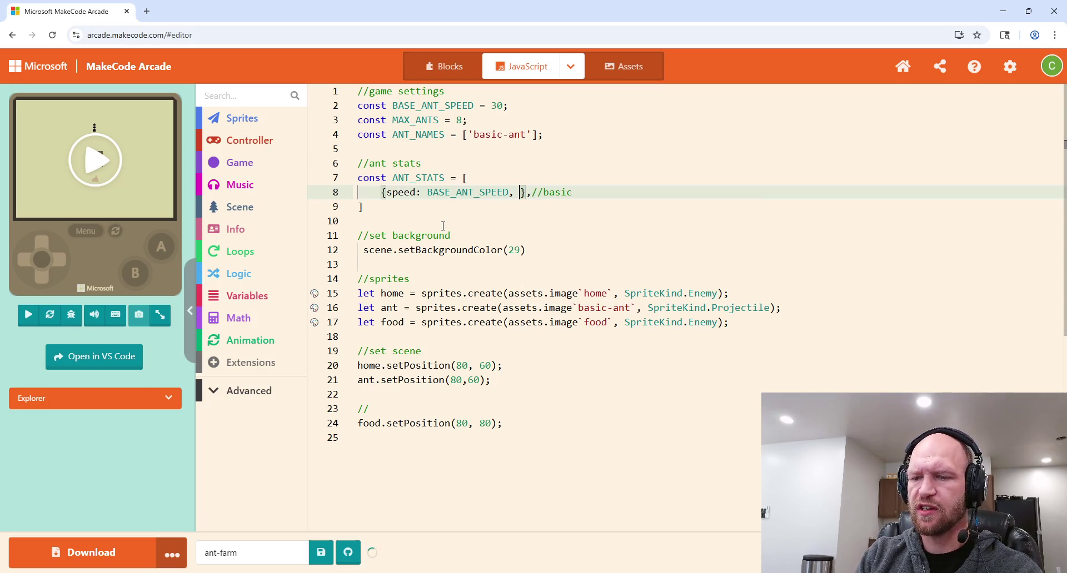
text(C)
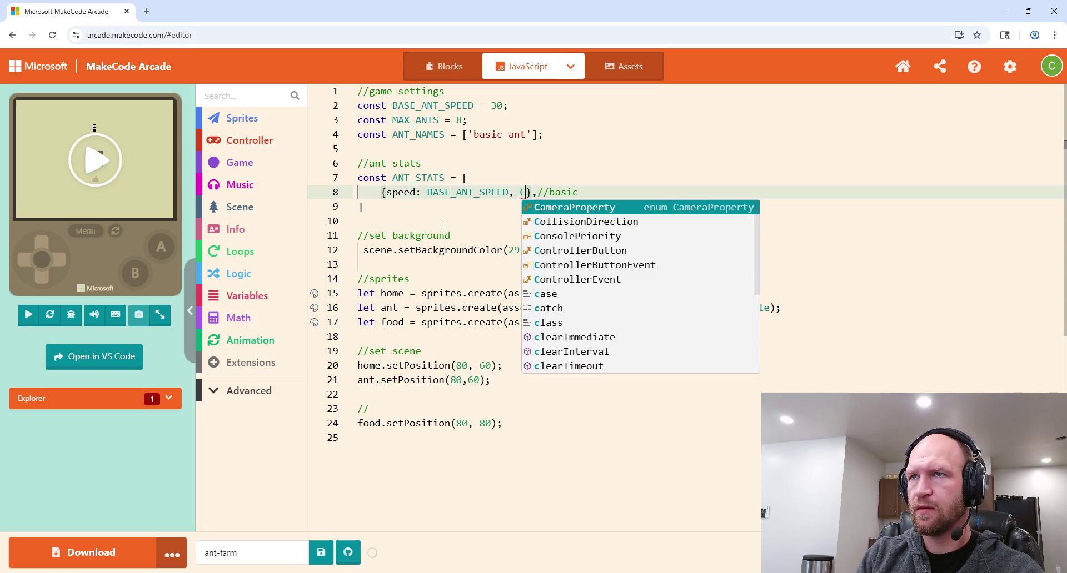
key(BackSpace)
text(carry)
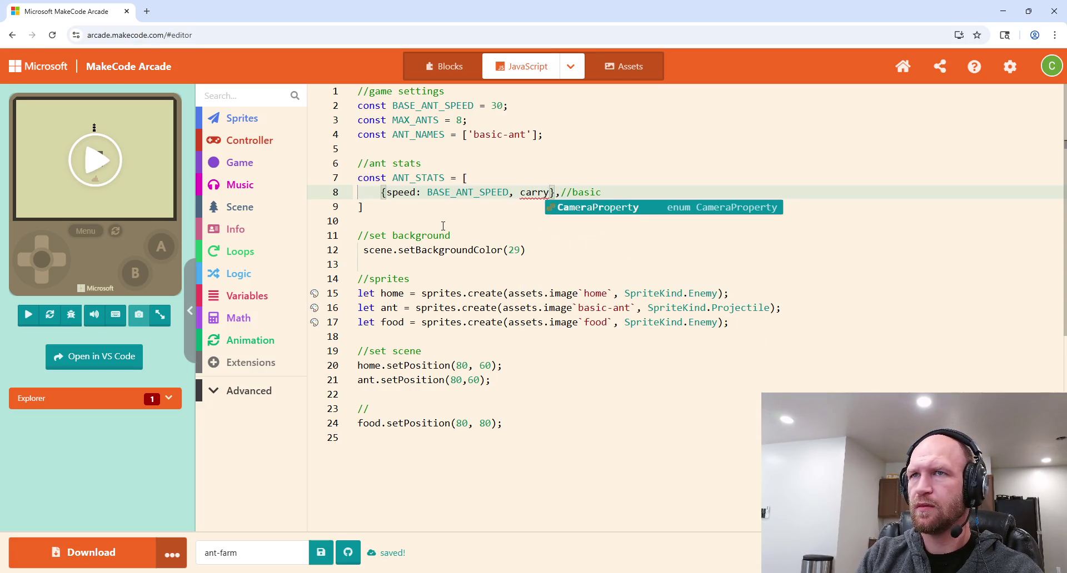
text(Weight: )
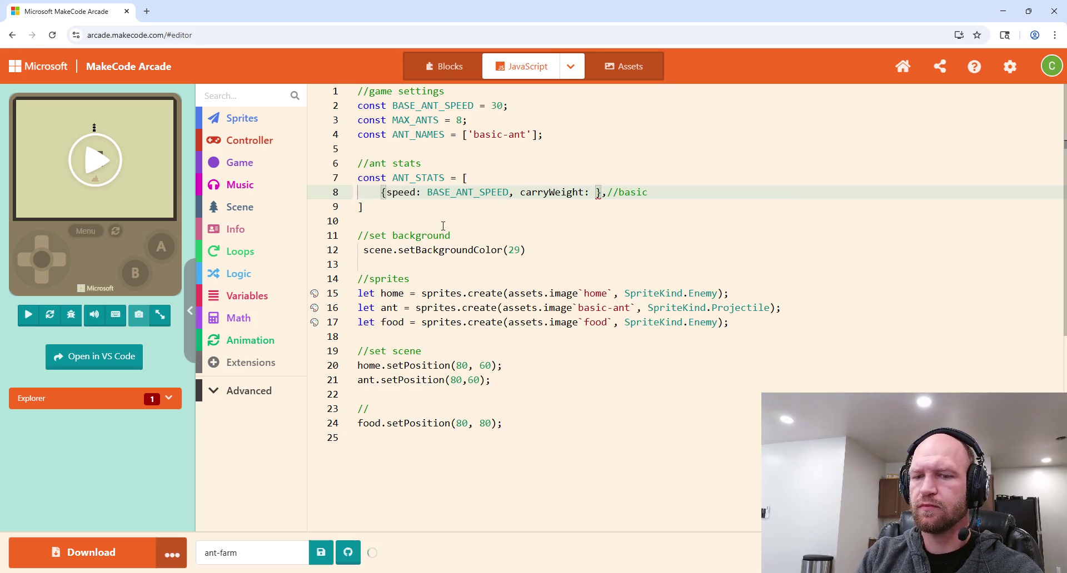
text(10,)
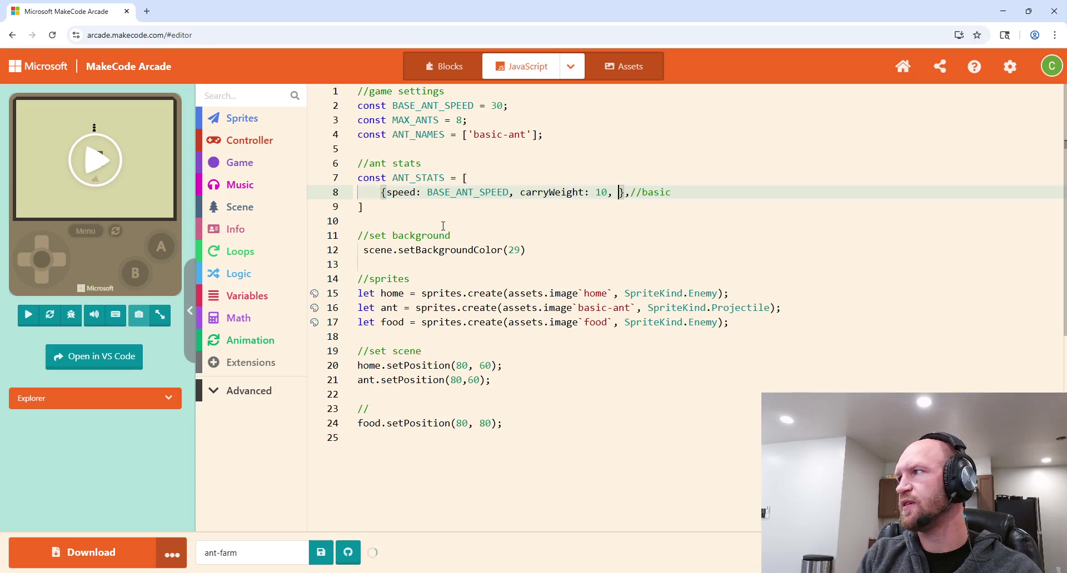
key(BackSpace)
key(BackSpace)
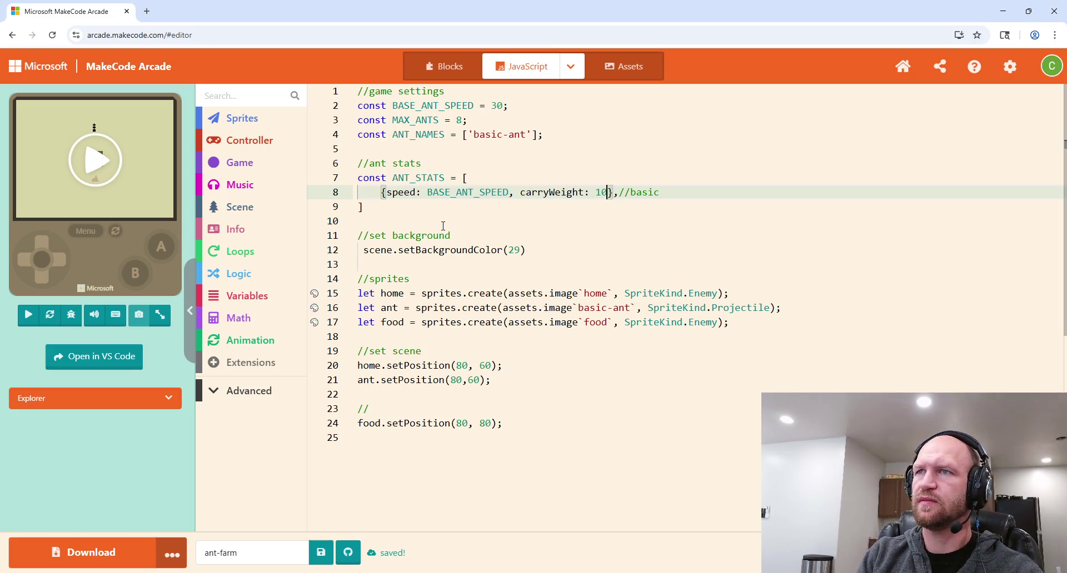
Step: Rename the entry's comment from basic to basic-ant
click(668, 191)
text(-ant)
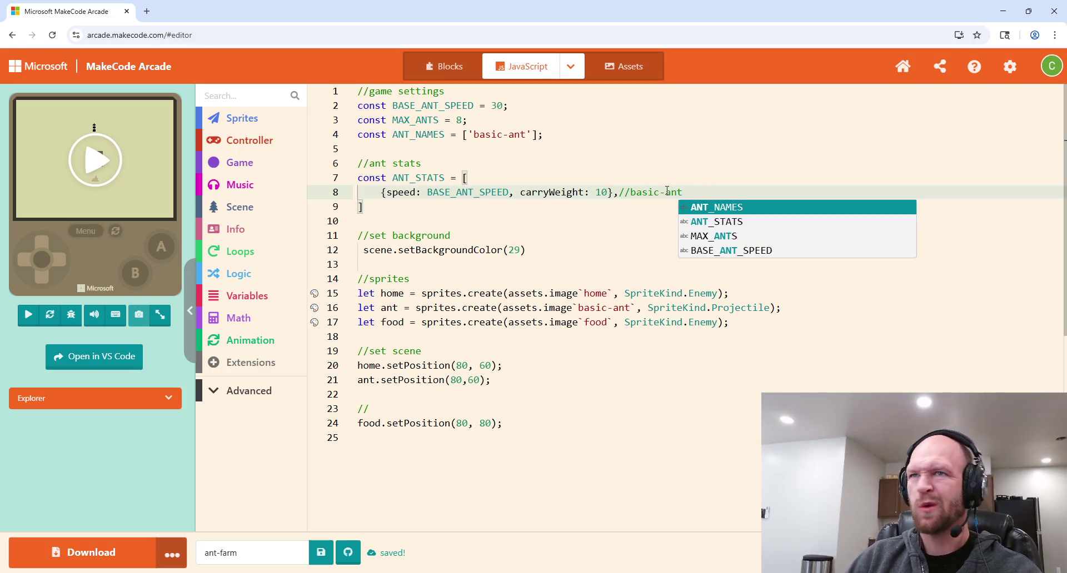
click(601, 181)
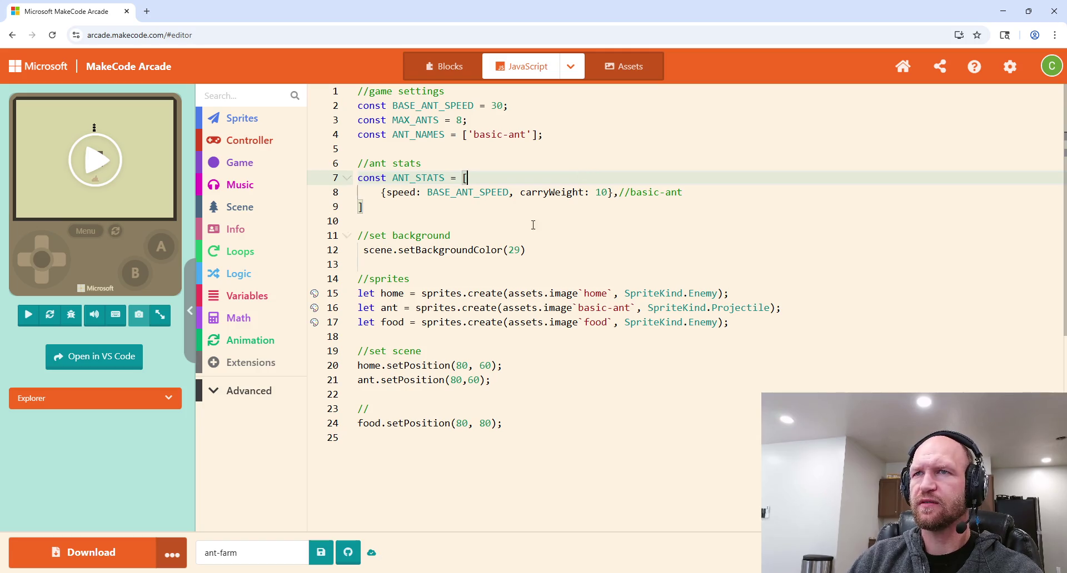
click(382, 209)
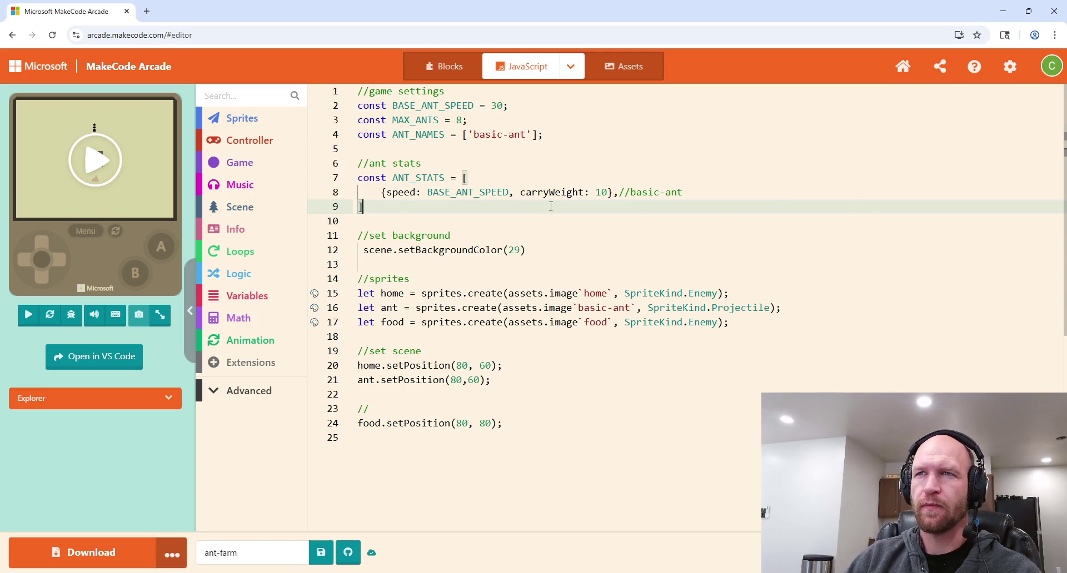
Step: Label the food placement code with a spawn food comment
scroll(556, 309, down, 3)
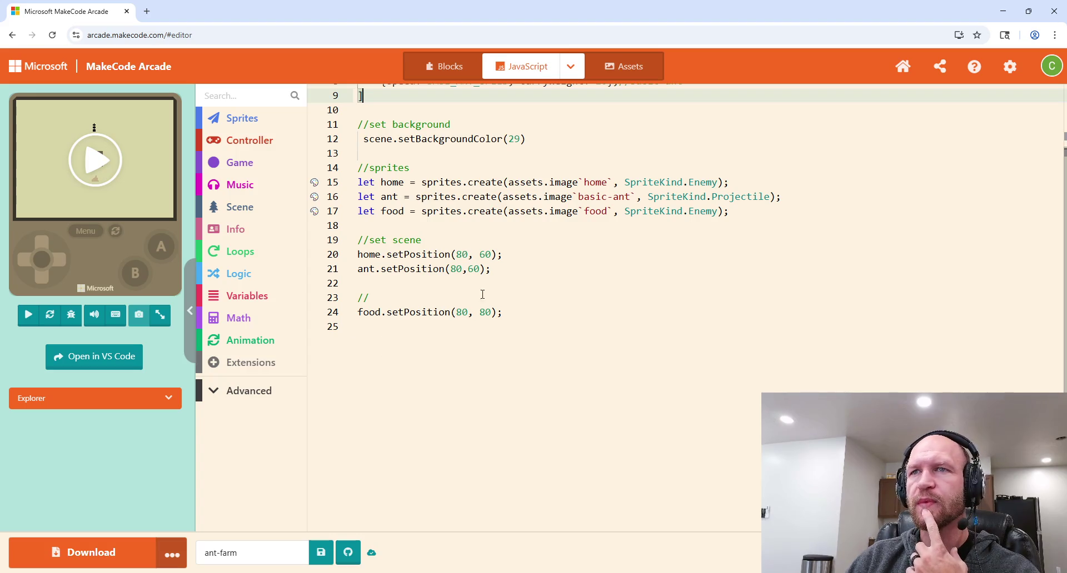
click(407, 301)
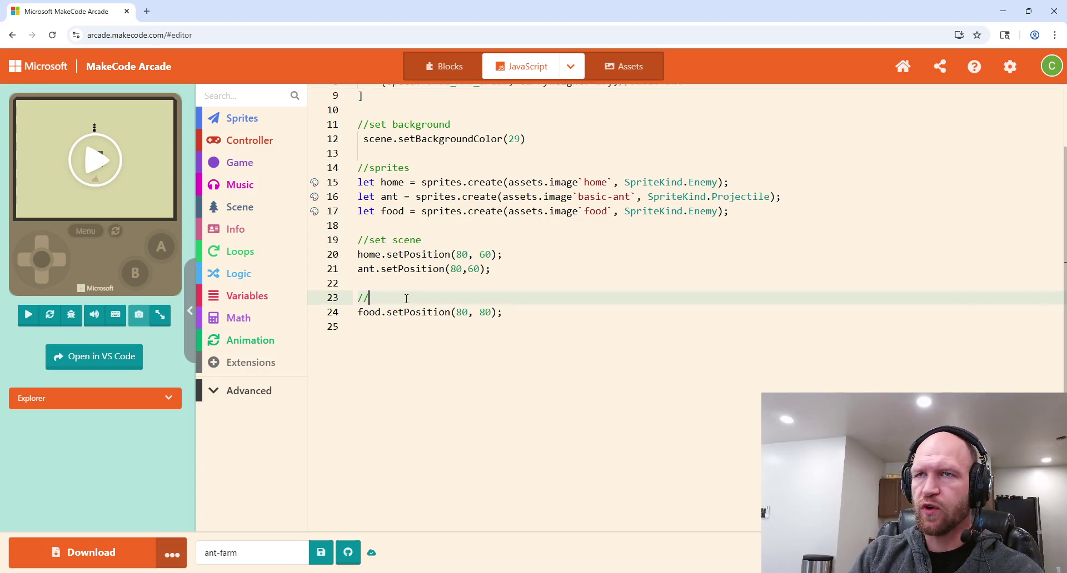
text(spawn food)
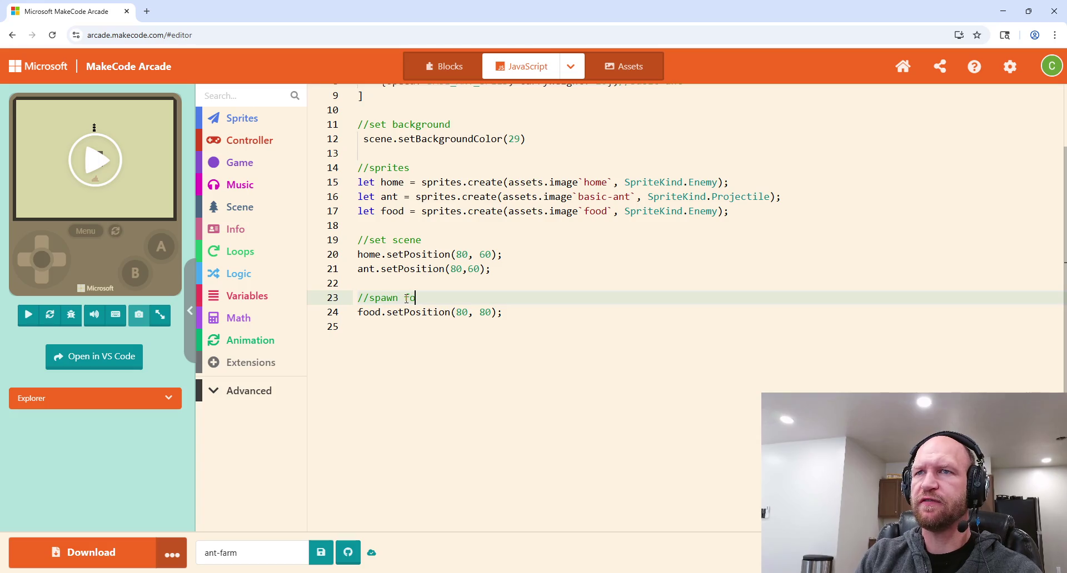
Step: Add const MAX_FOOD = 8; below MAX_ANTS
scroll(476, 263, up, 3)
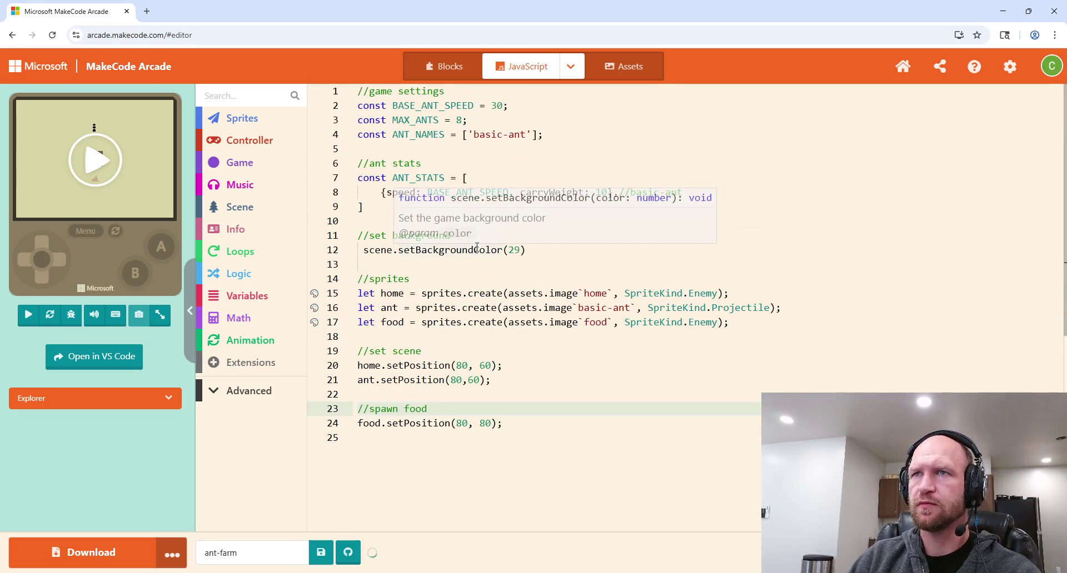
click(533, 123)
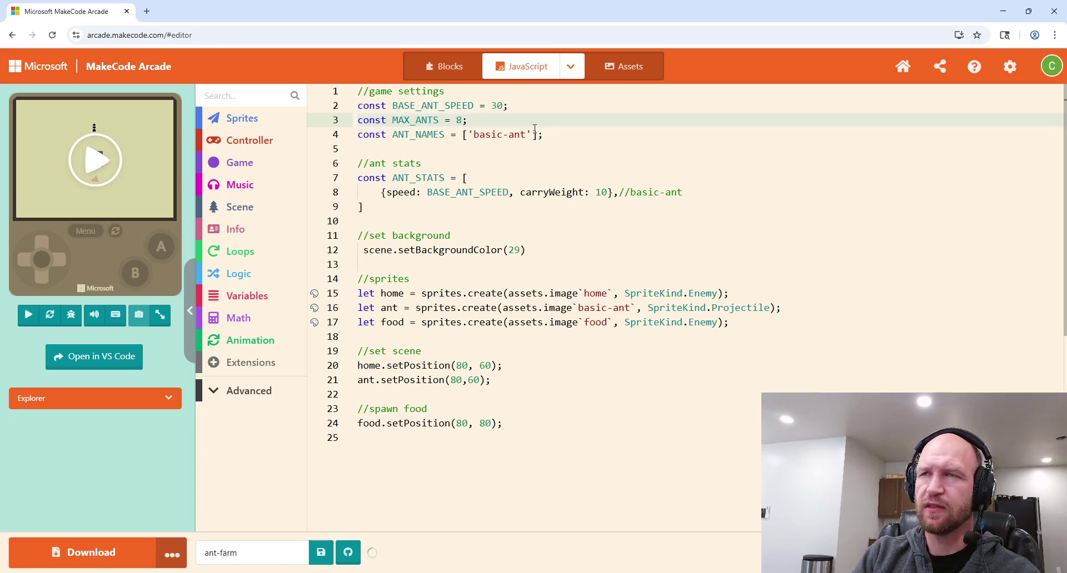
key(Return)
text(const MAX_FOOD = )
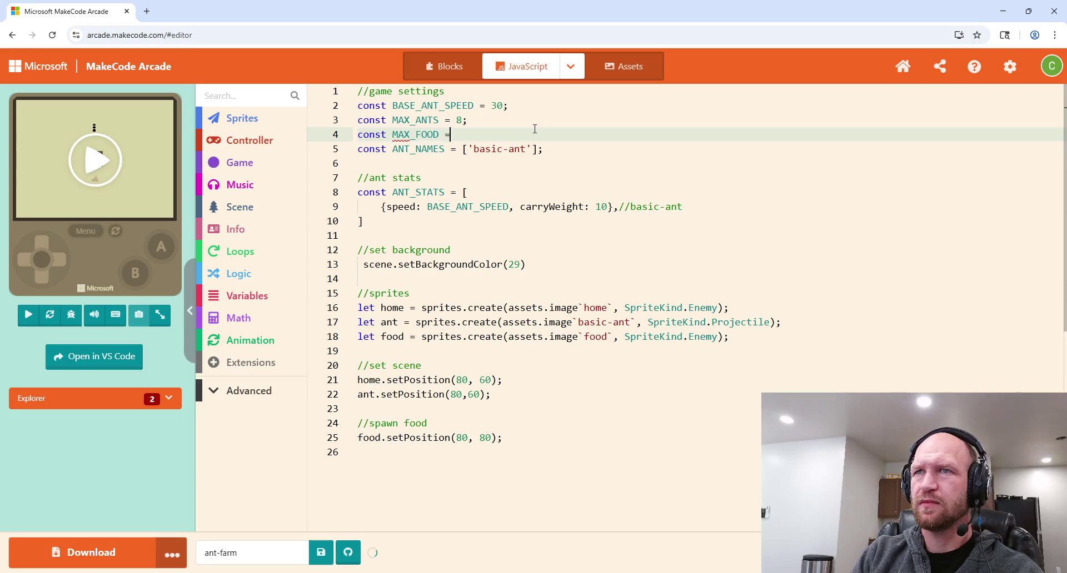
text(8;)
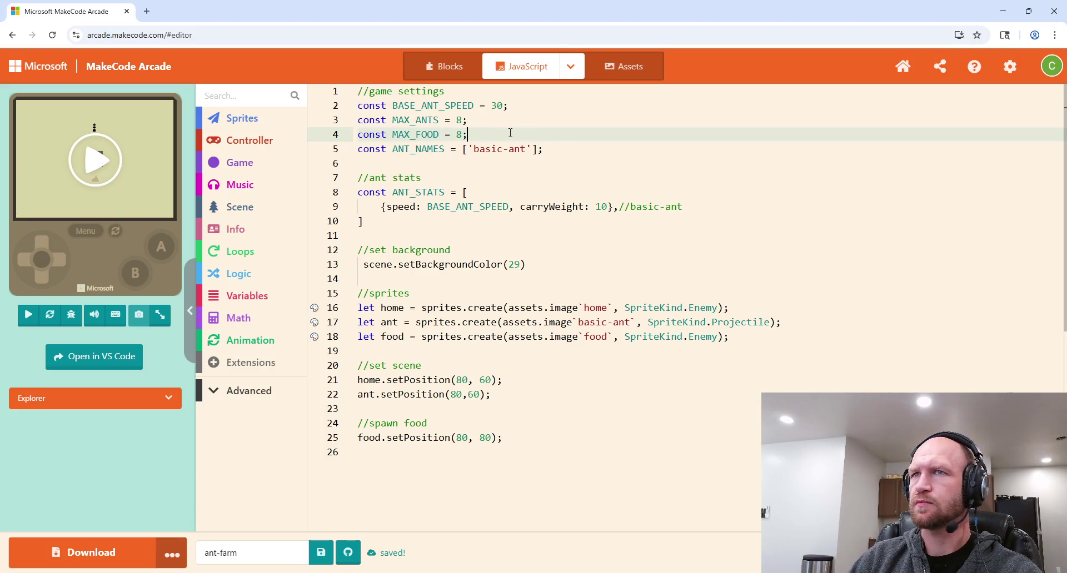
scroll(513, 400, down, 3)
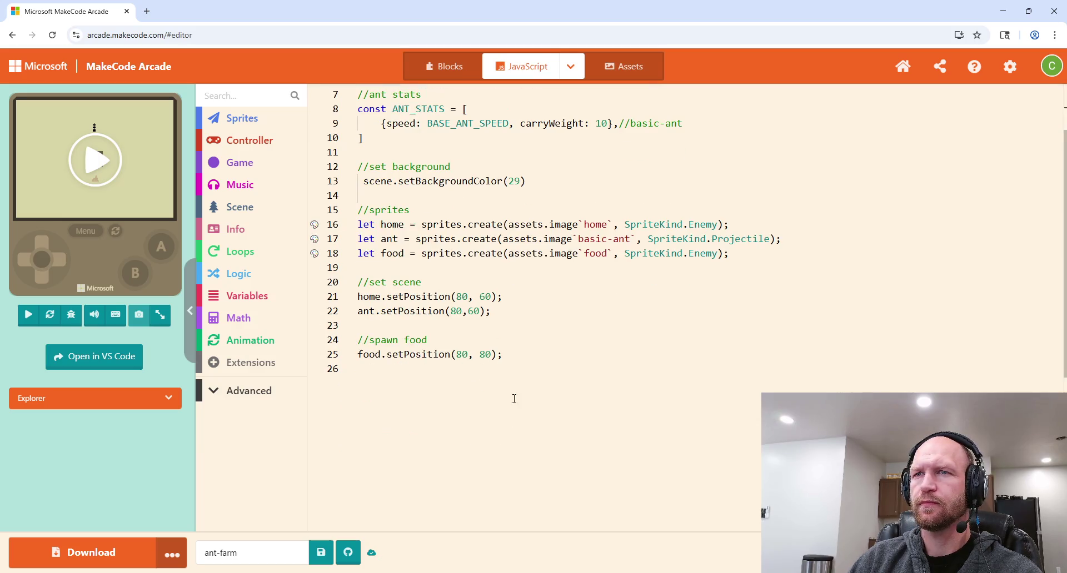
Step: Delete the food.setPosition(80, 80) line under the spawn food comment
scroll(517, 369, down, 2)
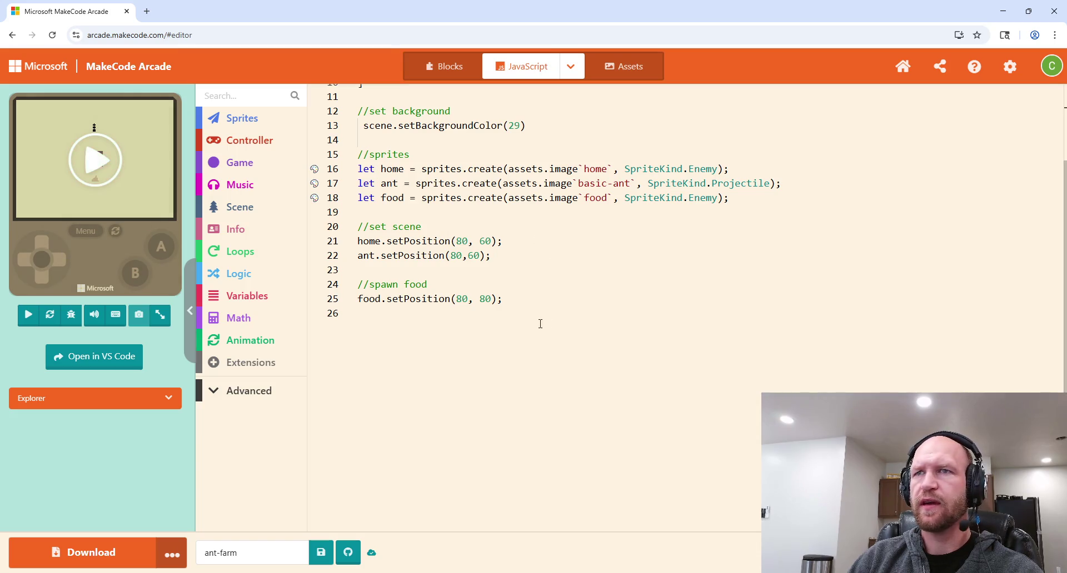
click(438, 284)
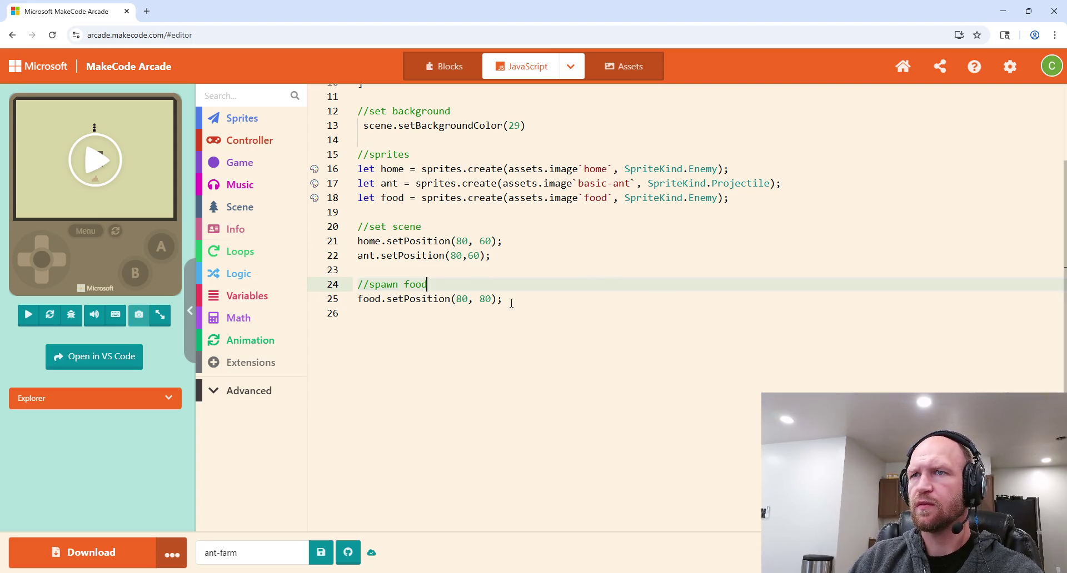
drag(504, 300, 358, 299)
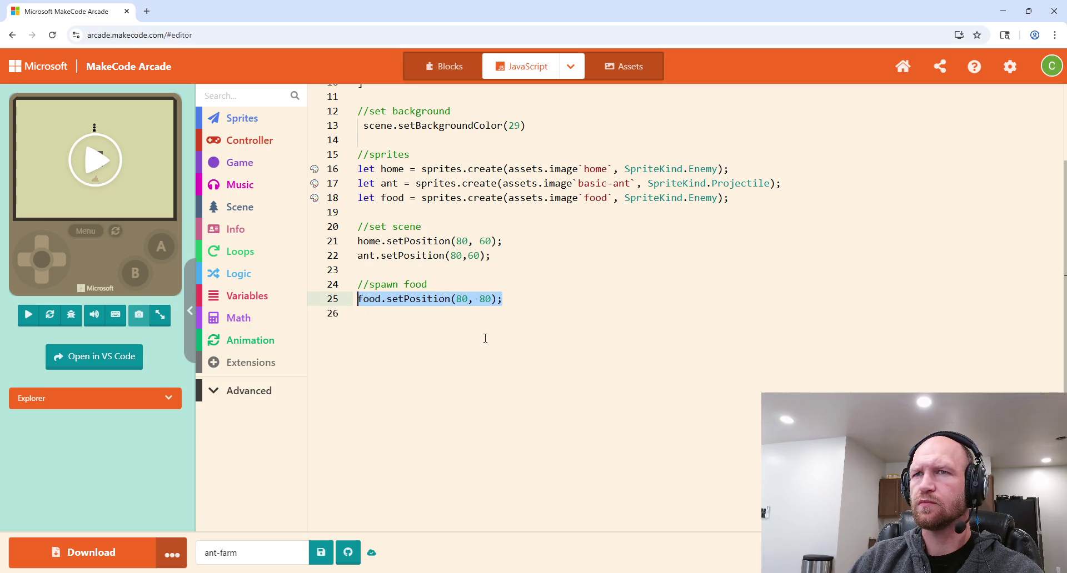
key(BackSpace)
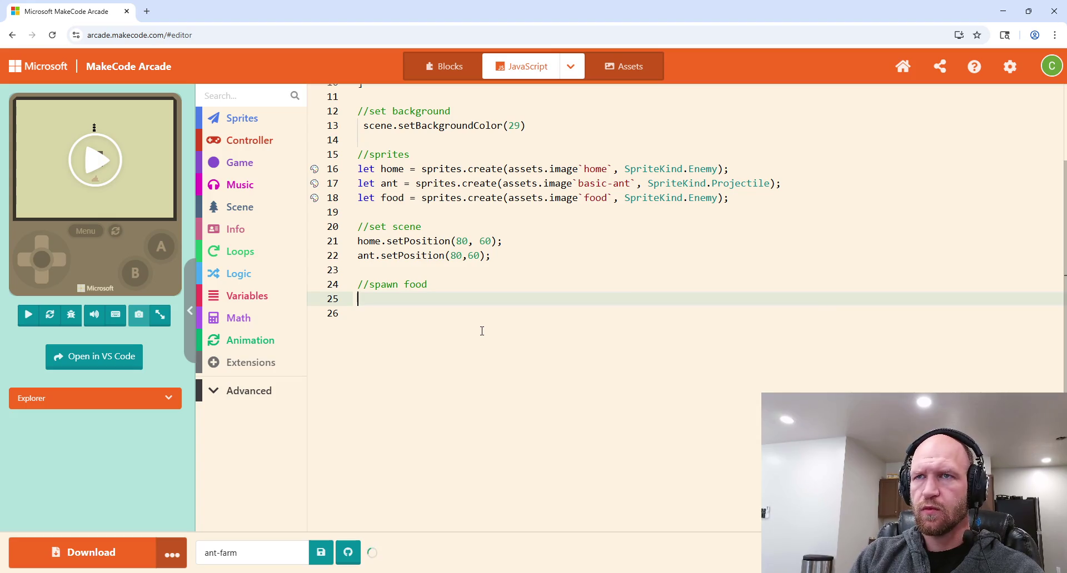
Step: Write an empty function spawnFood() { } in its place
text(function)
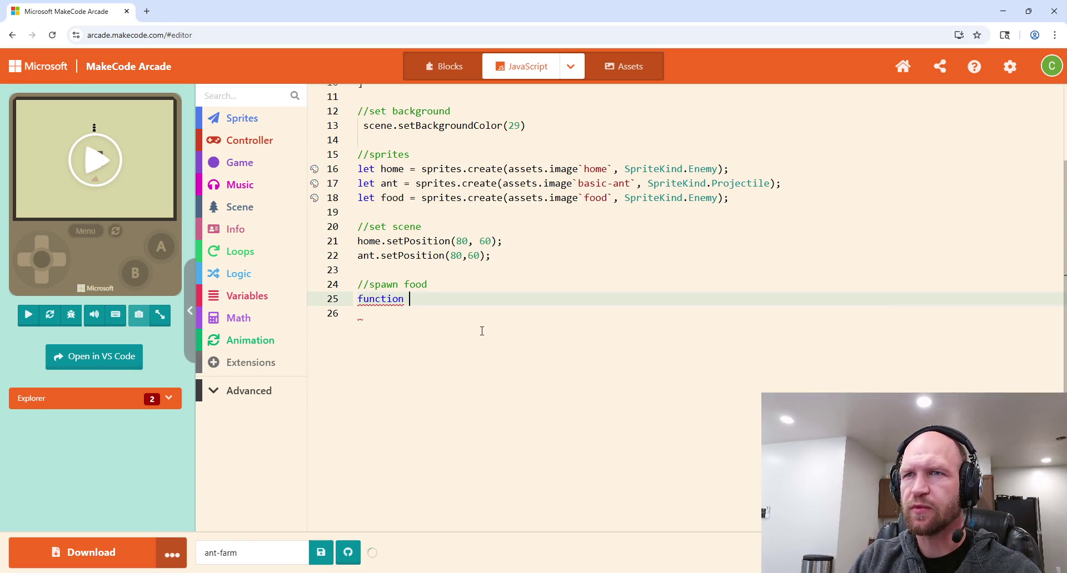
key(BackSpace)
key(BackSpace)
key(BackSpace)
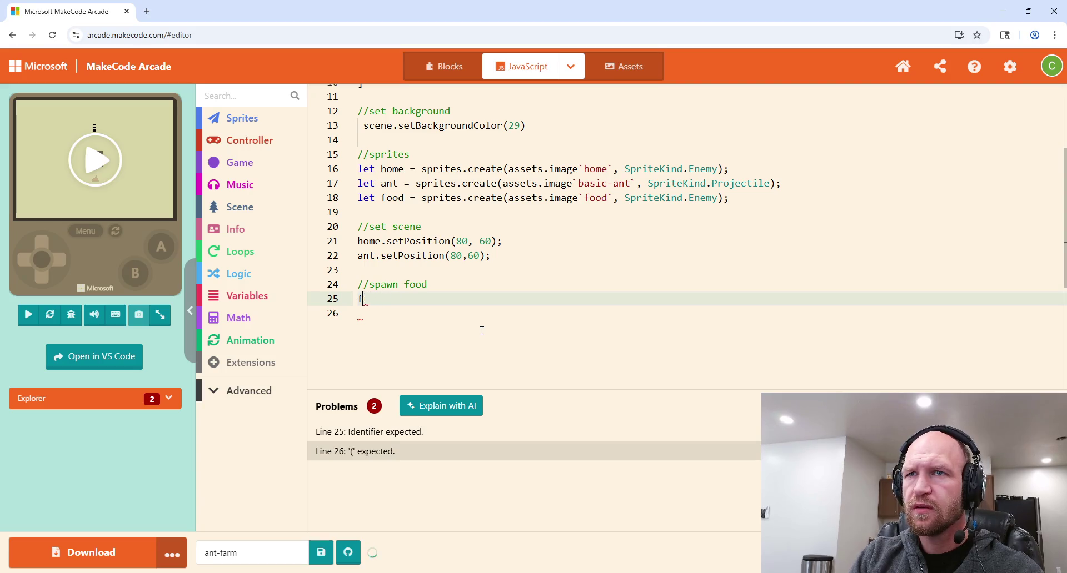
text(unction s)
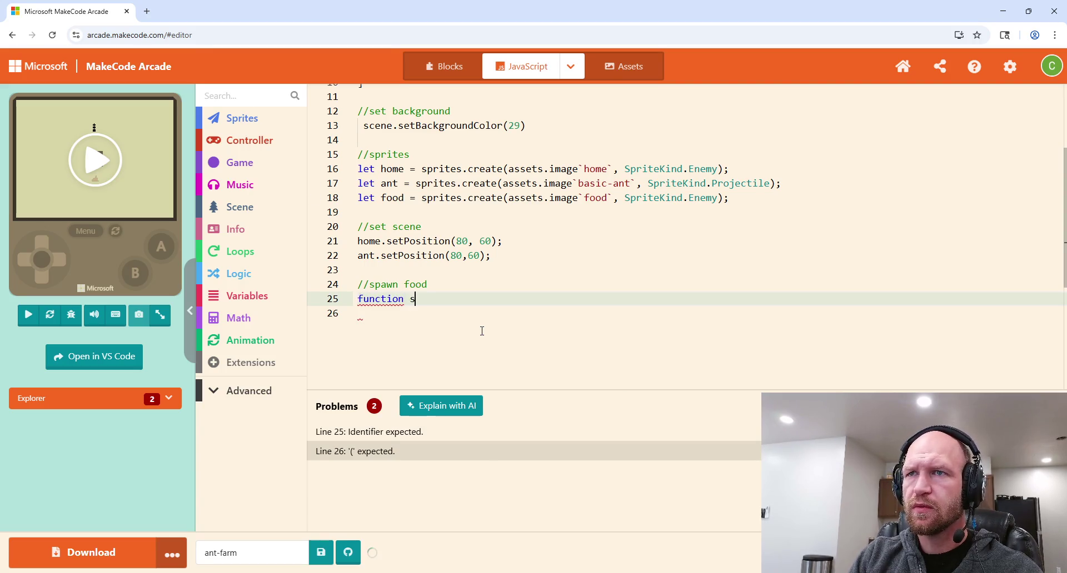
text(pawnFood)
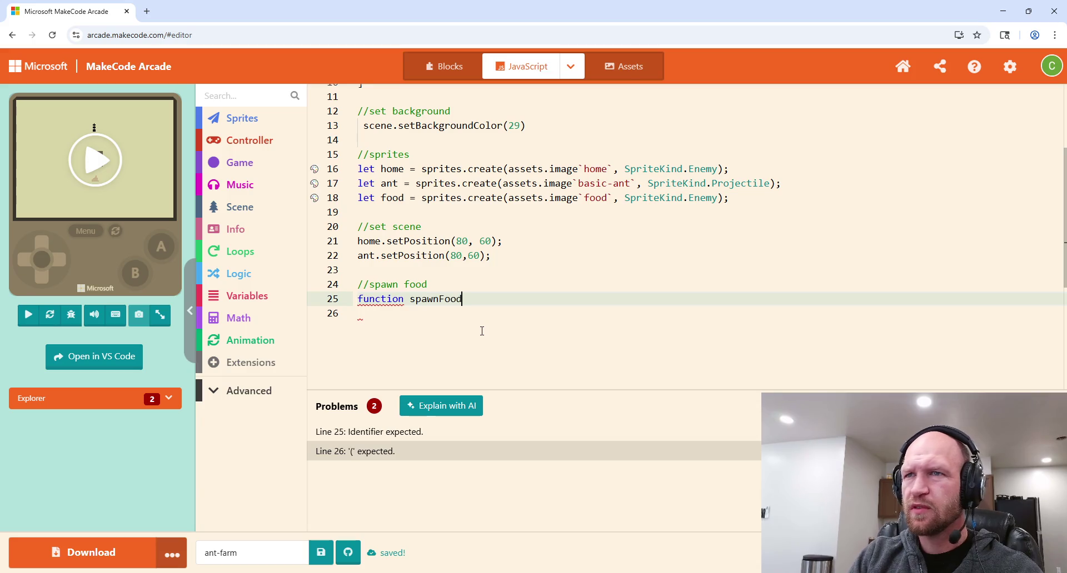
text(()
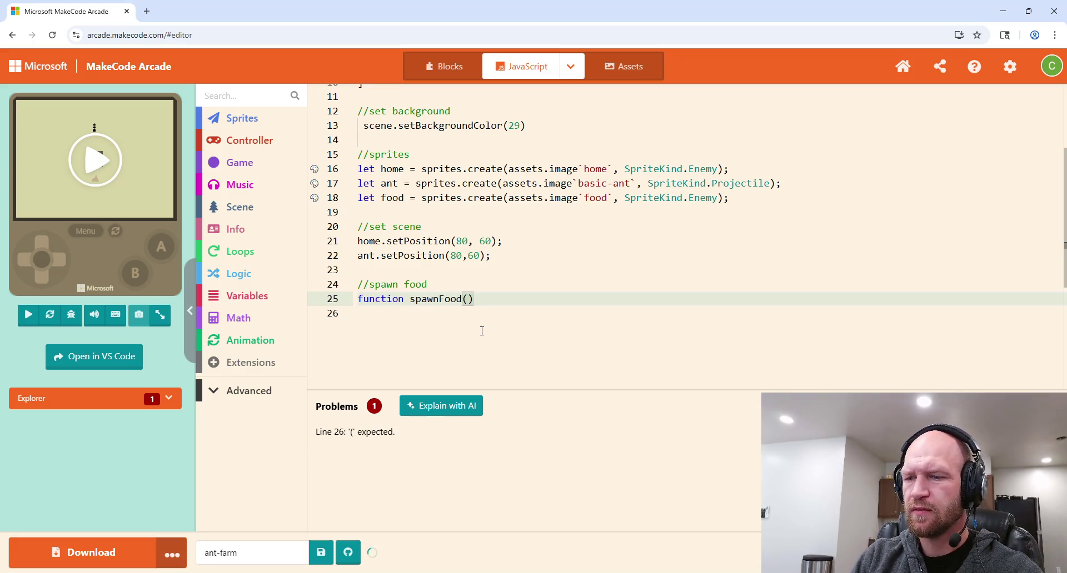
text() {)
key(Return)
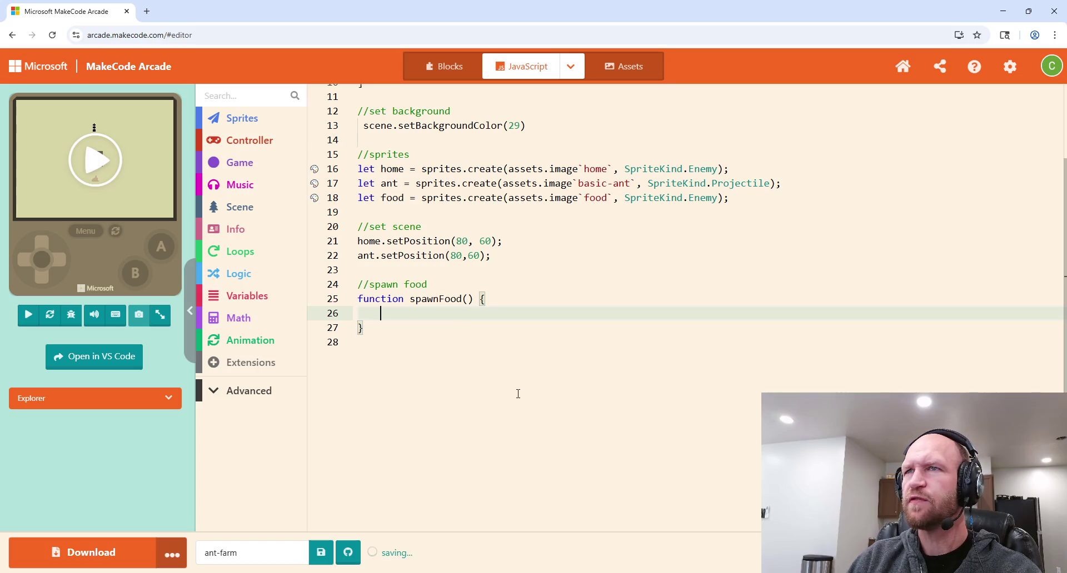
click(401, 325)
click(403, 312)
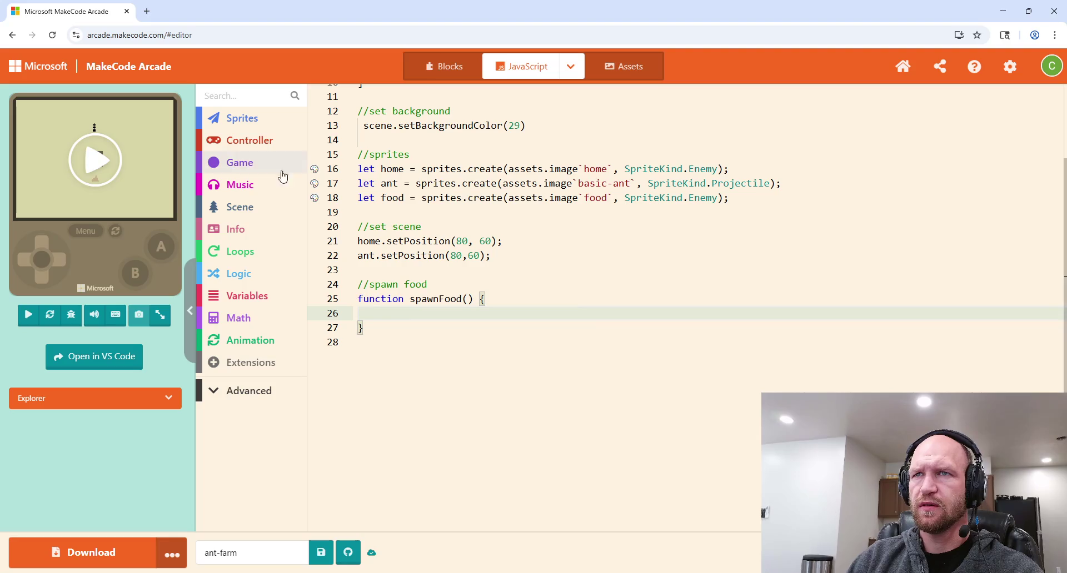
scroll(502, 279, up, 3)
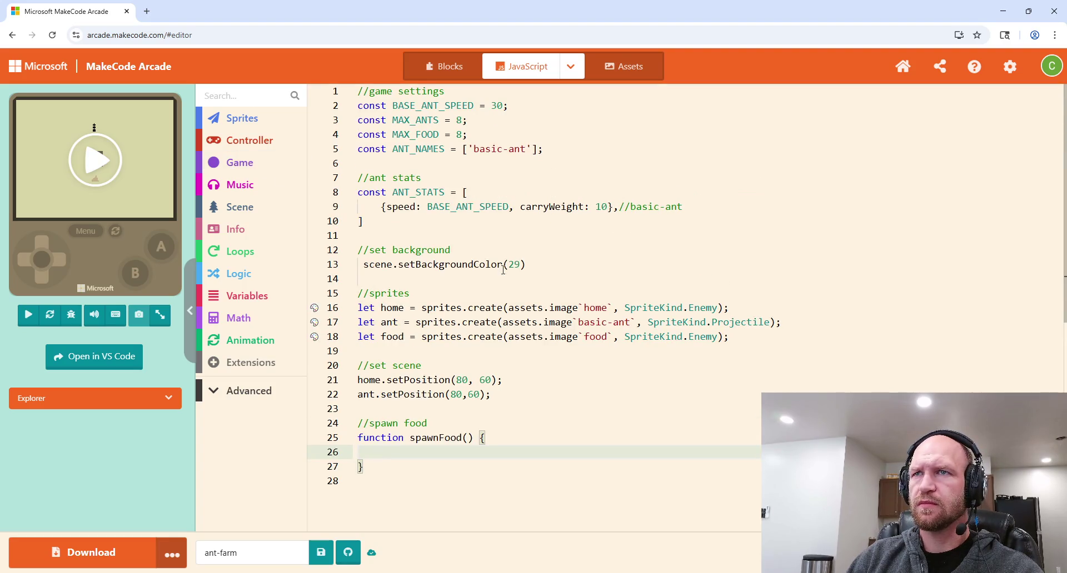
click(387, 222)
Step: Begin const FOOD_STATS below ANT_STATS and add const BASE_FOOD_AMOUNT = 50; below BASE_ANT_SPEED
key(Return)
key(Return)
text(const FOOD_STAT)
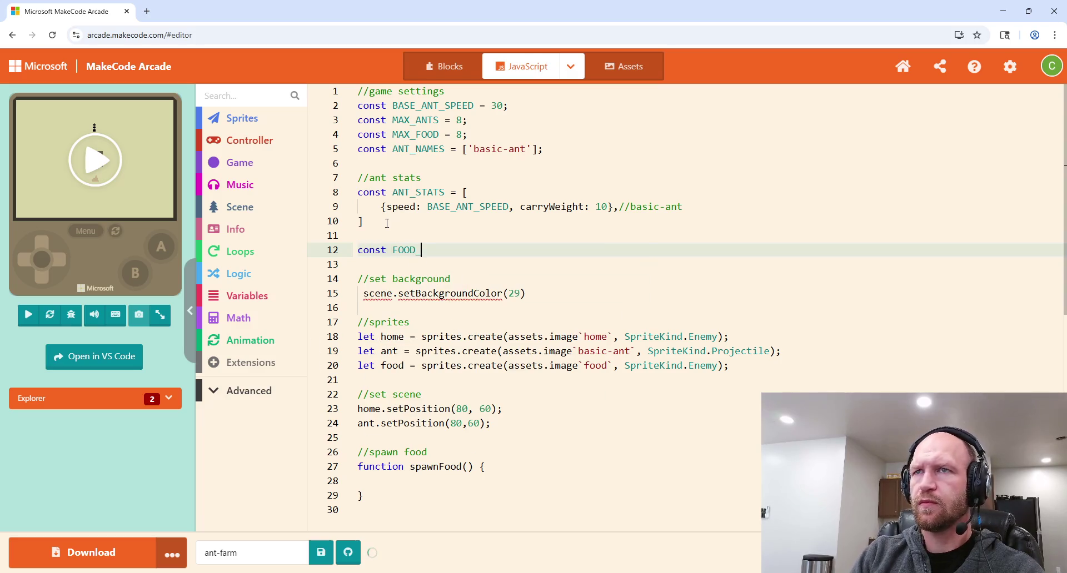
text(S =)
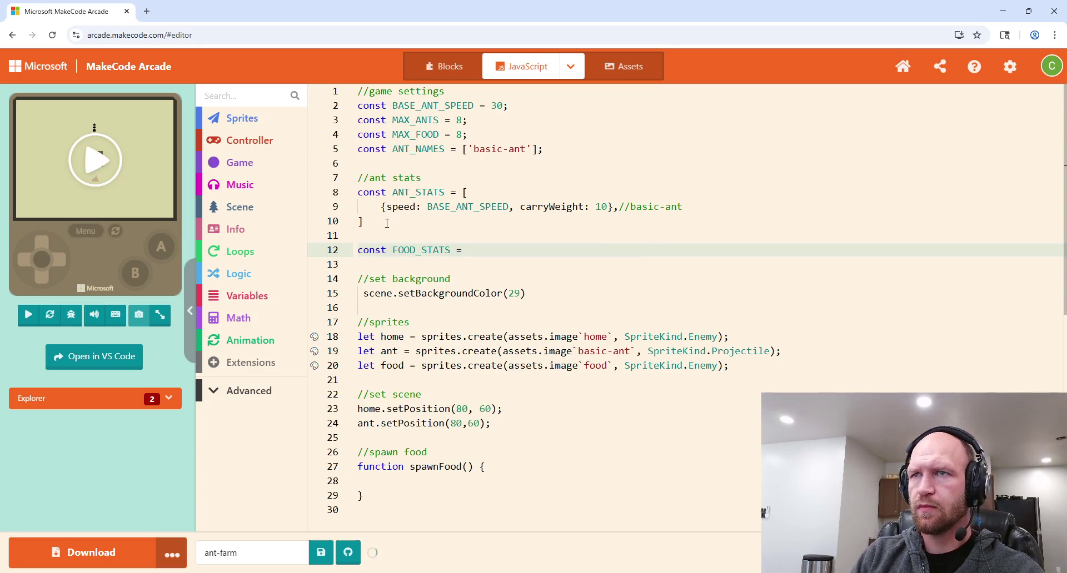
click(538, 109)
key(Return)
text(const BA)
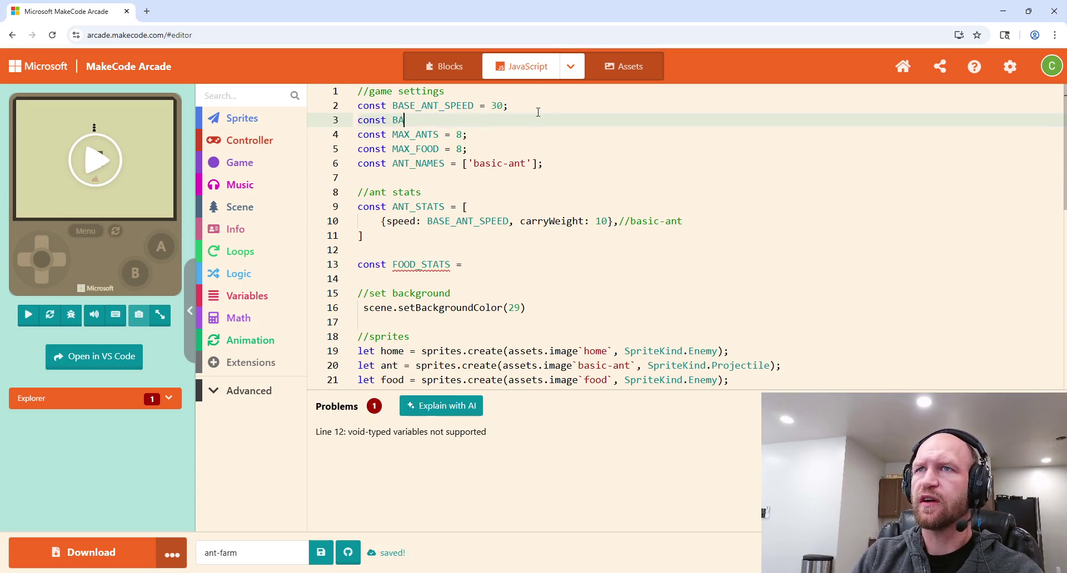
text(SE_FOOD)
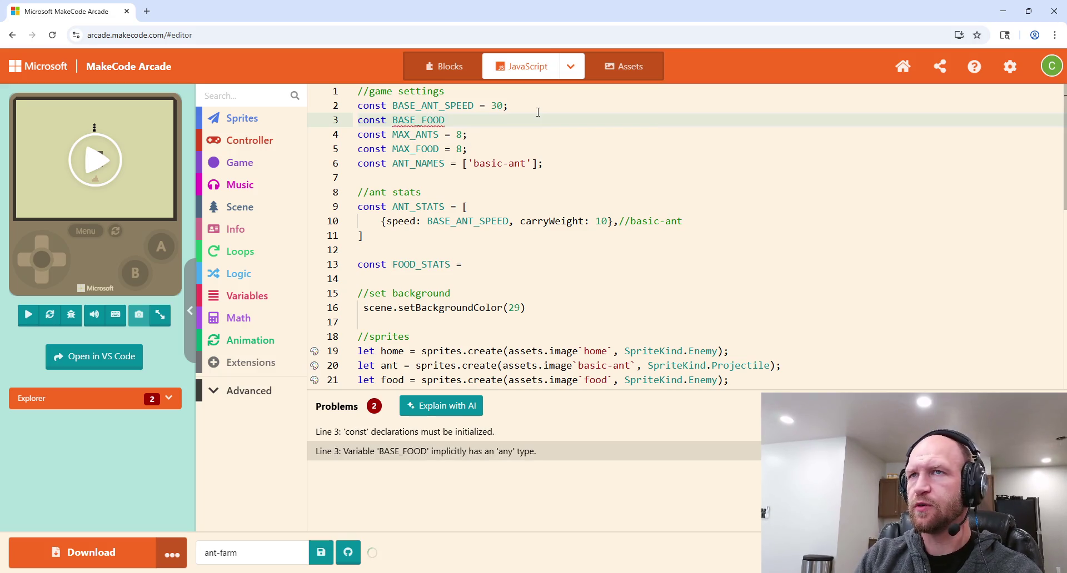
text(_AMOUNT )
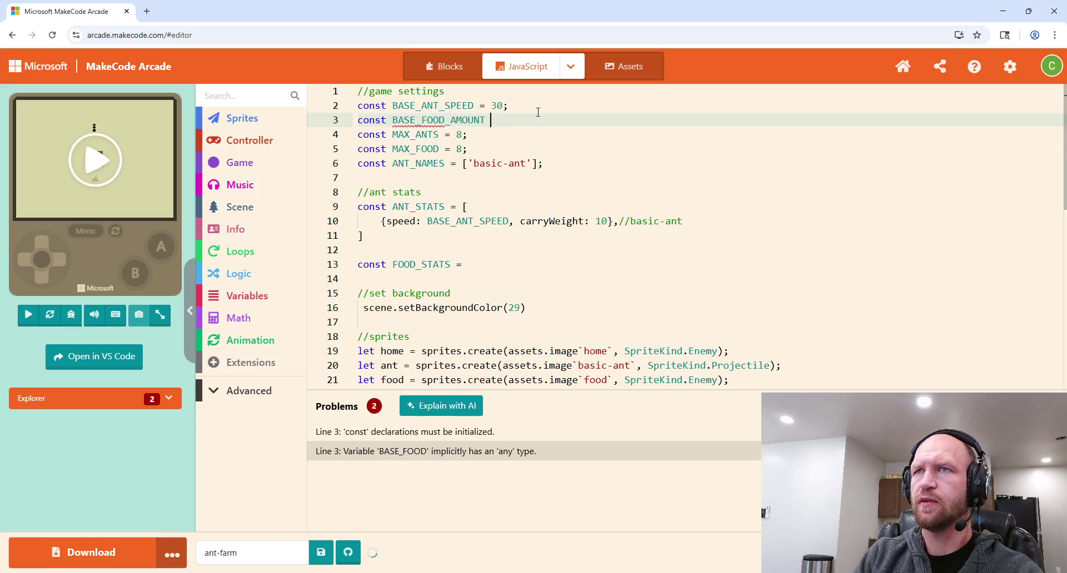
text(= 50;)
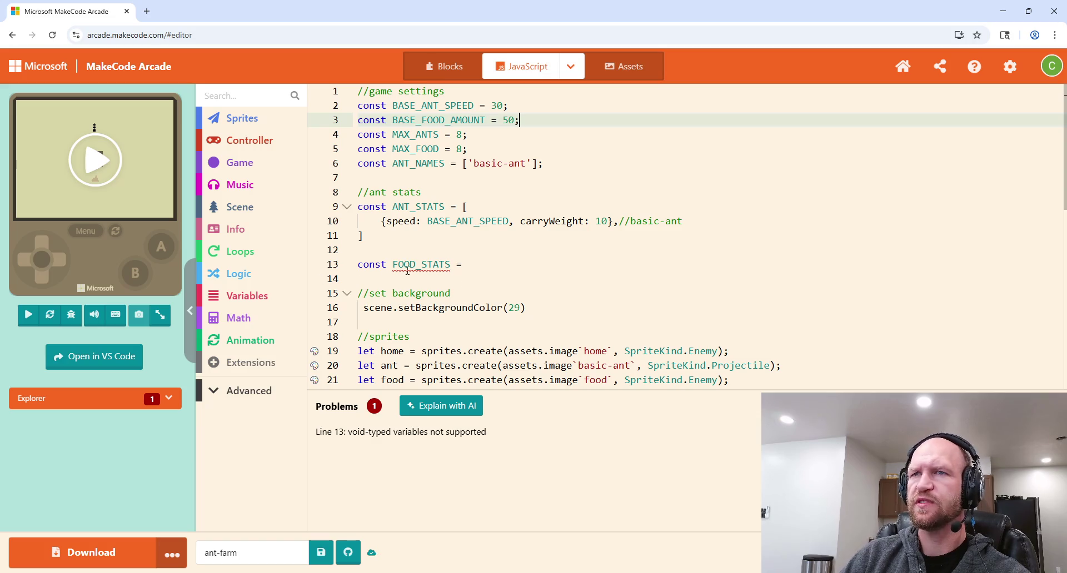
Step: Set FOOD_STATS to an array holding one empty object
drag(476, 264, 357, 265)
click(490, 265)
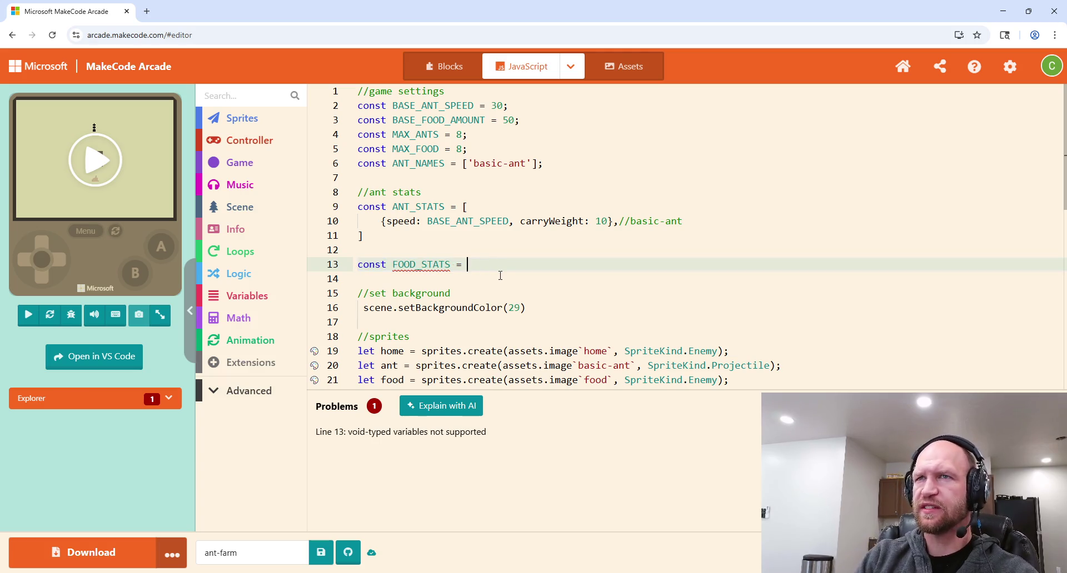
text([])
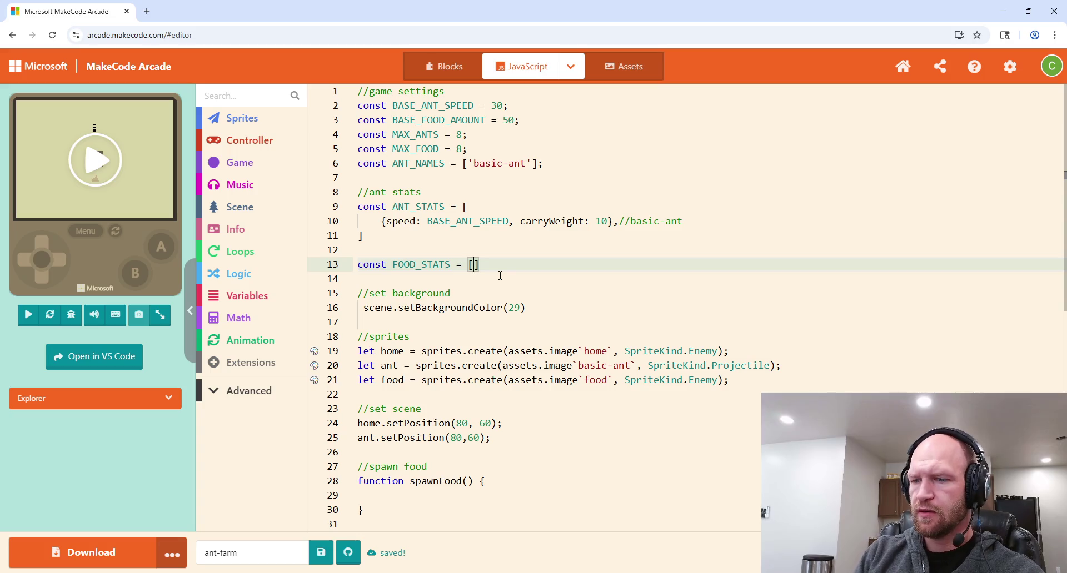
text({)
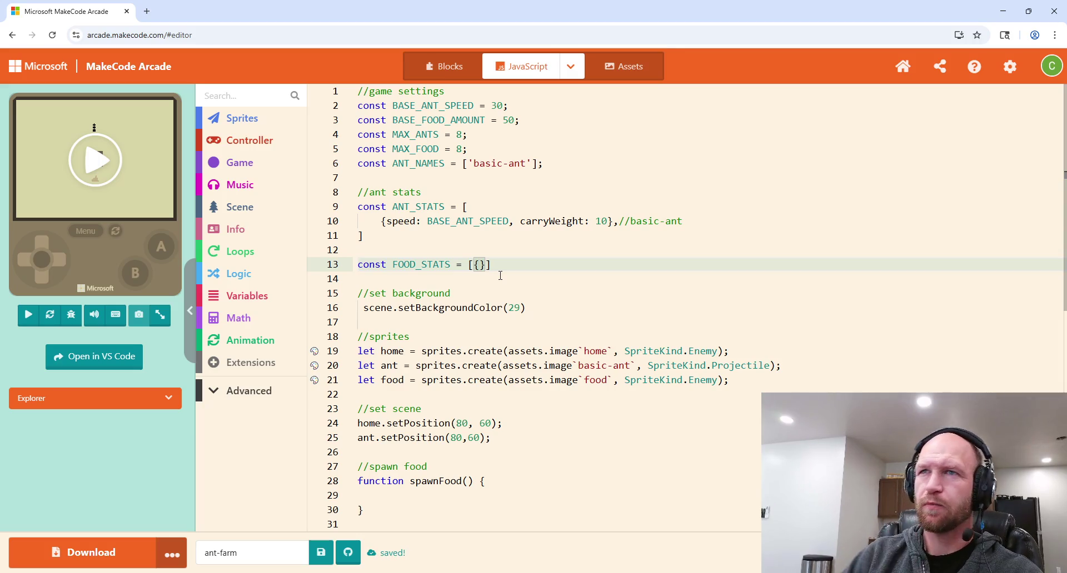
Step: Start const FOOD_NAMES = ['basic-food' on a new line below ANT_NAMES
click(550, 164)
key(Return)
text(const FOOD_NAMES = )
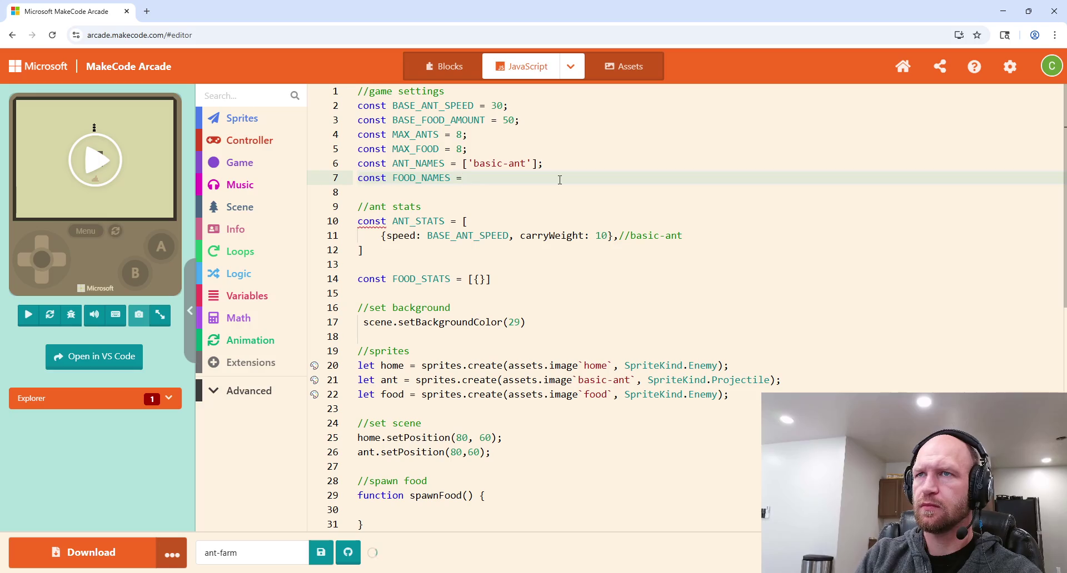
text(['basic-food)
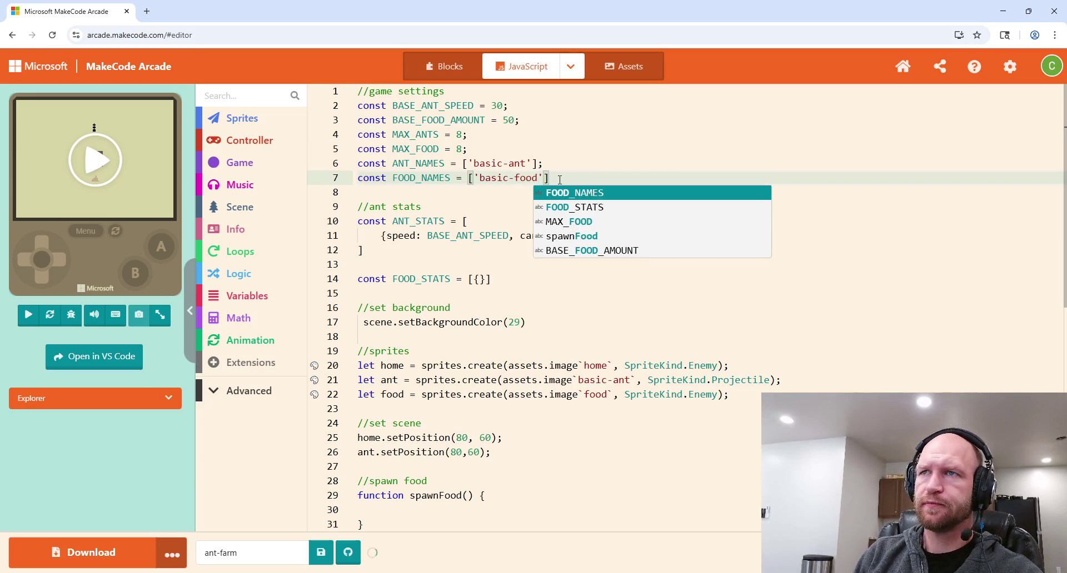
key(Right)
text(;)
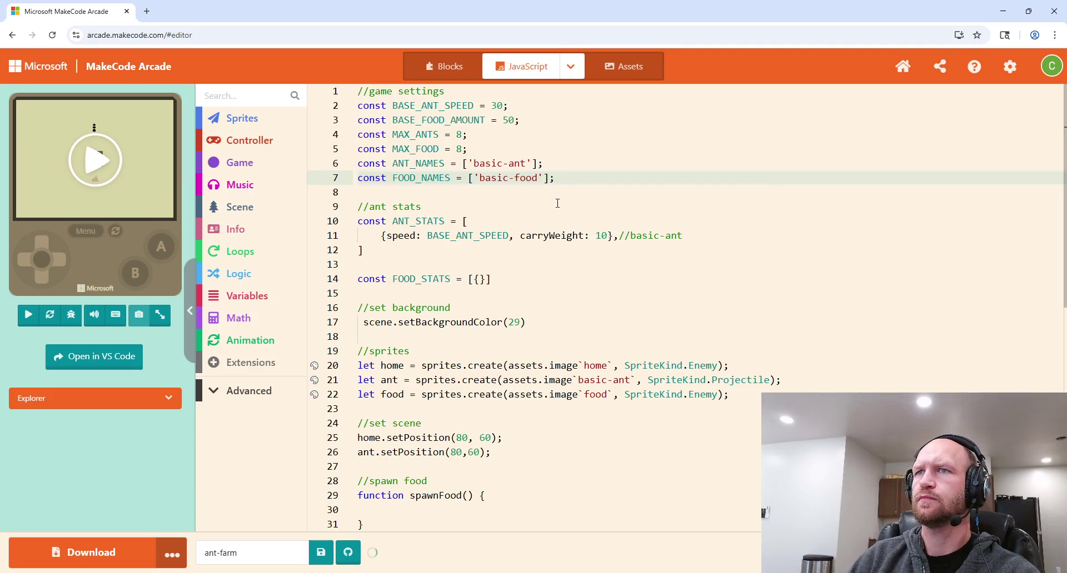
scroll(620, 271, down, 1)
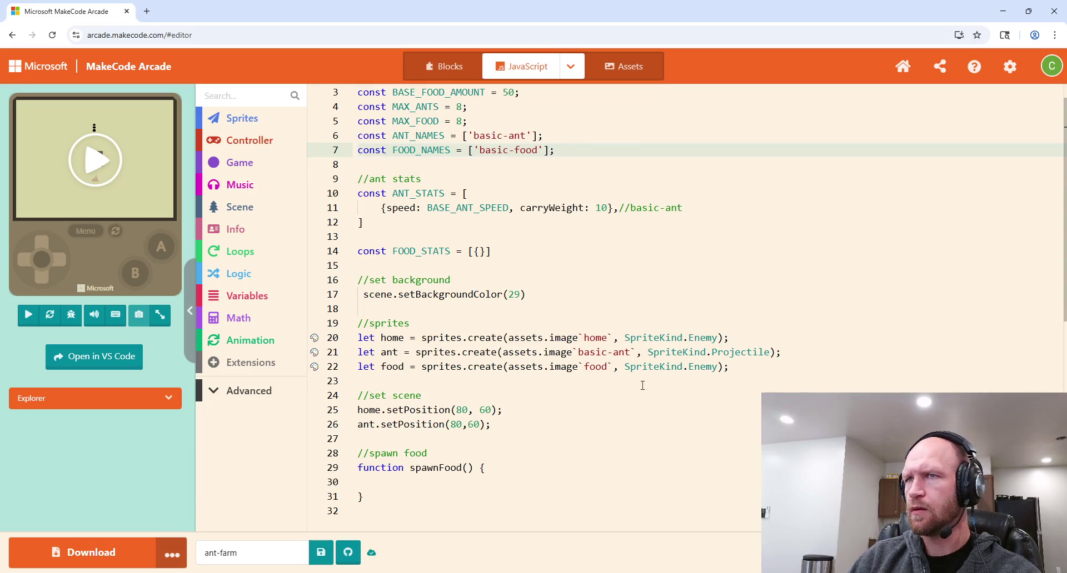
drag(530, 136, 468, 137)
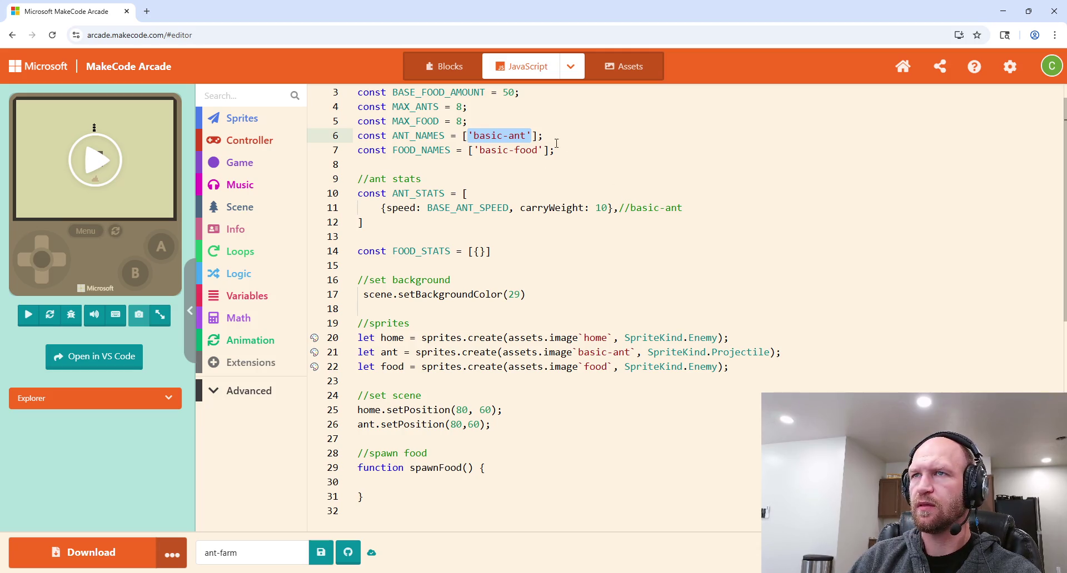
click(589, 337)
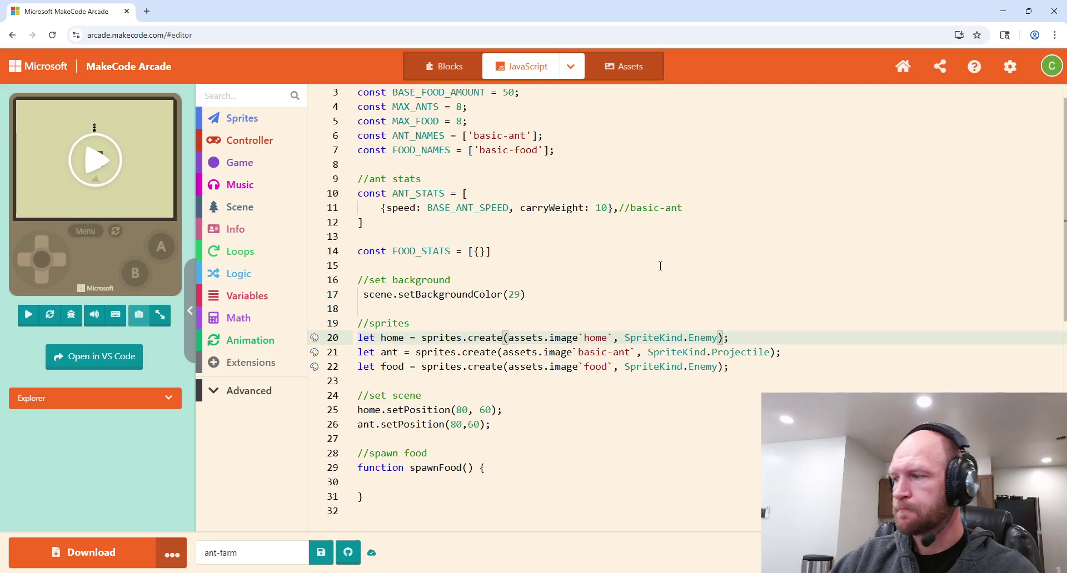
scroll(542, 273, down, 1)
scroll(543, 273, down, 2)
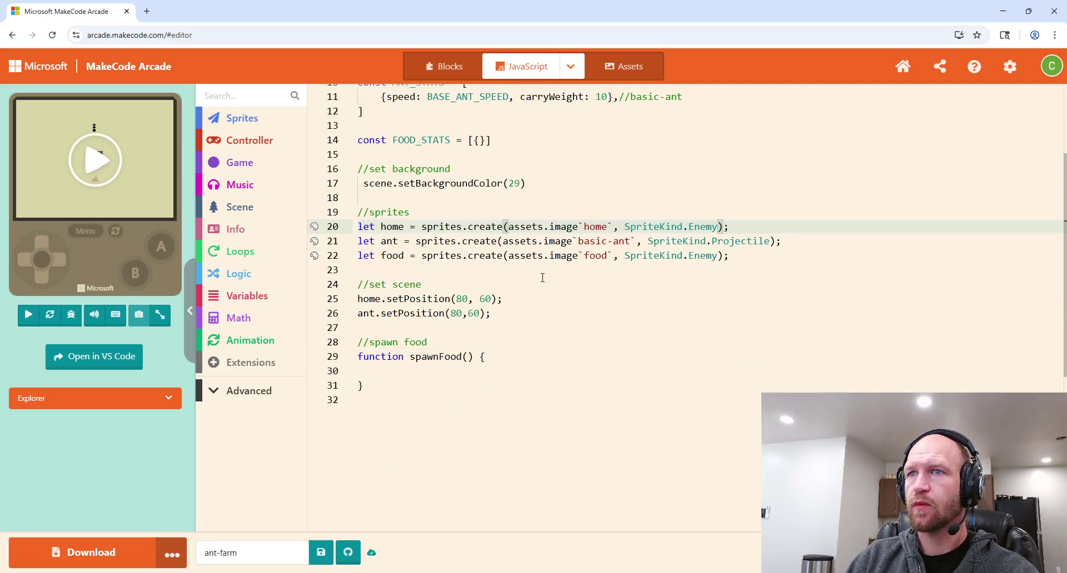
click(395, 315)
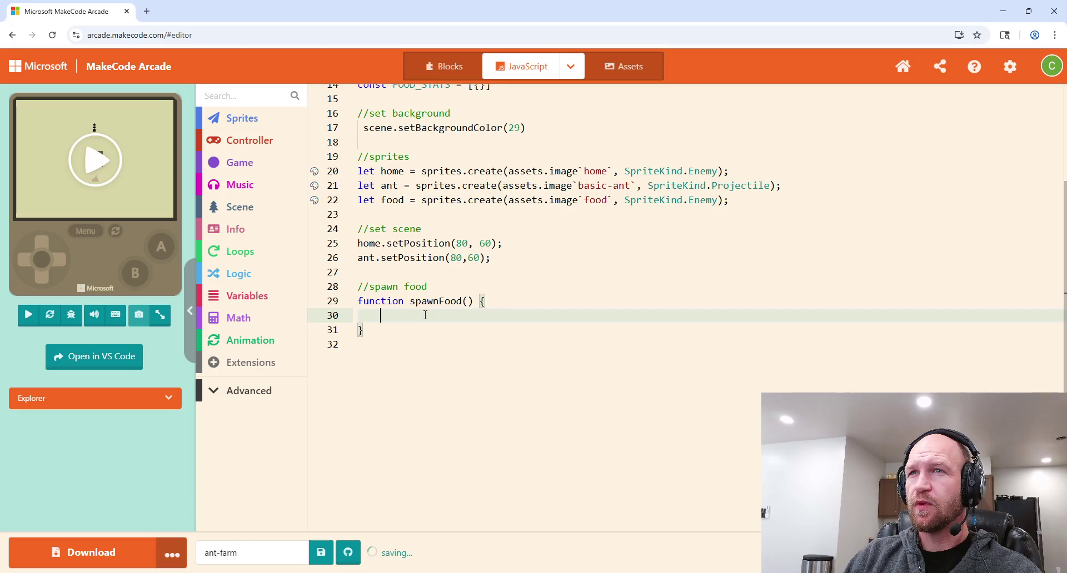
scroll(424, 312, up, 4)
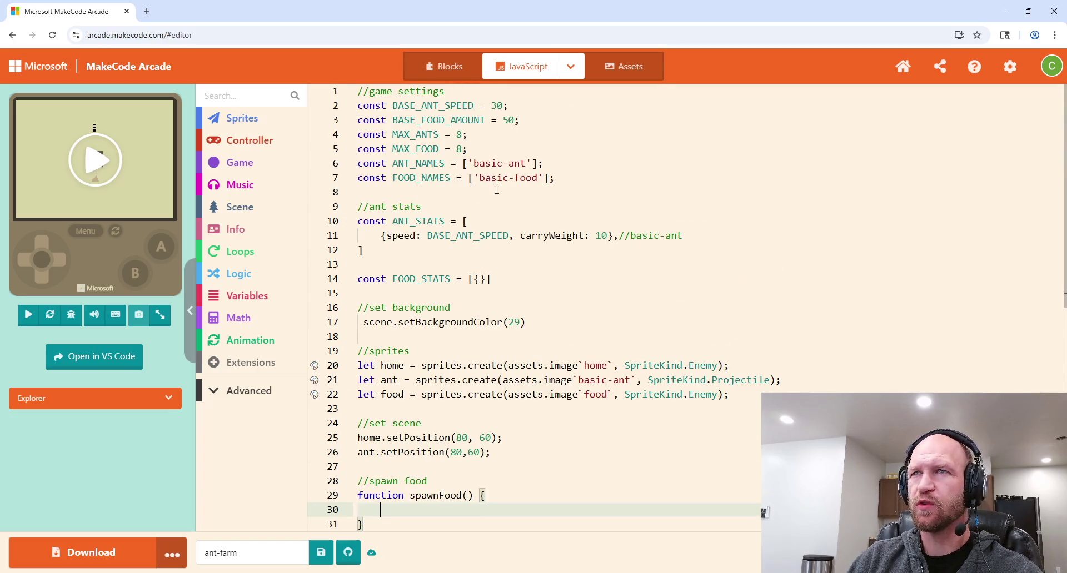
click(589, 181)
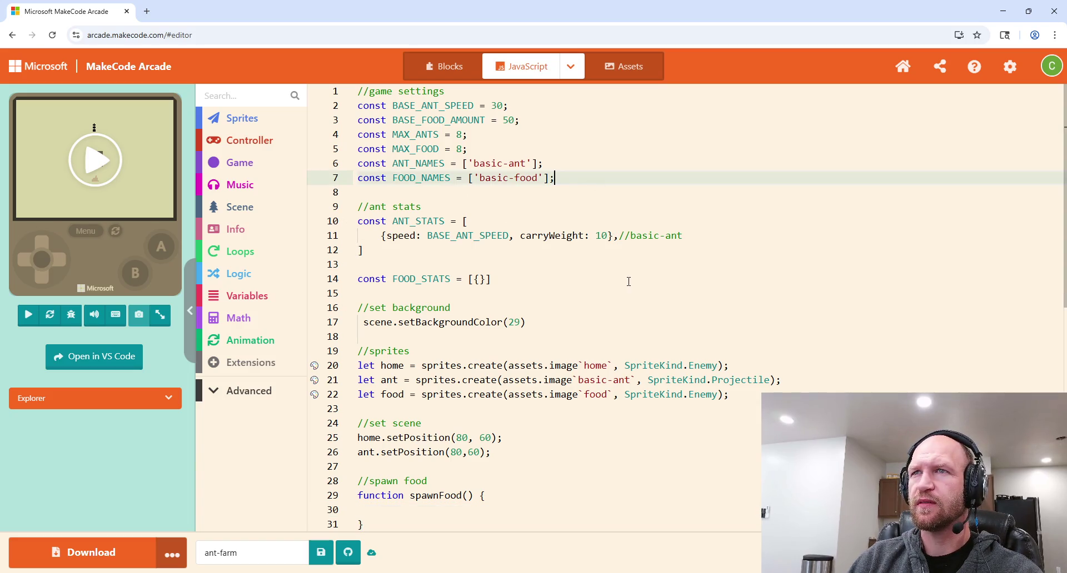
Step: Declare const FOOD_SPAWN = [] below FOOD_NAMES
key(Return)
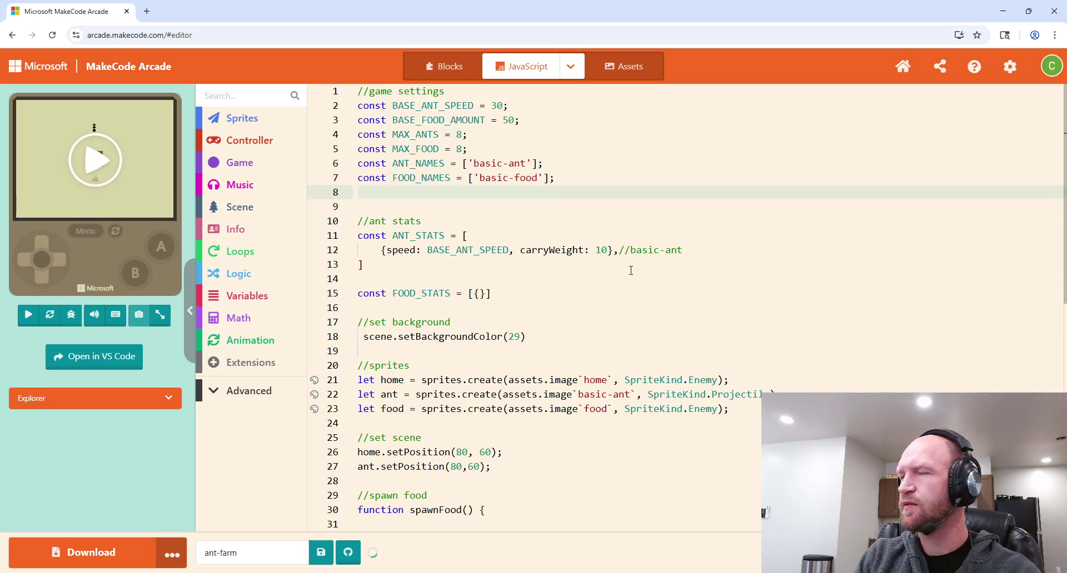
text(const)
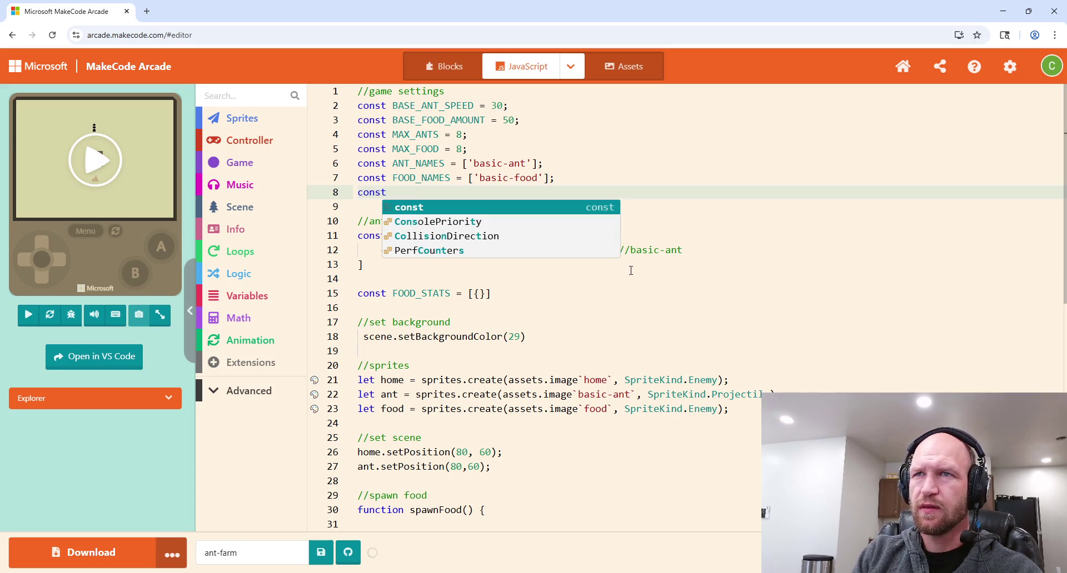
key(Escape)
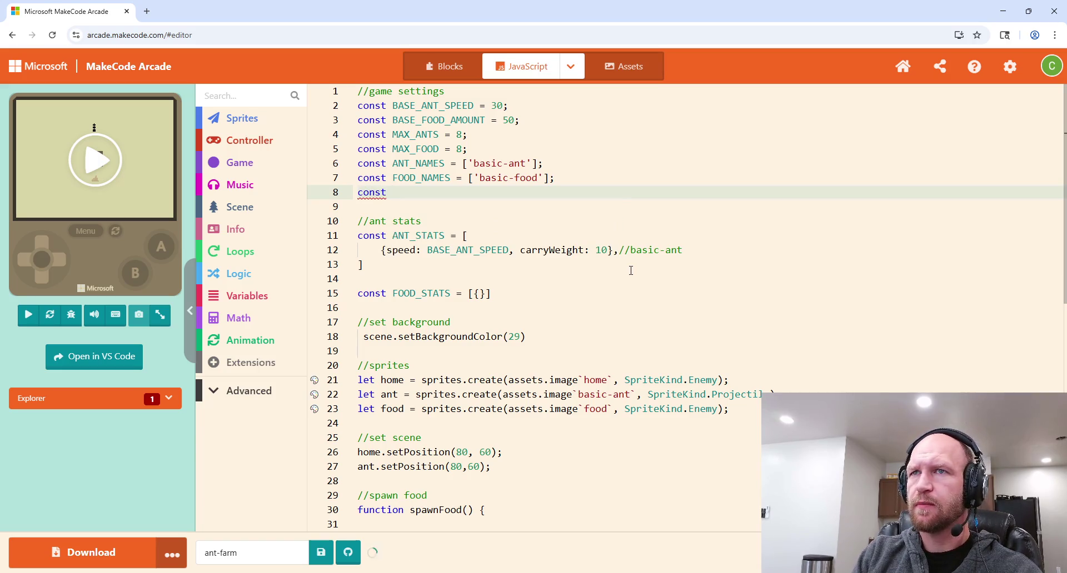
text(FOOD)
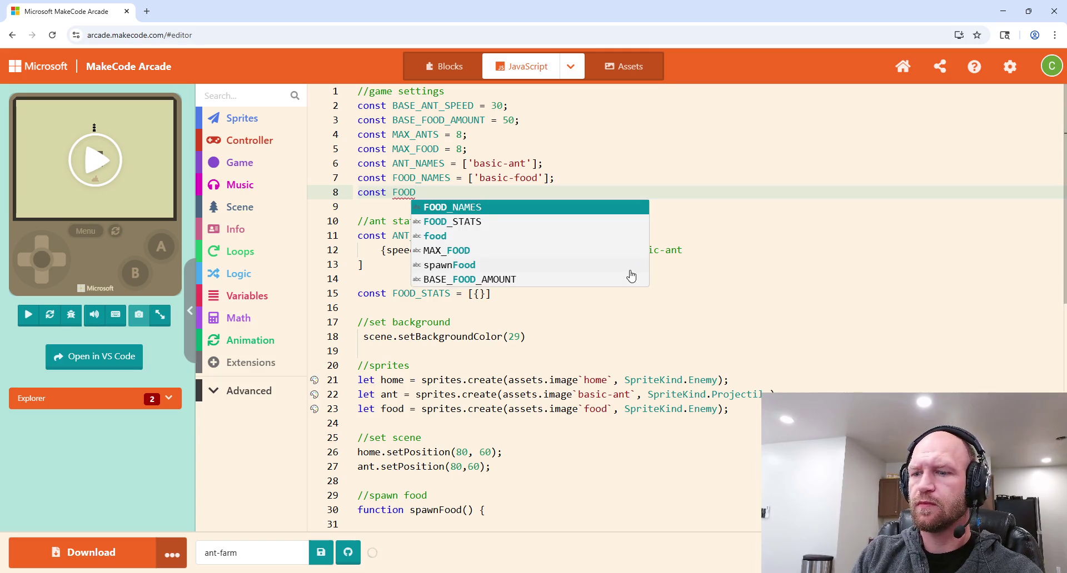
text(_SPAWN =)
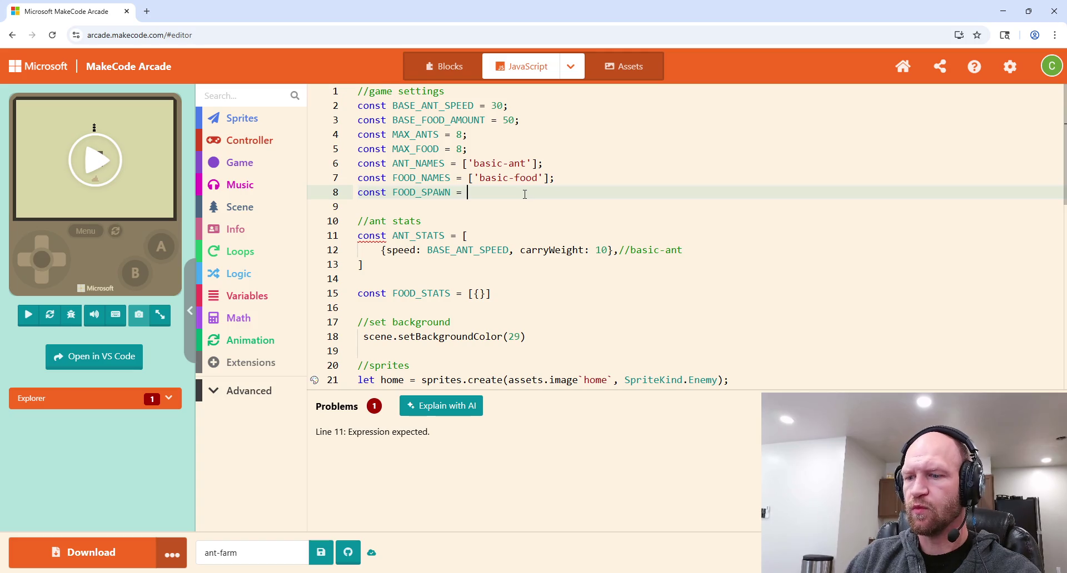
text([)
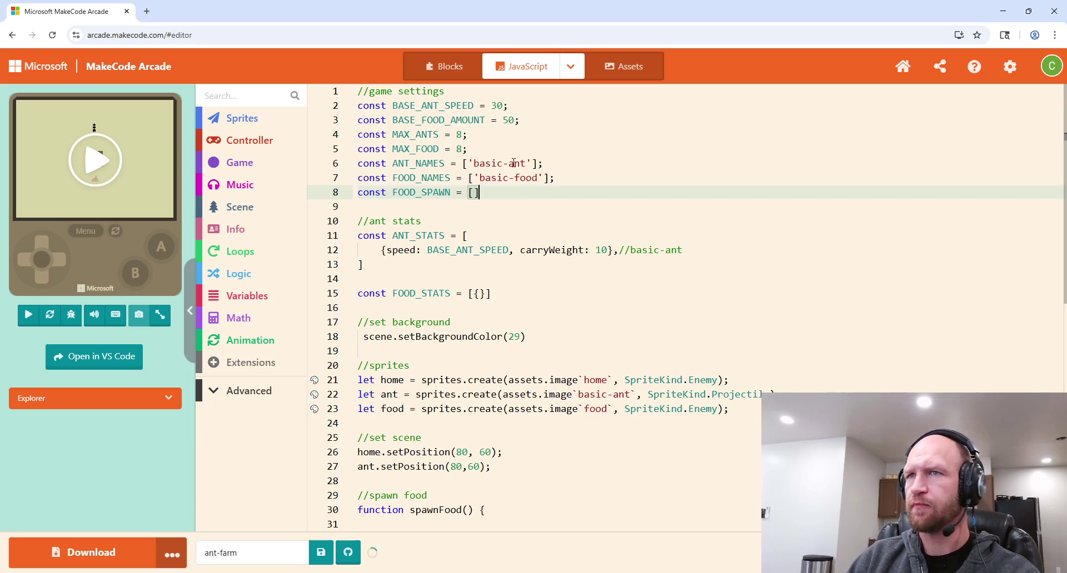
key(Left)
key(Left)
key(Left)
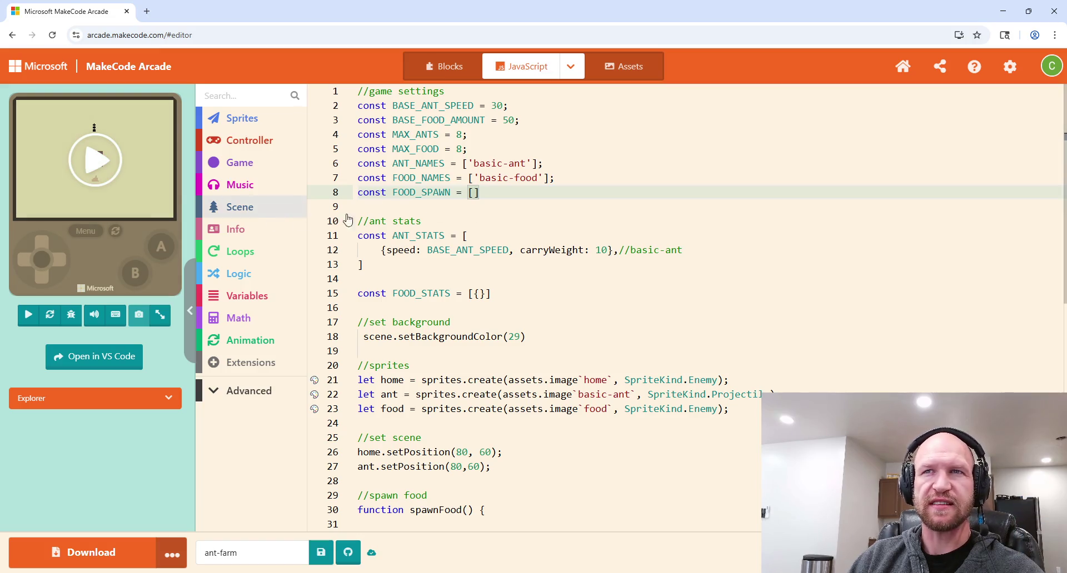
Step: Browse the Scene toolbox category for screen size blocks, then close it
click(278, 210)
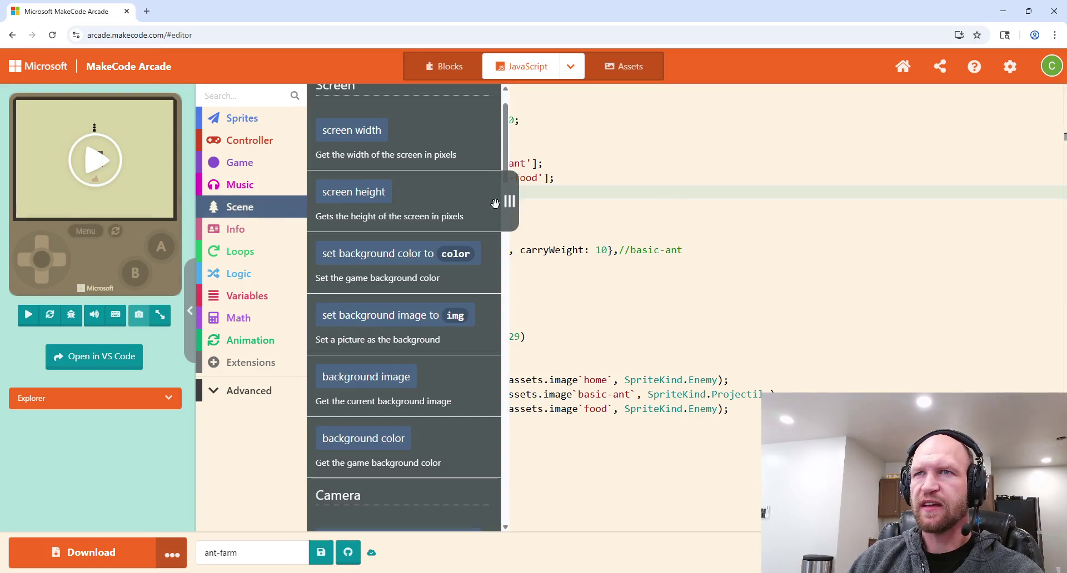
scroll(401, 238, up, 1)
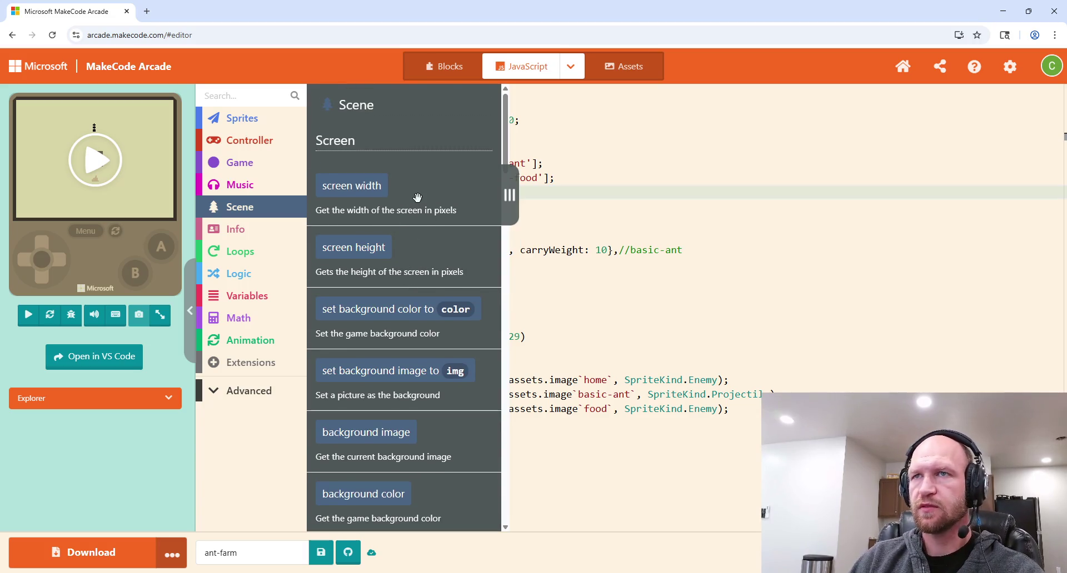
key(Escape)
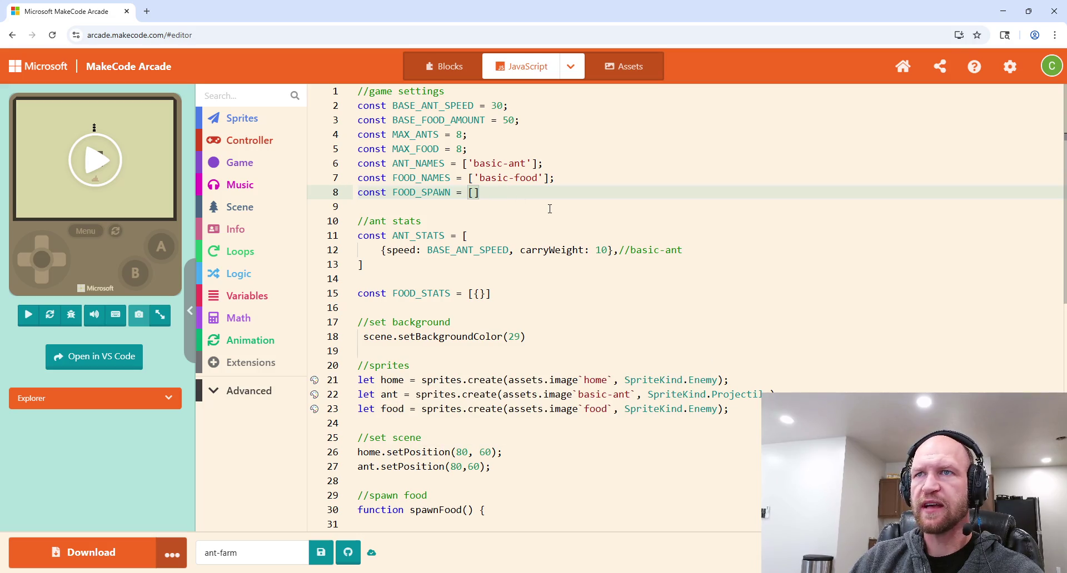
key(Return)
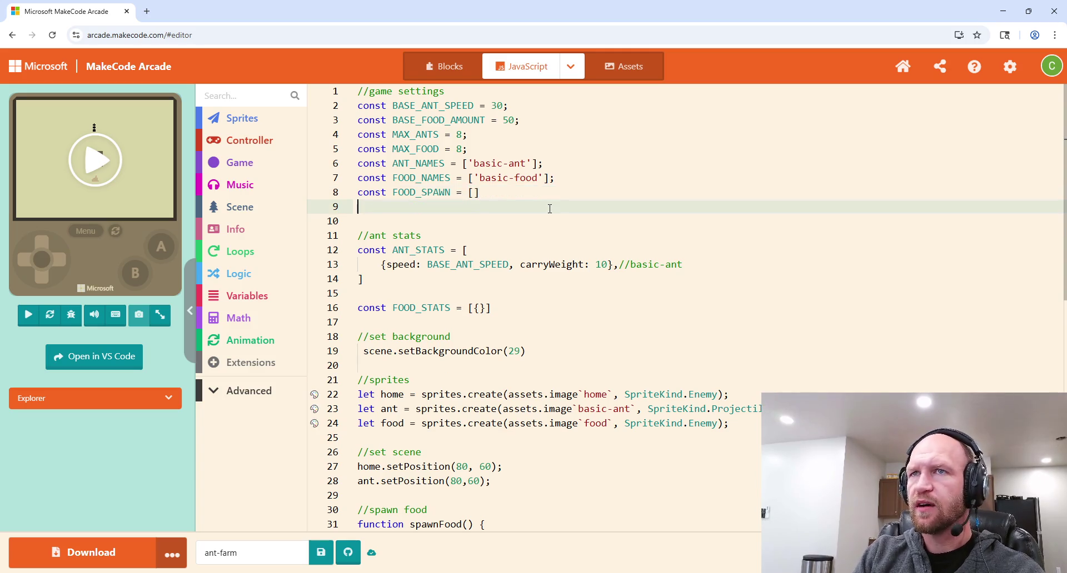
Step: Add a //screen size section with const FULL_WIDTH = scene.screenWidth(); from the Scene blocks
key(BackSpace)
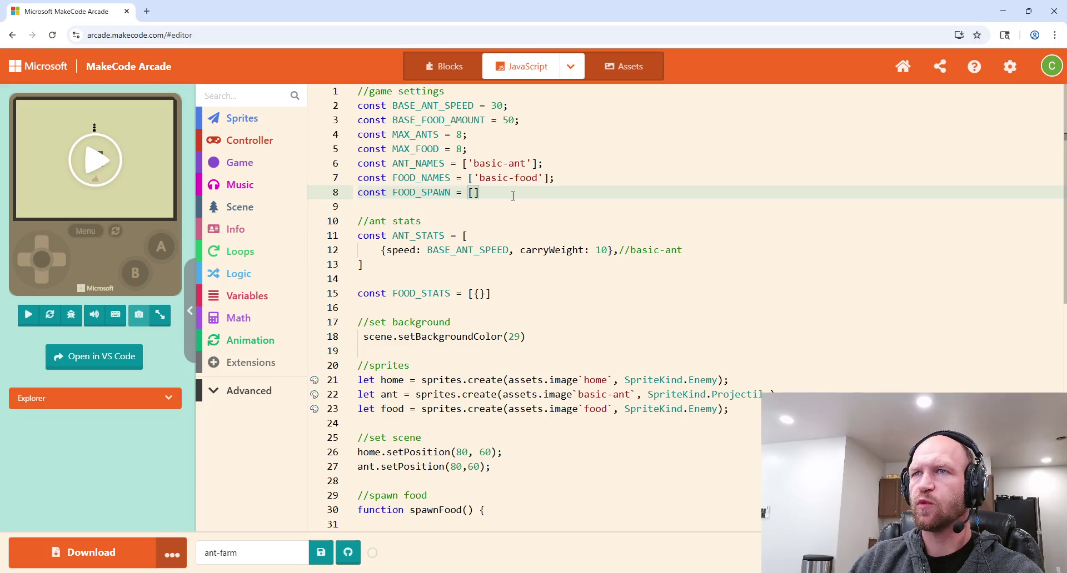
key(Return)
key(Return)
text(//s)
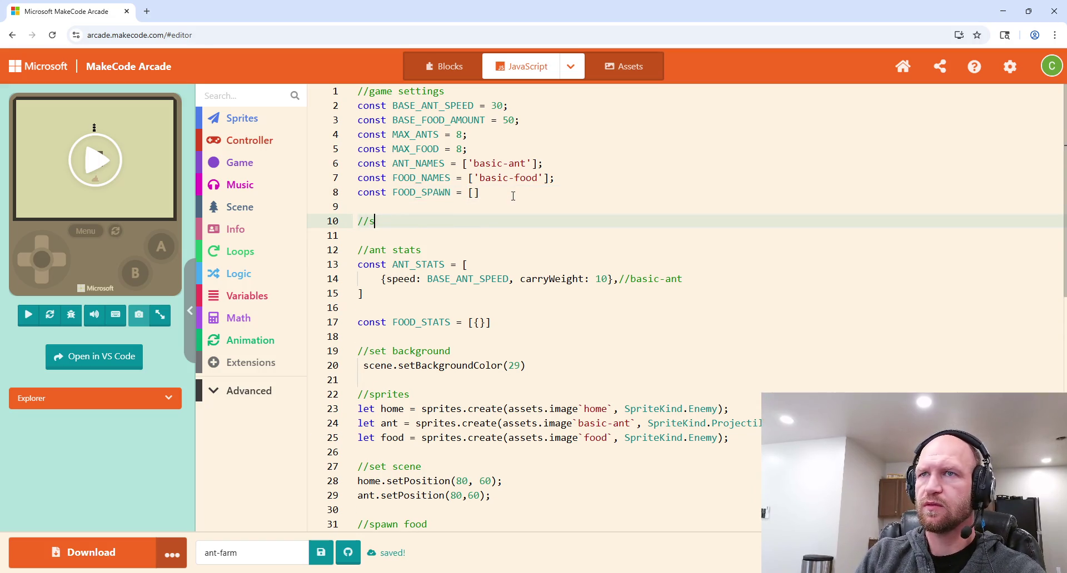
text(creen size)
key(Return)
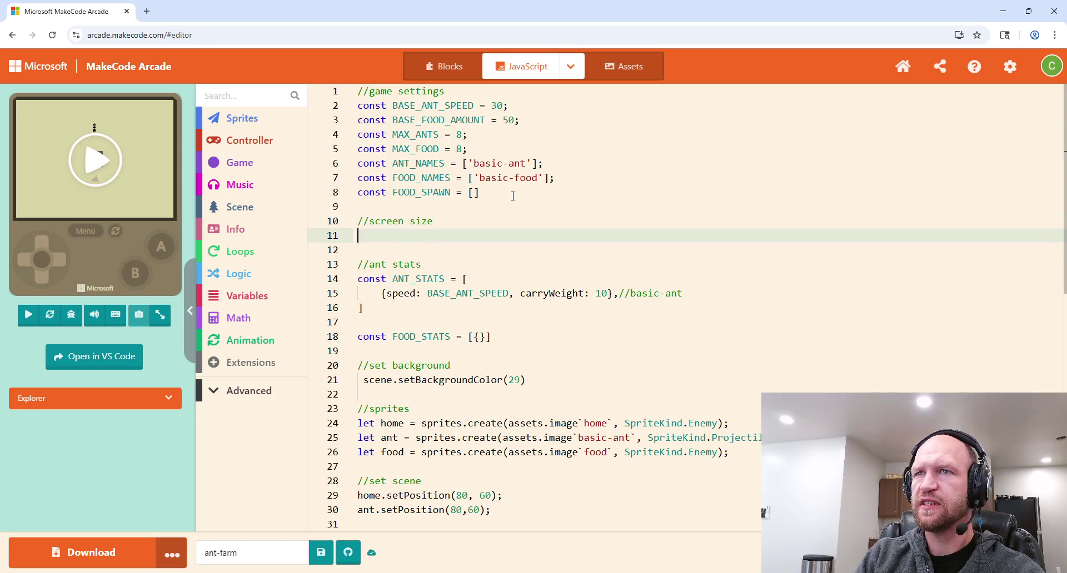
text(const f)
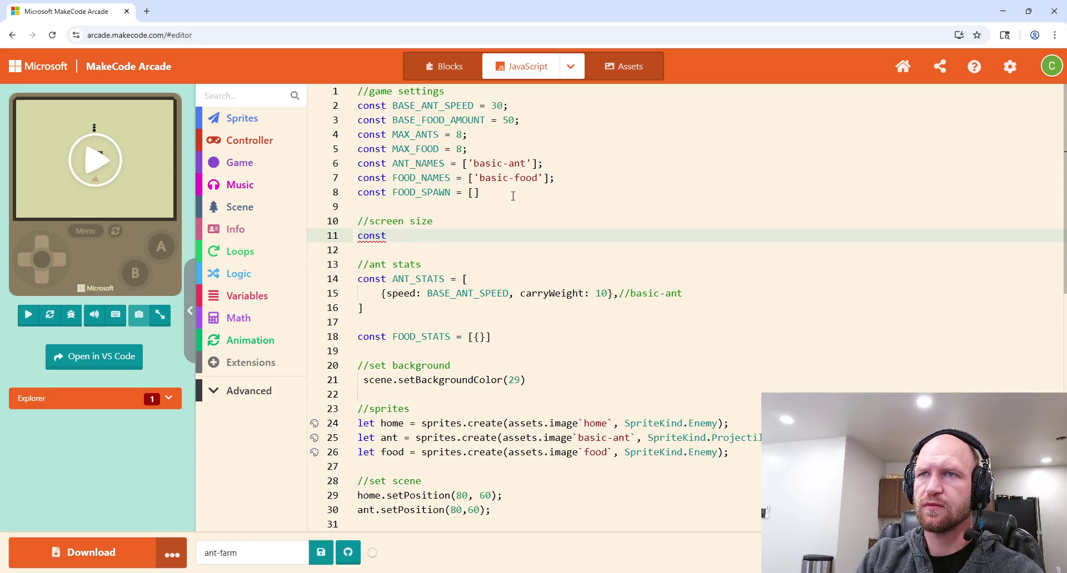
key(BackSpace)
text(FULL)
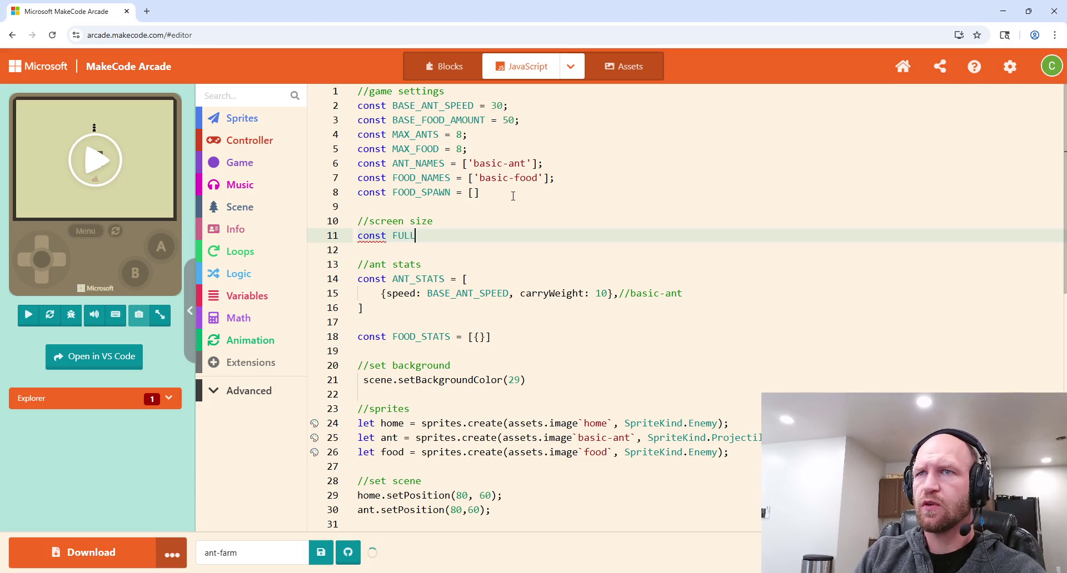
text(_WIDTH =)
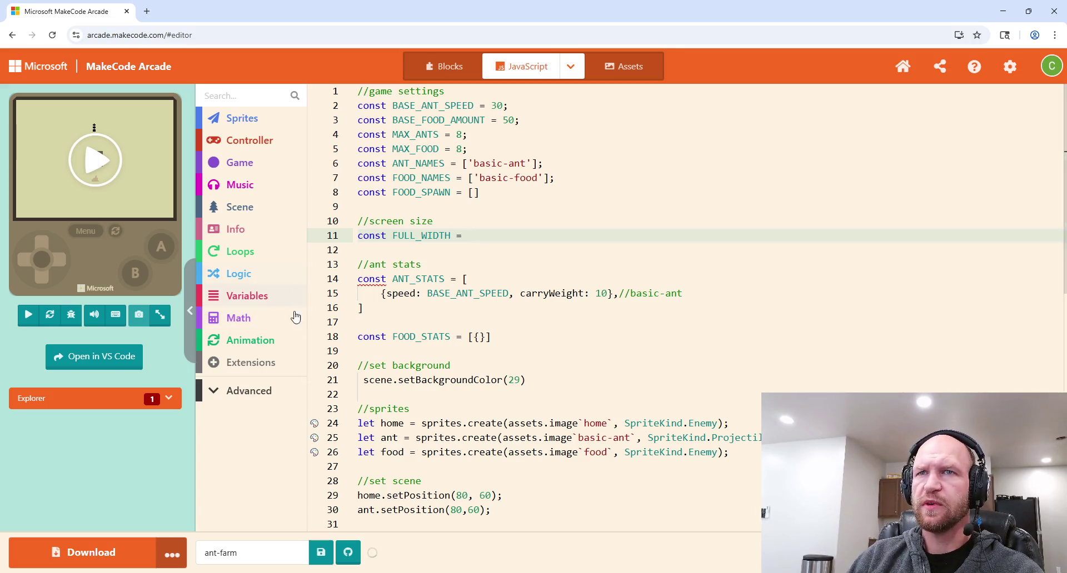
click(244, 209)
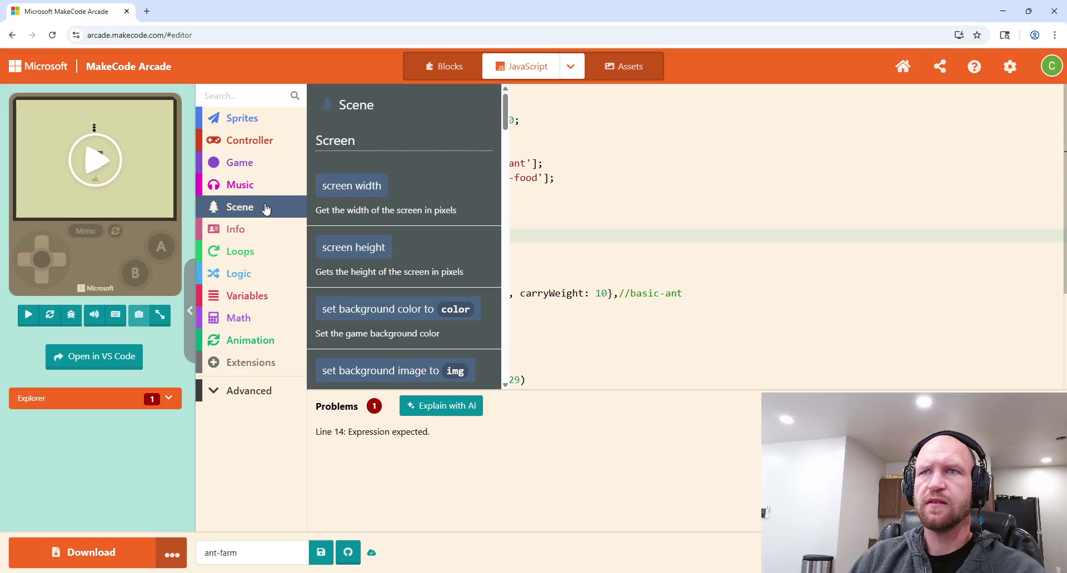
mouse_move(371, 203)
mouse_down()
mouse_move(453, 190)
mouse_move(434, 196)
mouse_move(488, 231)
mouse_up()
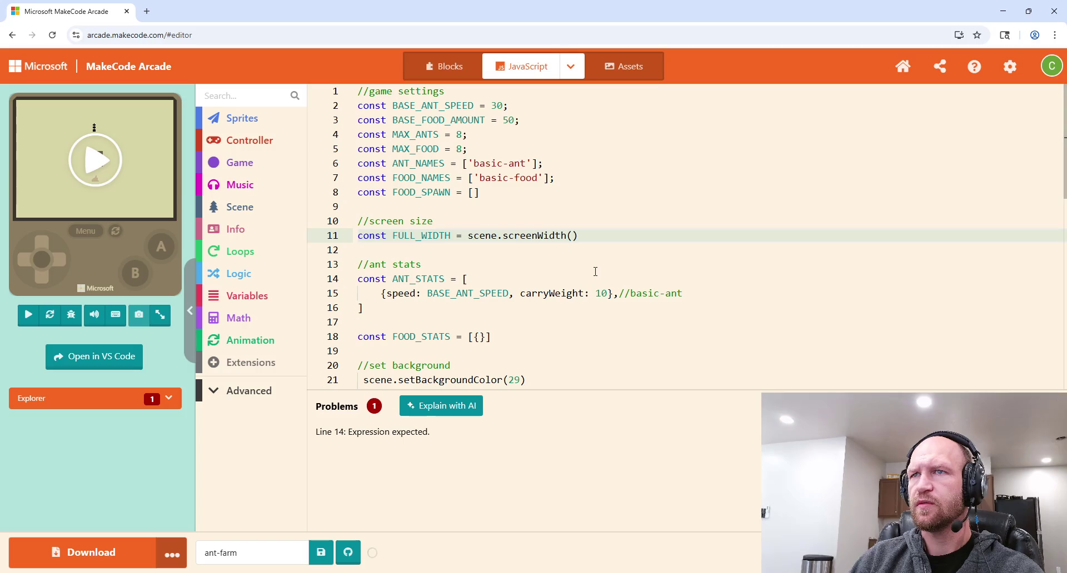
text(;)
Step: Add const FULL_HEIGHT = scene.screenHeight(); and fix the cosnt typo
key(Return)
text(cosnt FULL_H)
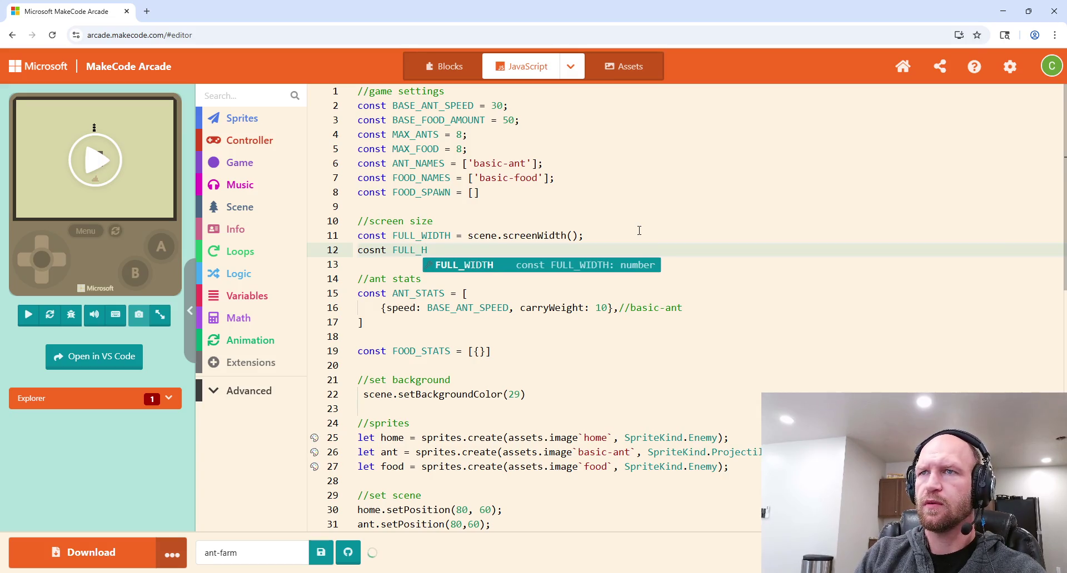
text(EIGHT = scene.screenHJ)
key(BackSpace)
text(eight();)
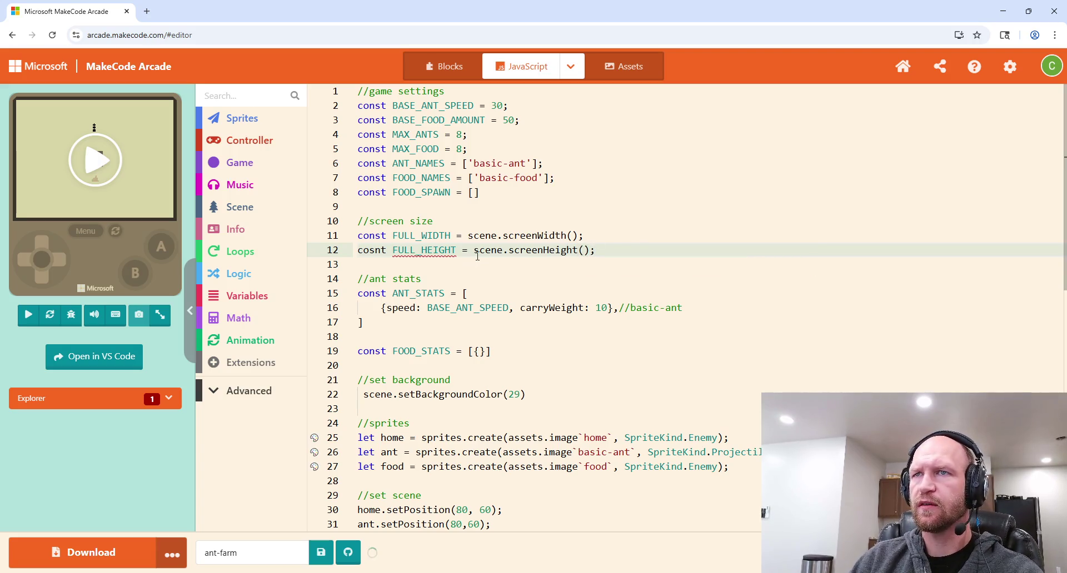
click(384, 251)
key(BackSpace)
key(BackSpace)
text(ns)
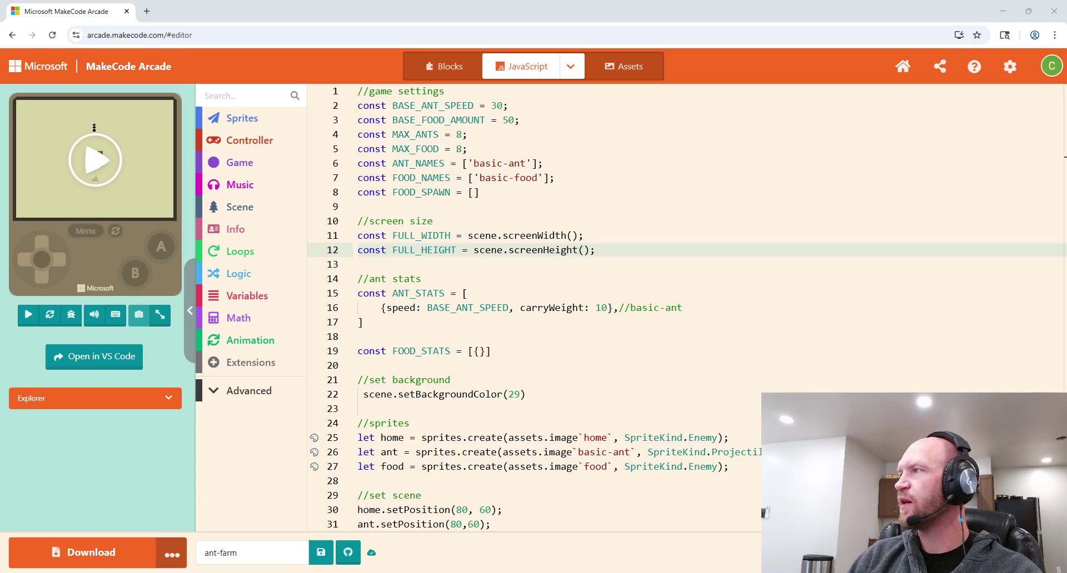
Step: Delete the unused FOOD_SPAWN constant line
key(Up)
key(Up)
key(Up)
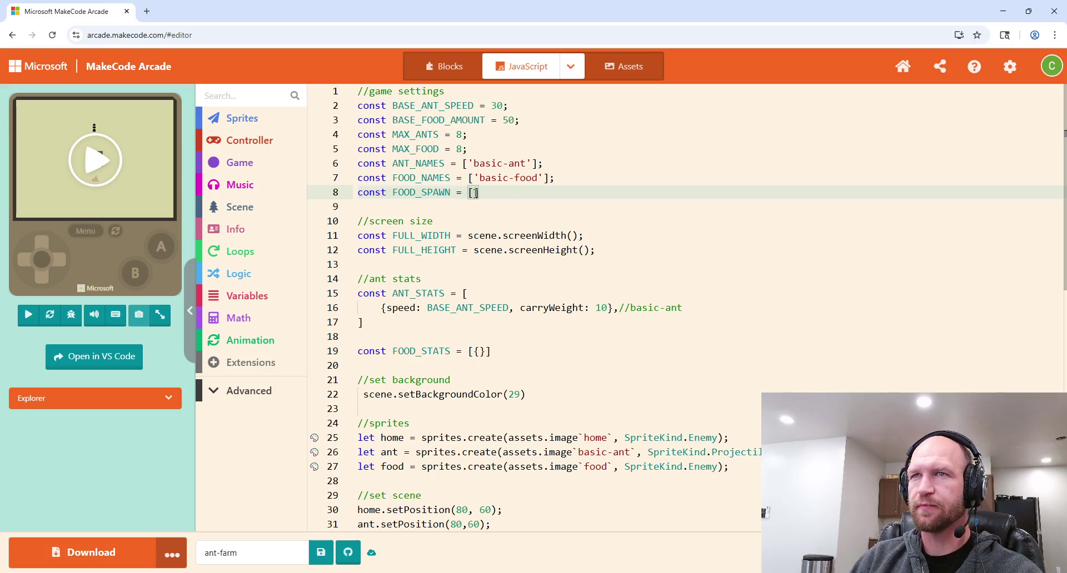
drag(584, 192, 609, 182)
key(Delete)
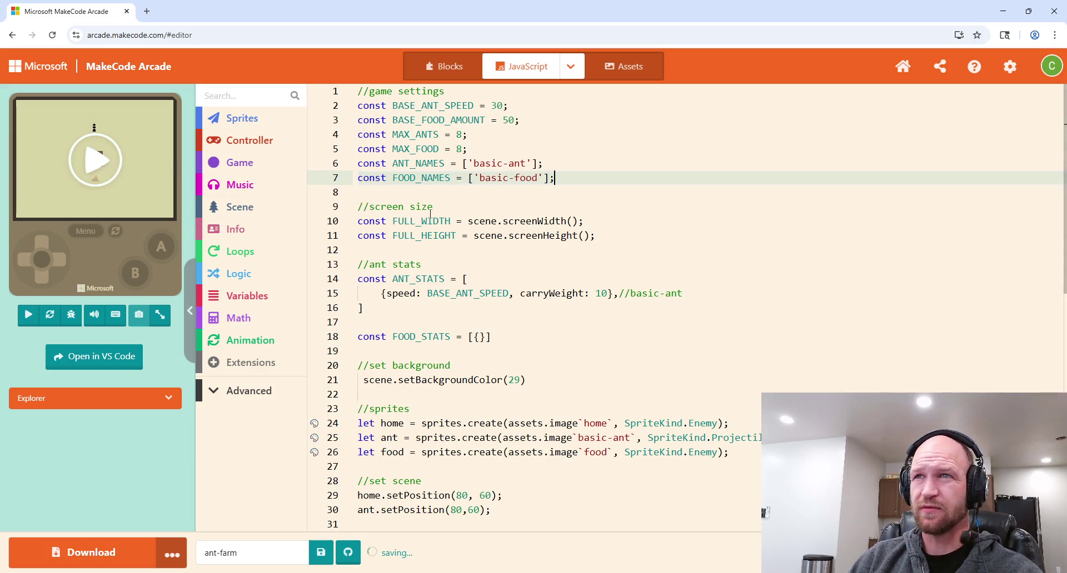
Step: Declare const CENTER = [ ]; below FULL_HEIGHT
click(621, 233)
key(Return)
text(const Ce)
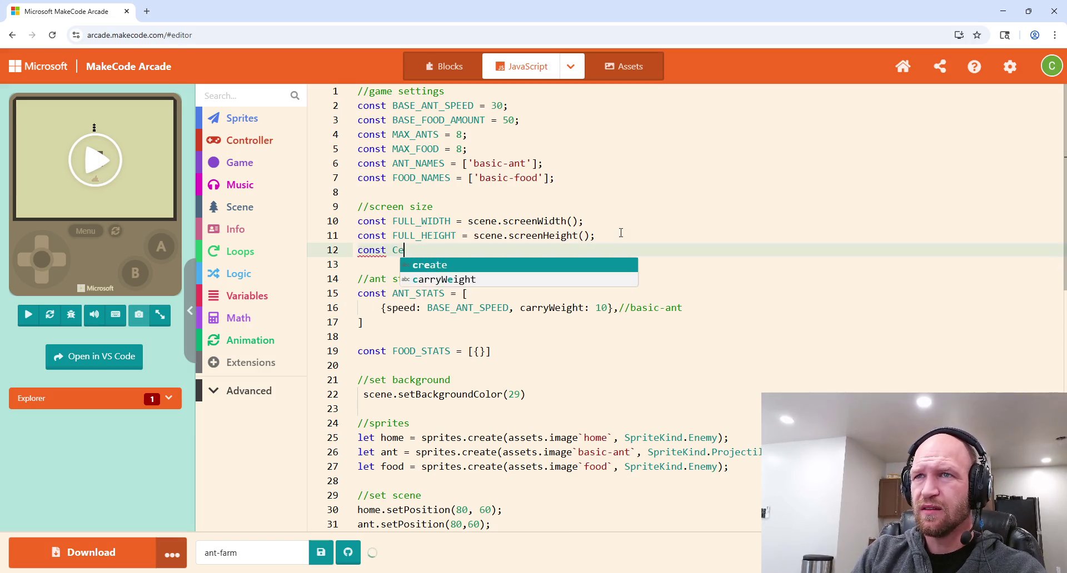
text(nter)
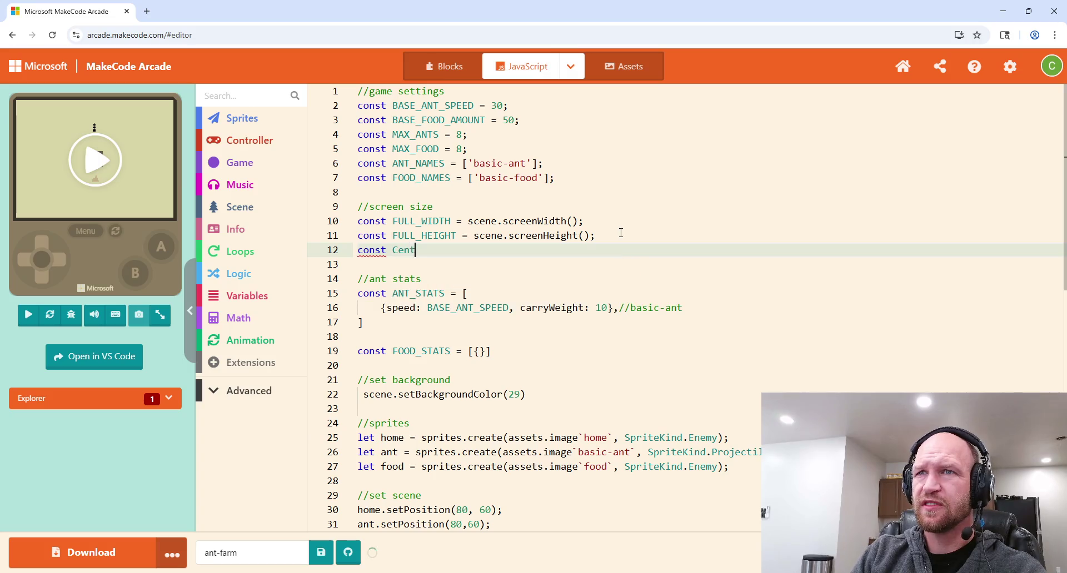
key(BackSpace)
key(BackSpace)
key(BackSpace)
text(CEN)
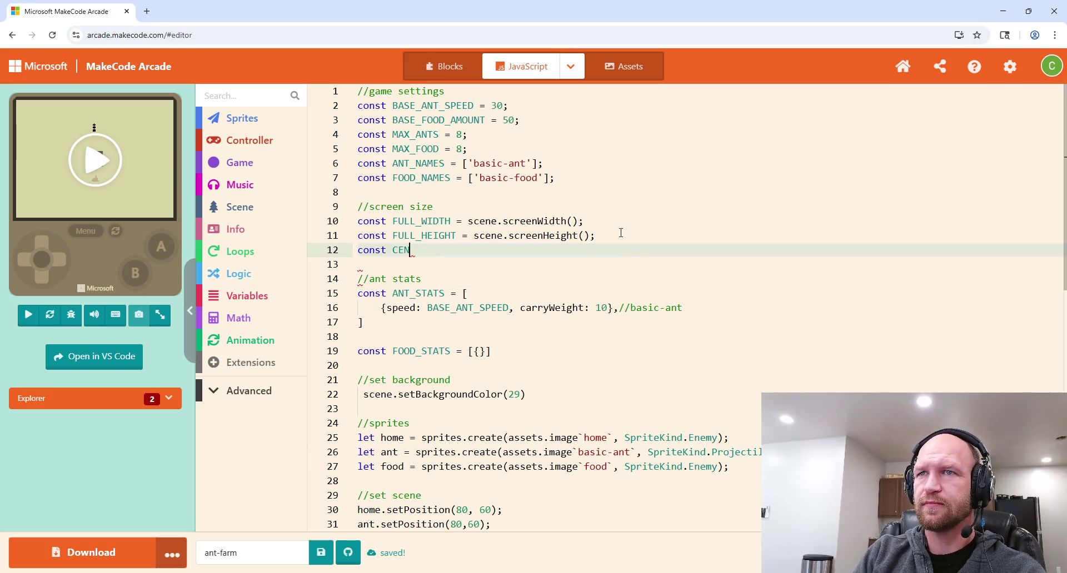
text(TER = f)
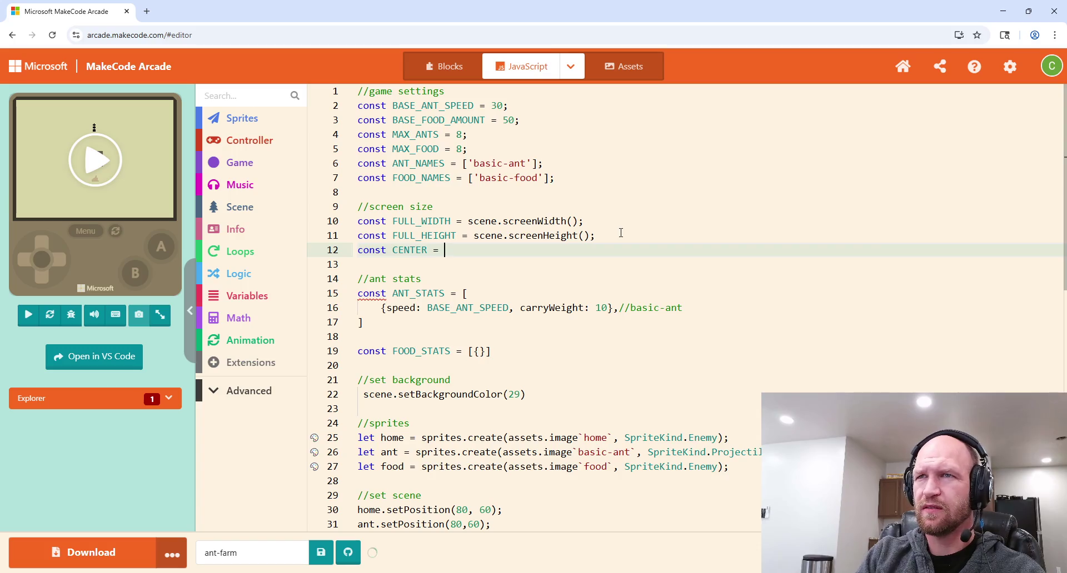
key(BackSpace)
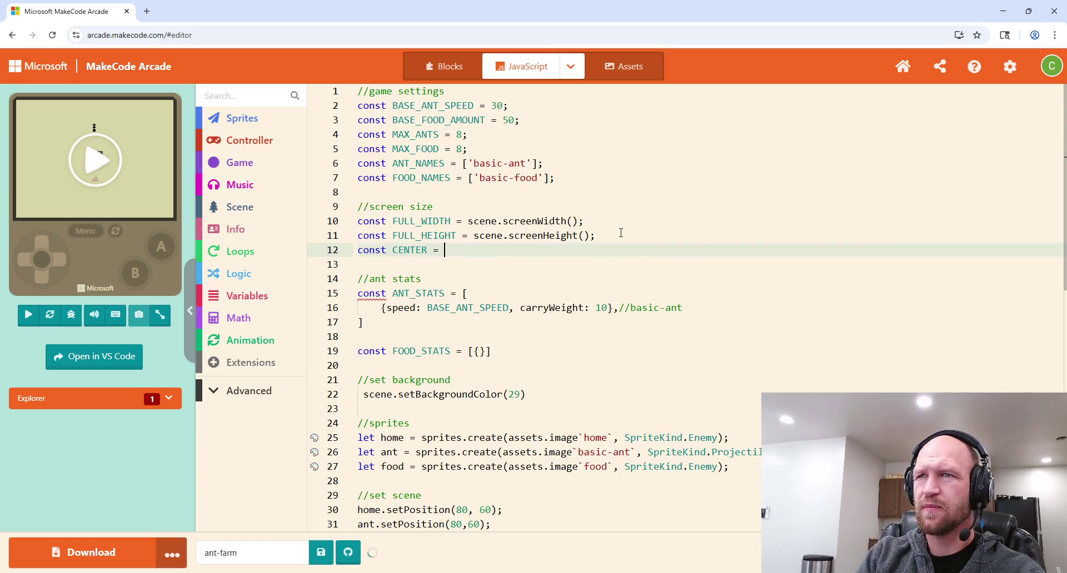
text([)
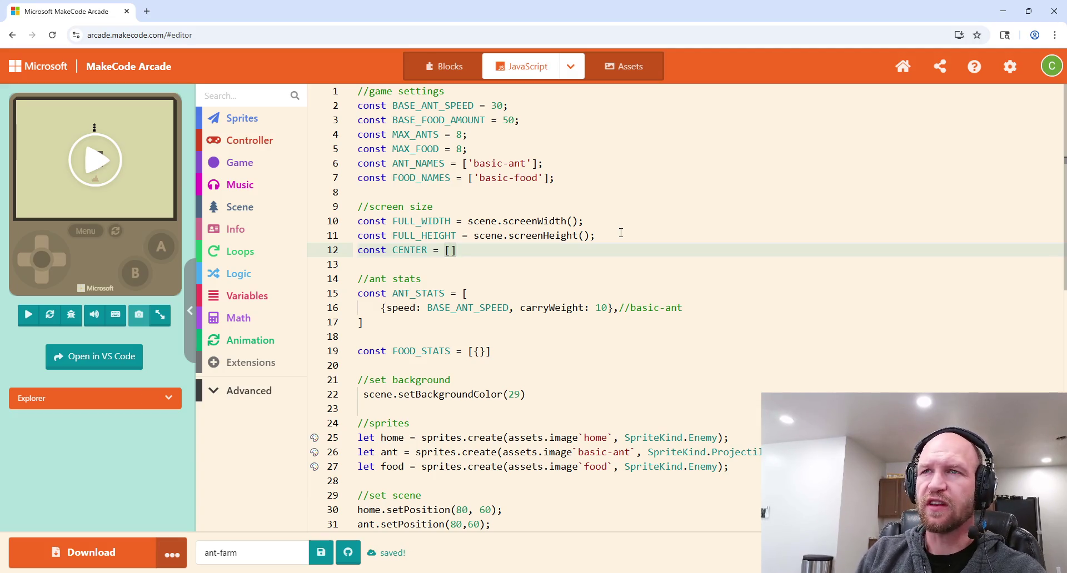
text(;)
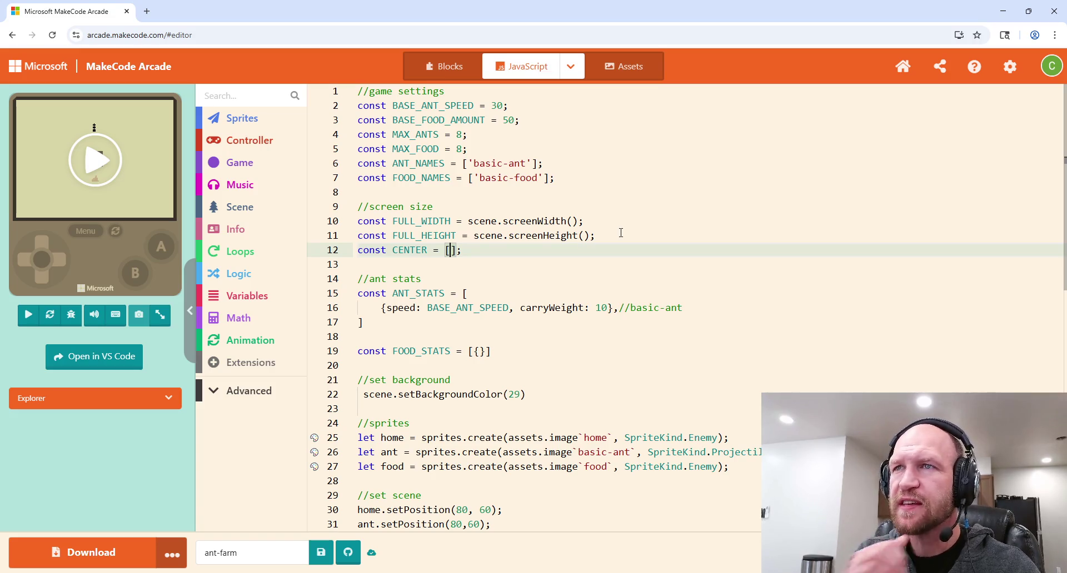
Step: Fill CENTER with FULL_WIDTH/2, FULL_HEIGHT/2 using autocomplete
text(Full)
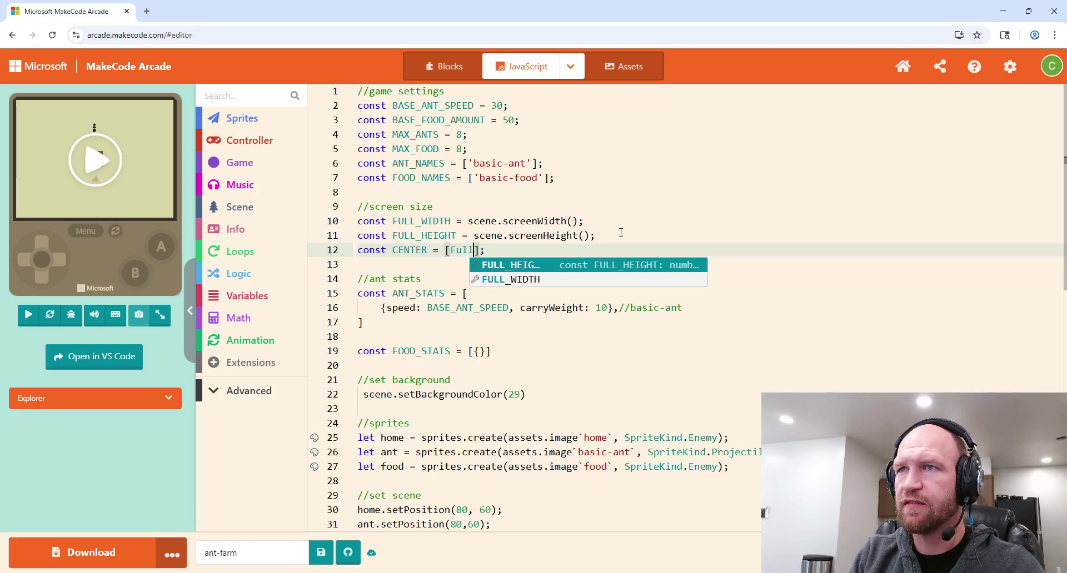
key(Return)
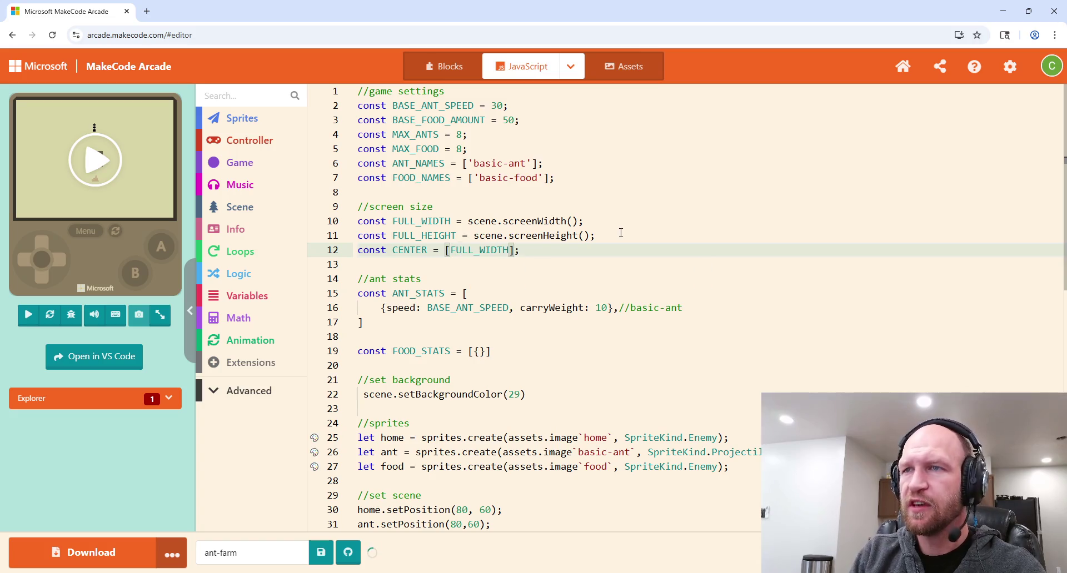
text(/2,)
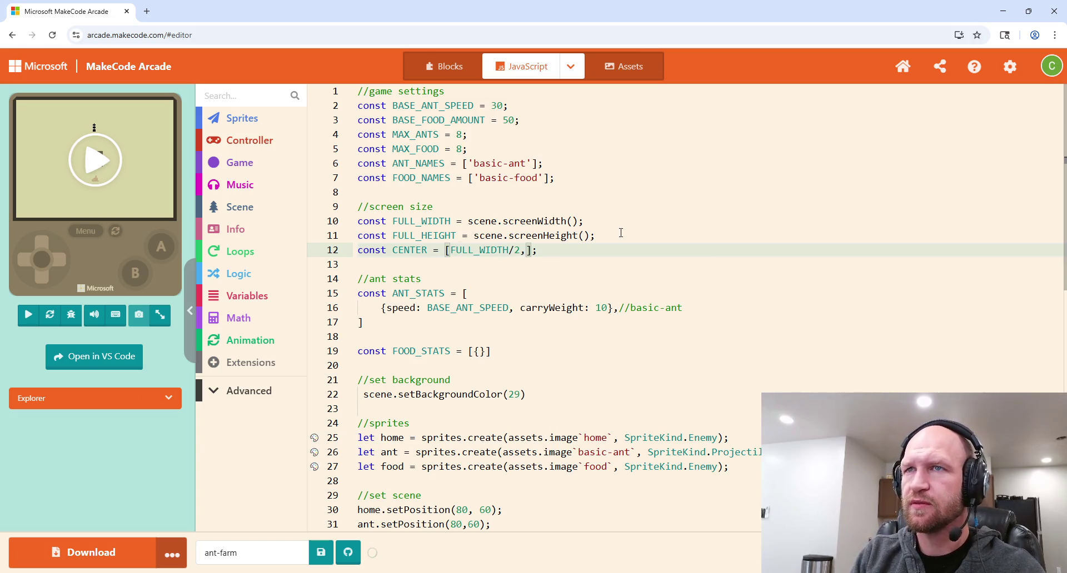
text( Full)
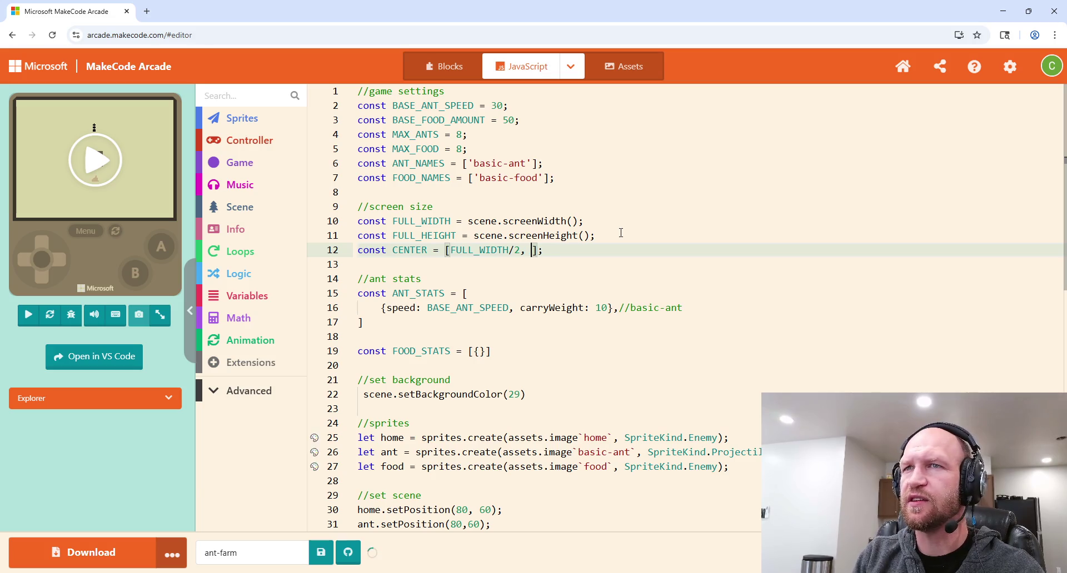
key(Return)
text(/2)
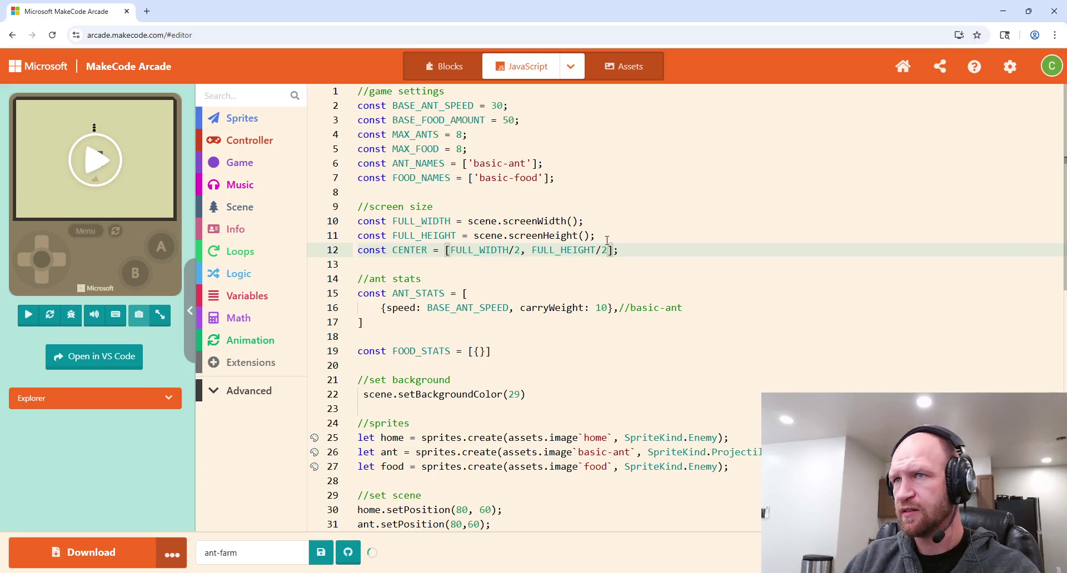
click(640, 241)
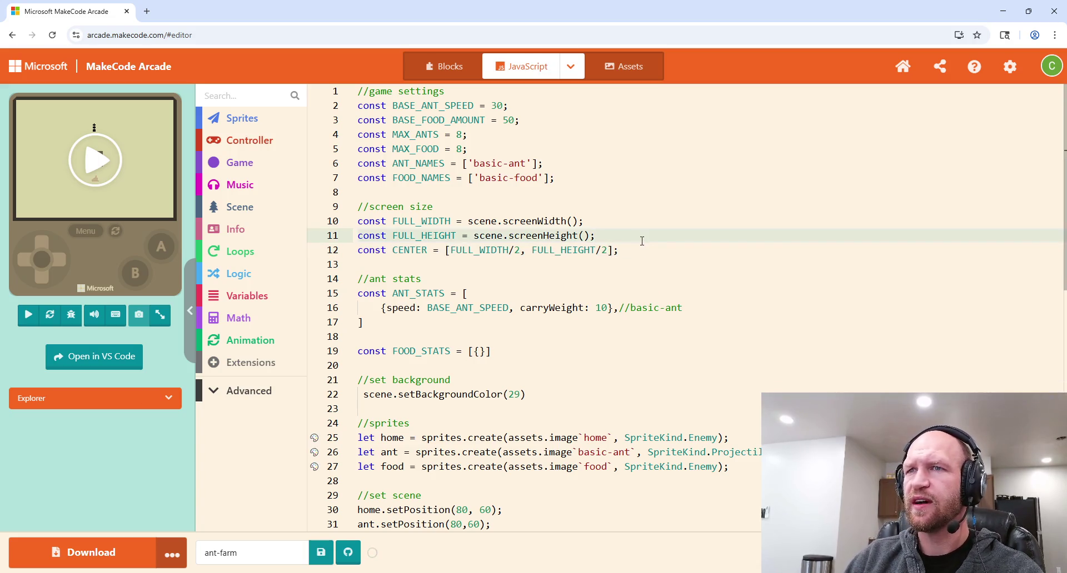
Step: Replace the 80 in home.setPosition with CENTER[0], fixing the lowercase center
scroll(642, 240, down, 1)
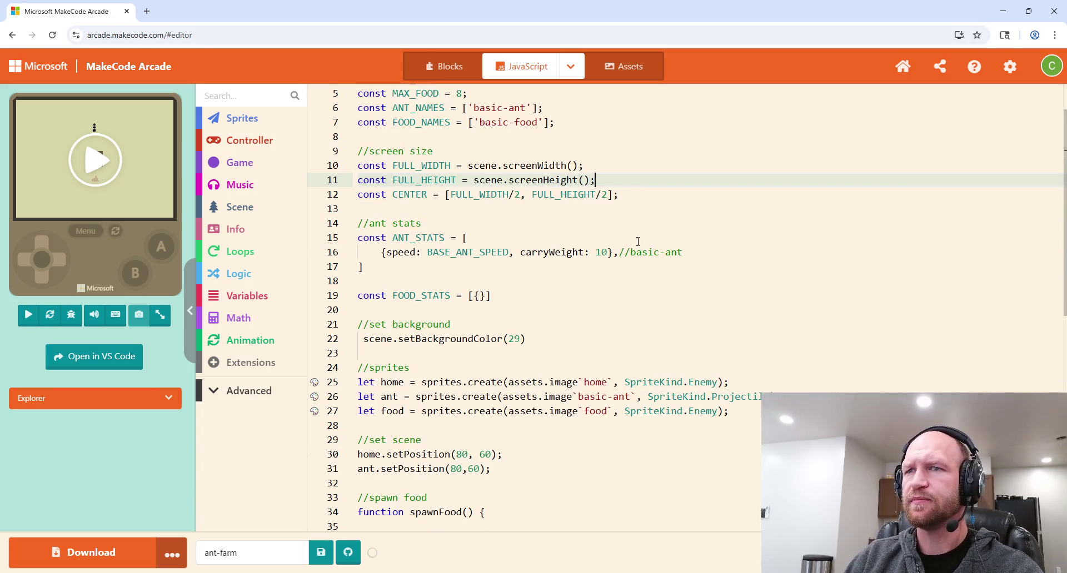
double_click(461, 454)
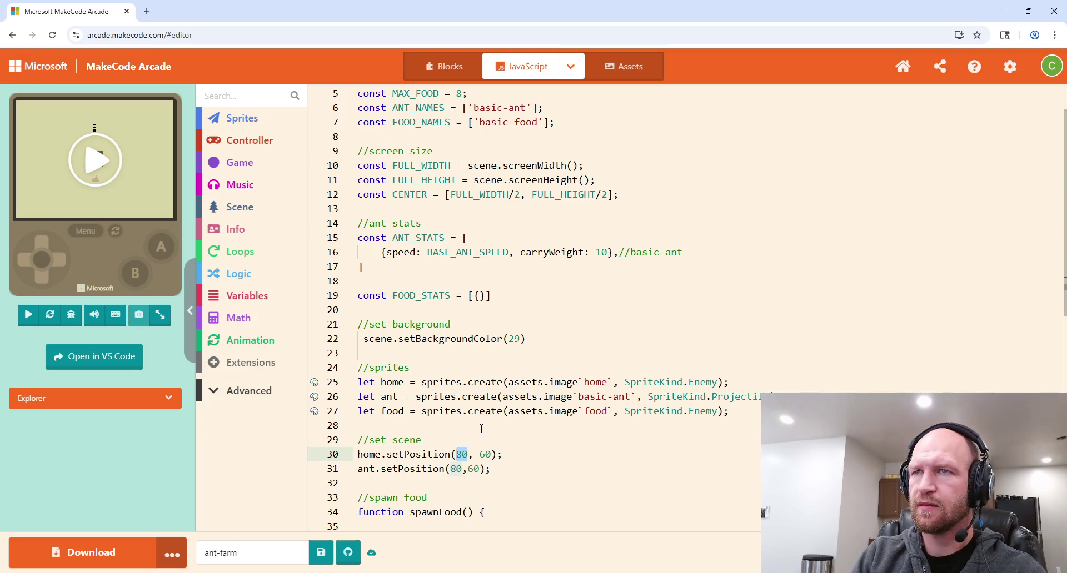
text(center[)
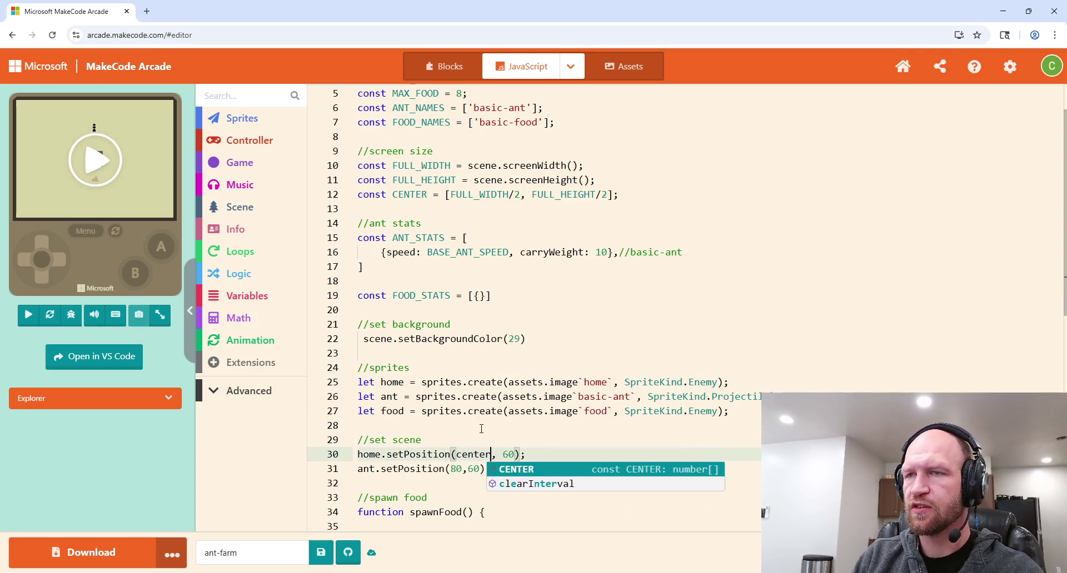
text(0)
key(Right)
key(Right)
key(Right)
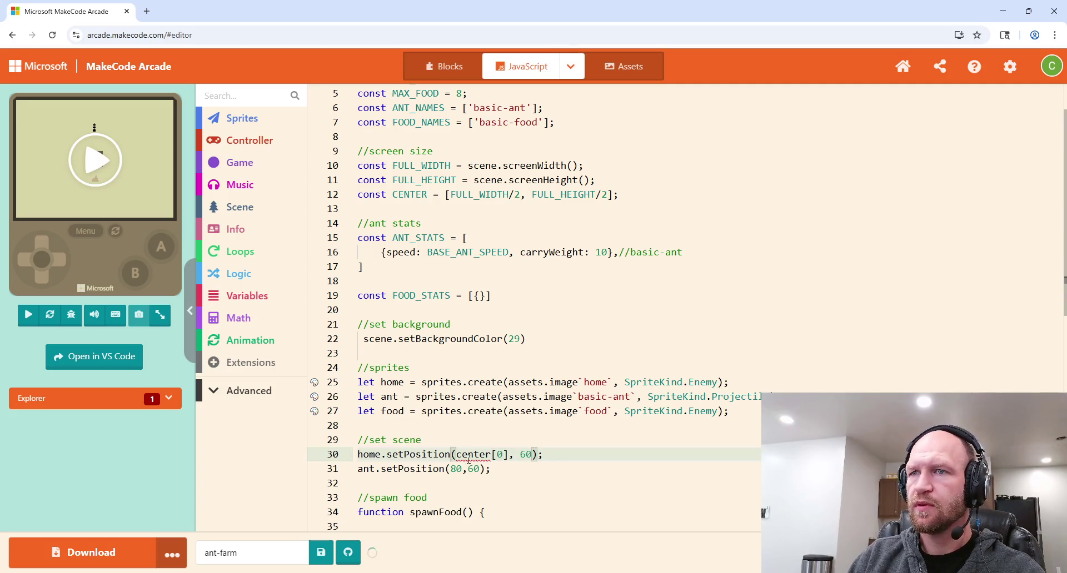
double_click(490, 453)
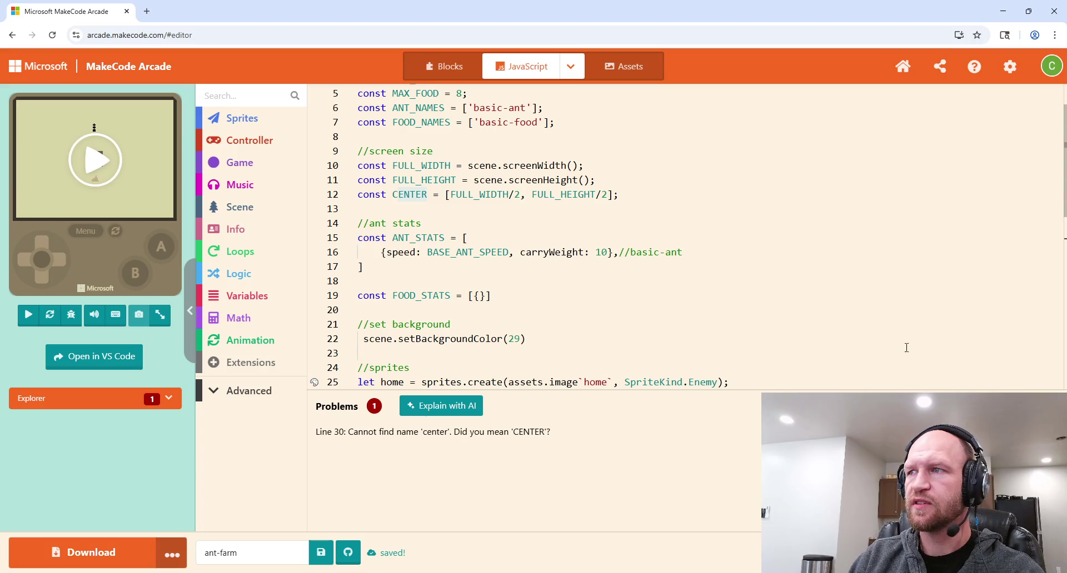
click(739, 339)
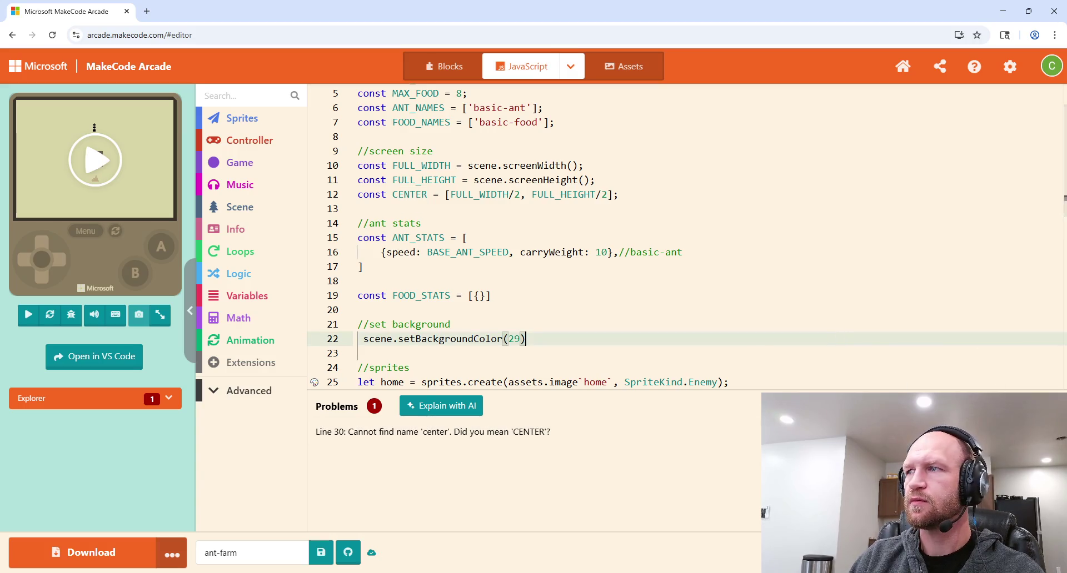
click(494, 456)
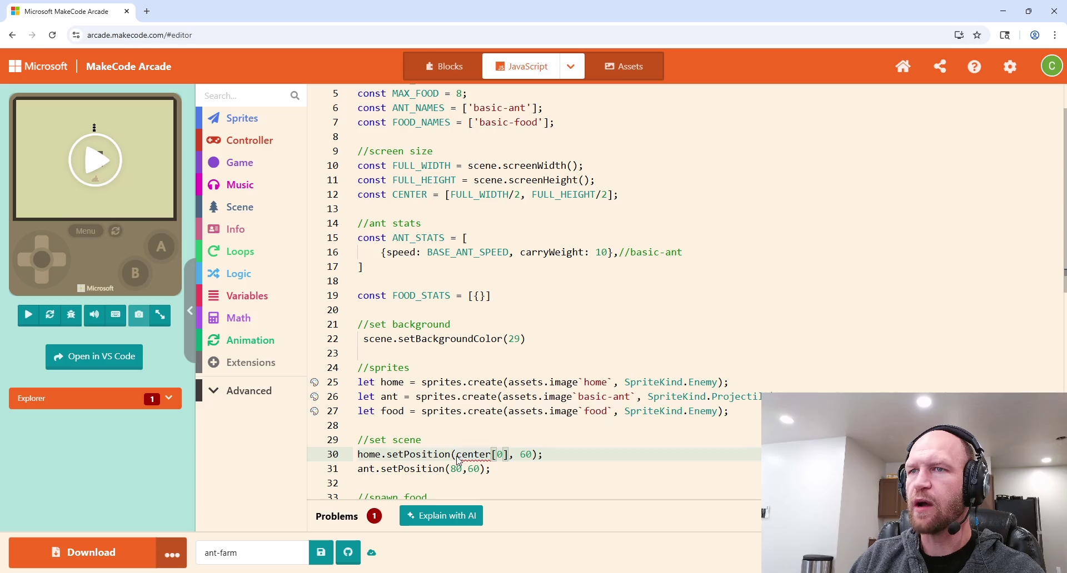
key(BackSpace)
key(BackSpace)
key(BackSpace)
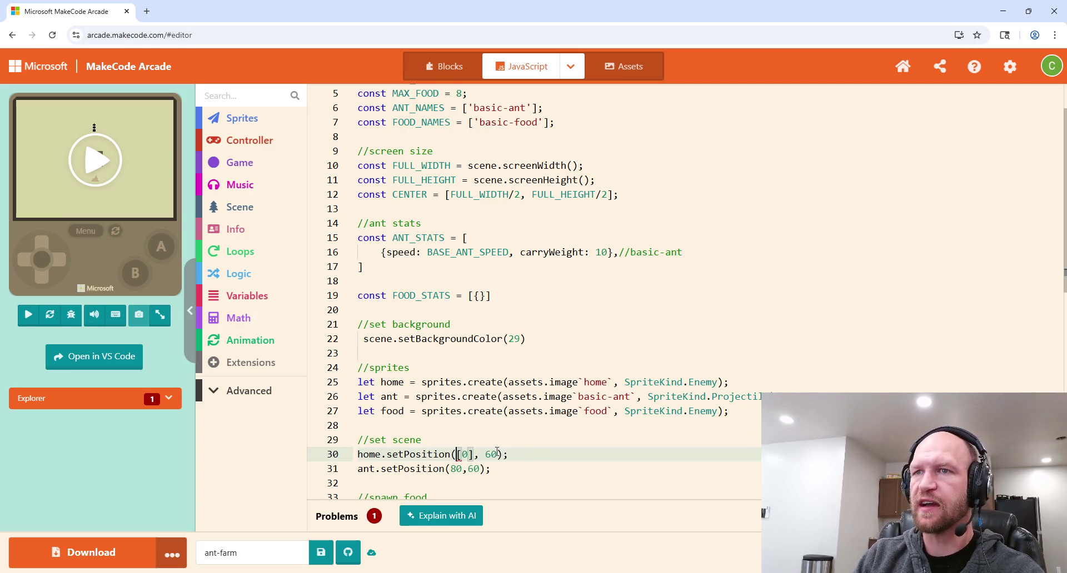
text(CENTER)
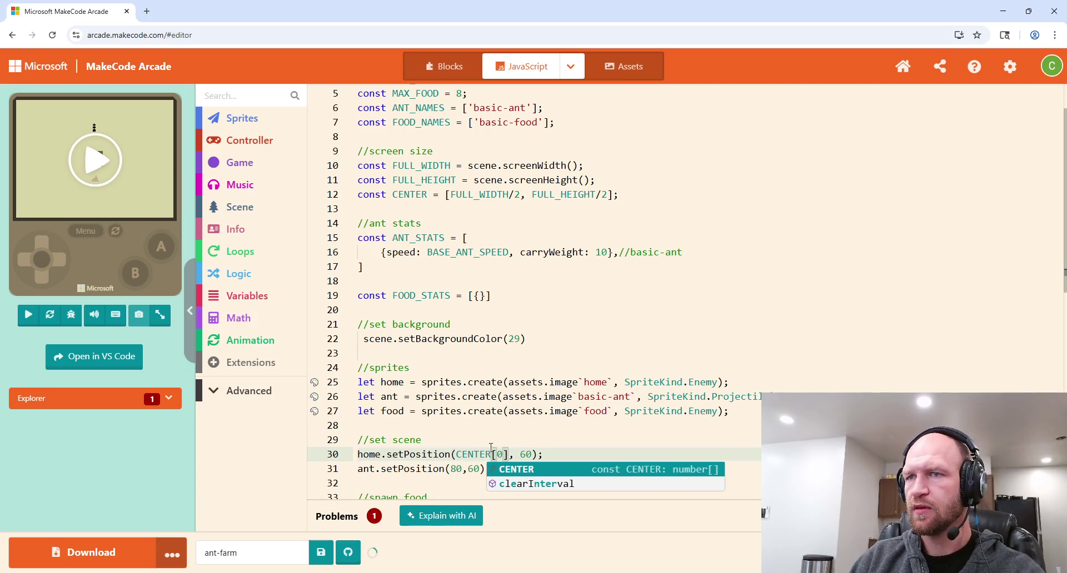
key(Escape)
key(Up)
key(Up)
Step: Replace the 60 argument with CENTER[1]
click(522, 455)
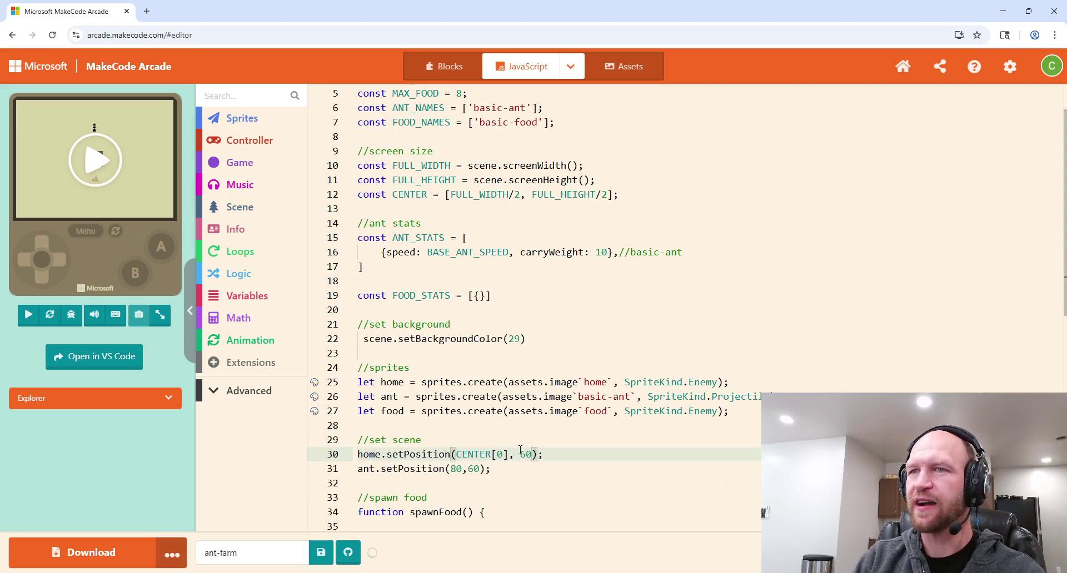
text(CENTER)
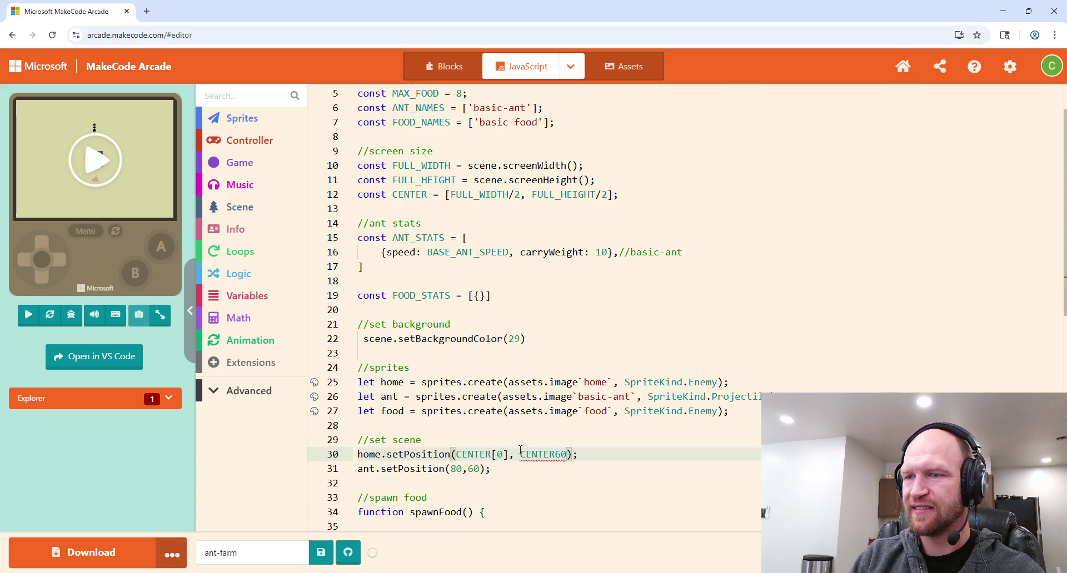
text([1])
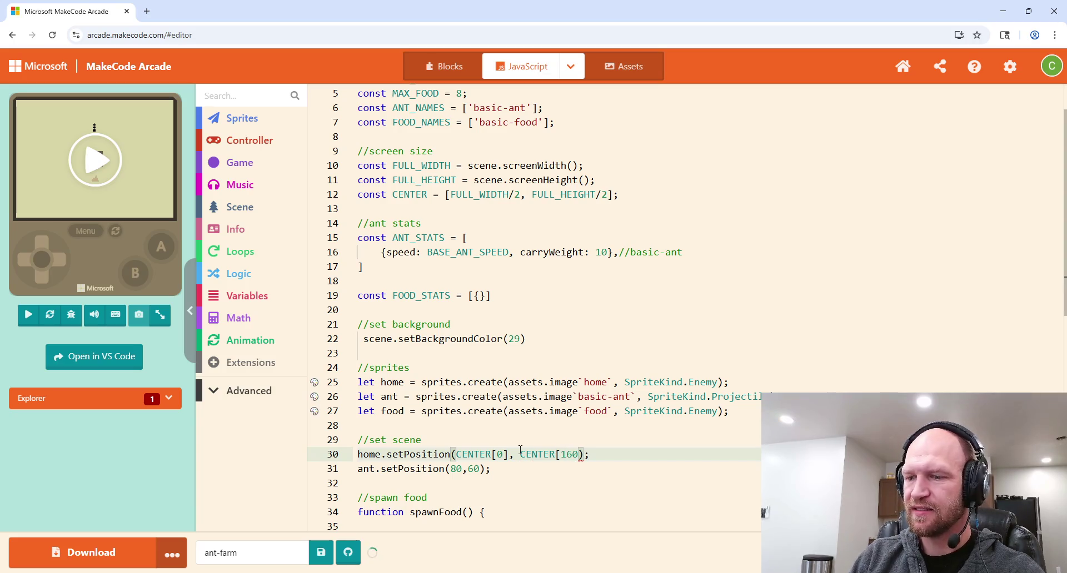
key(Delete)
key(Delete)
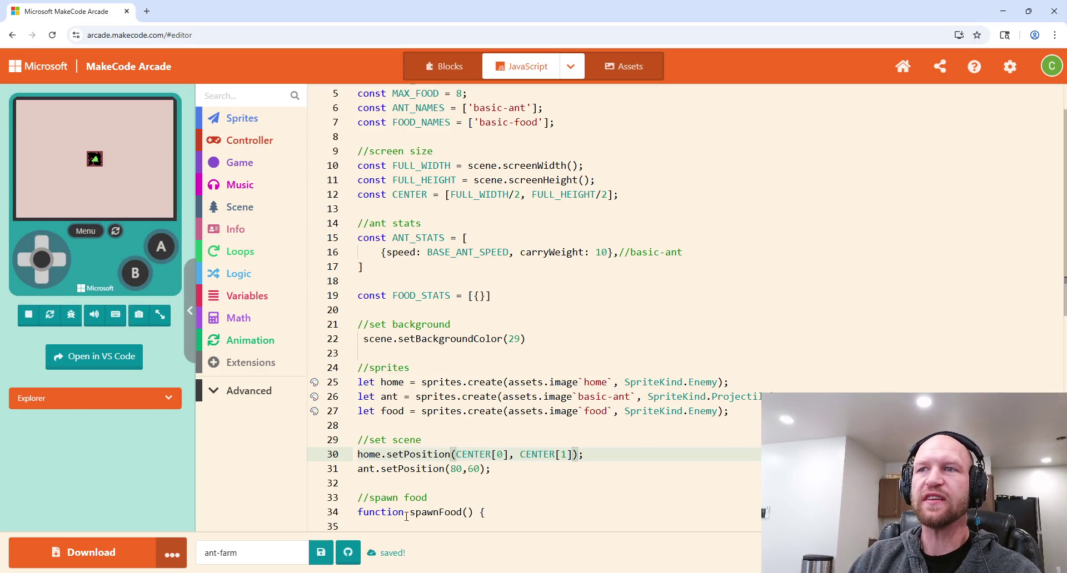
scroll(442, 414, down, 1)
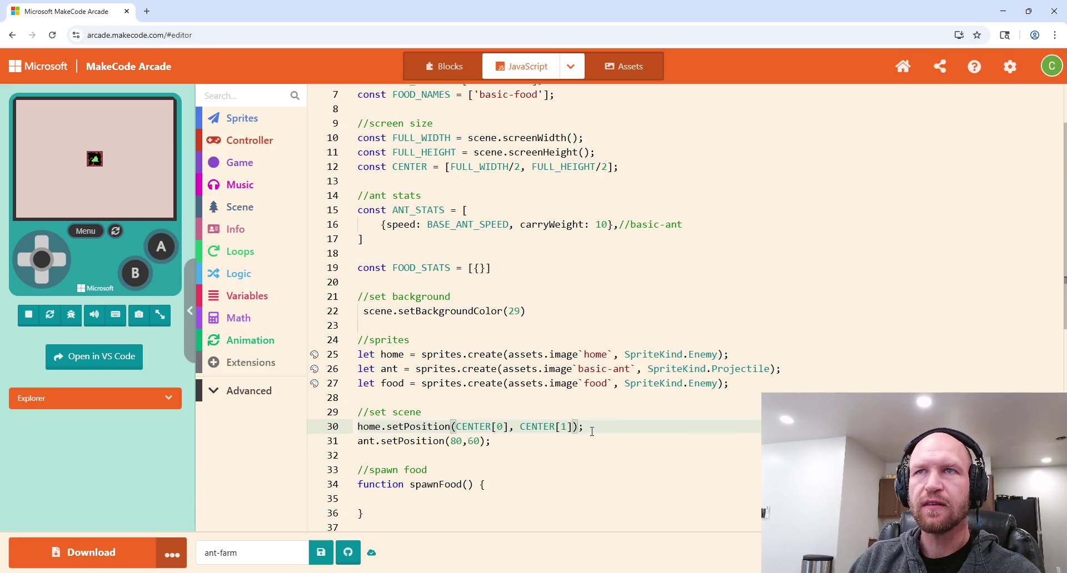
Step: Delete the home.setPosition line
drag(590, 425, 591, 418)
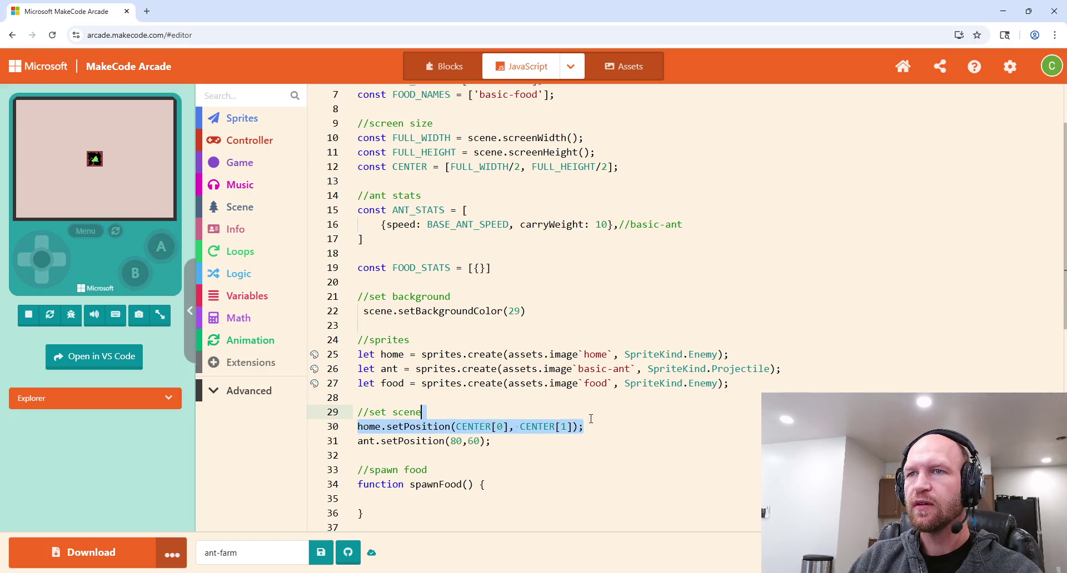
key(BackSpace)
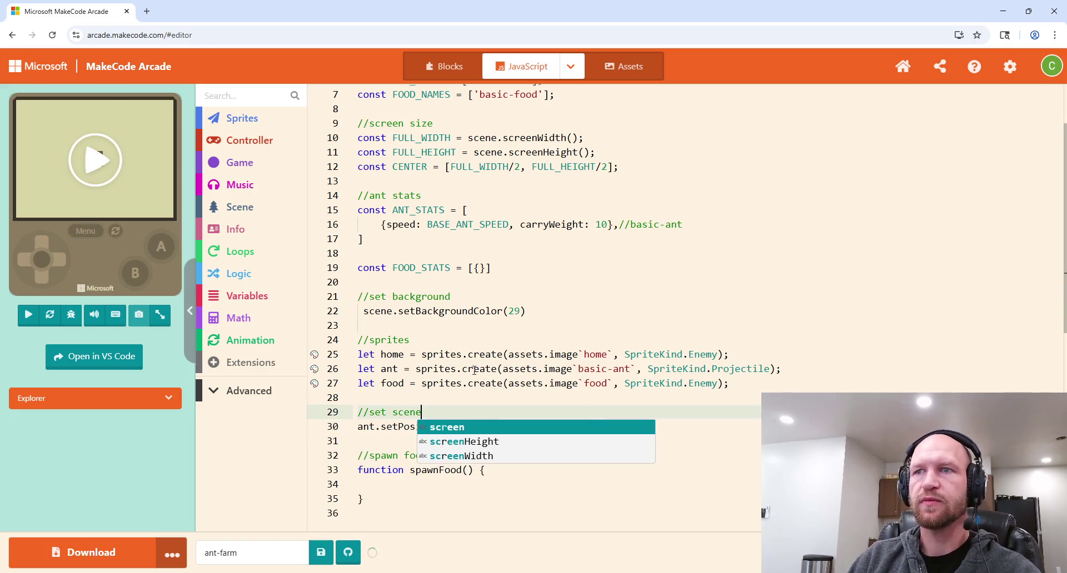
key(Escape)
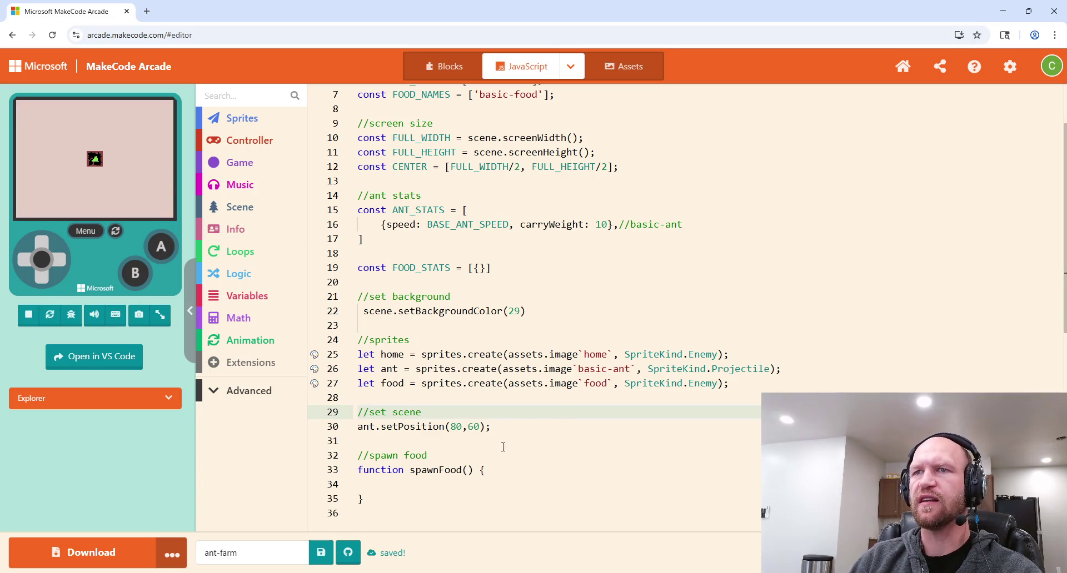
Step: Delete the //set scene comment and ant.setPosition(80,60) line above spawn food
click(500, 429)
mouse_move(500, 429)
mouse_down()
mouse_move(505, 411)
mouse_move(356, 406)
mouse_up()
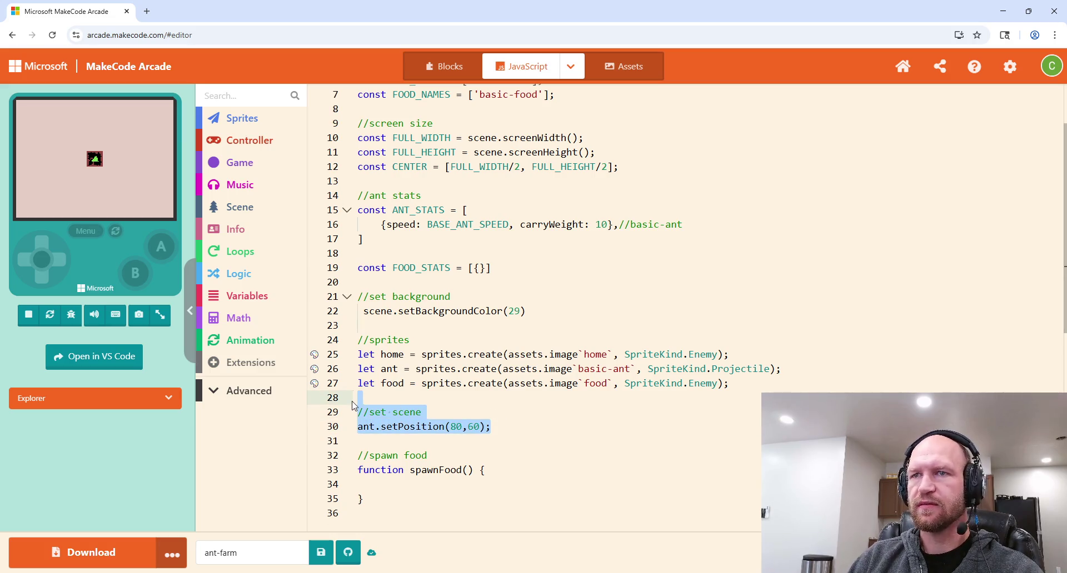
key(BackSpace)
key(BackSpace)
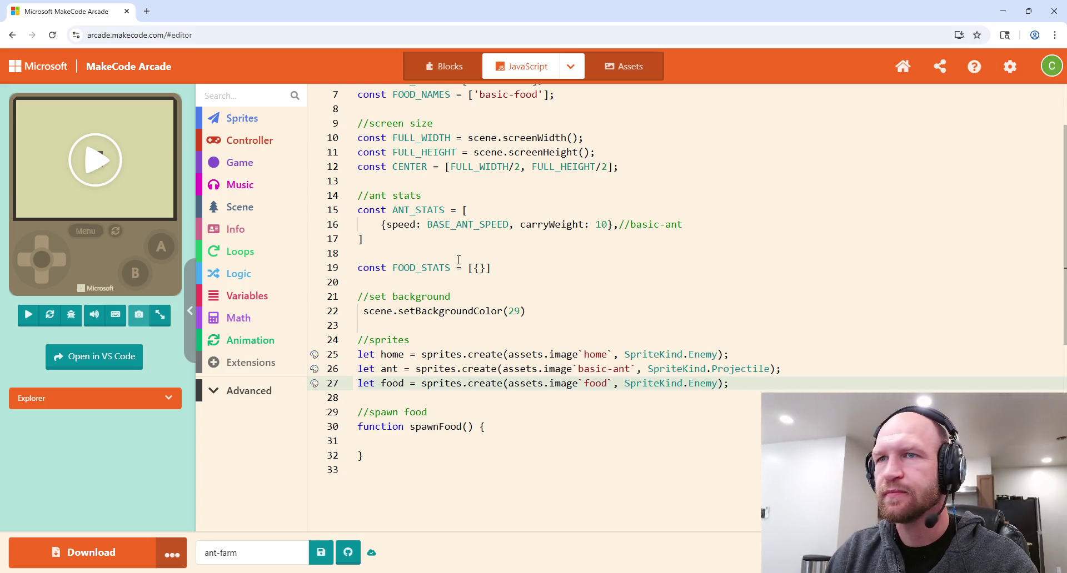
scroll(559, 295, down, 2)
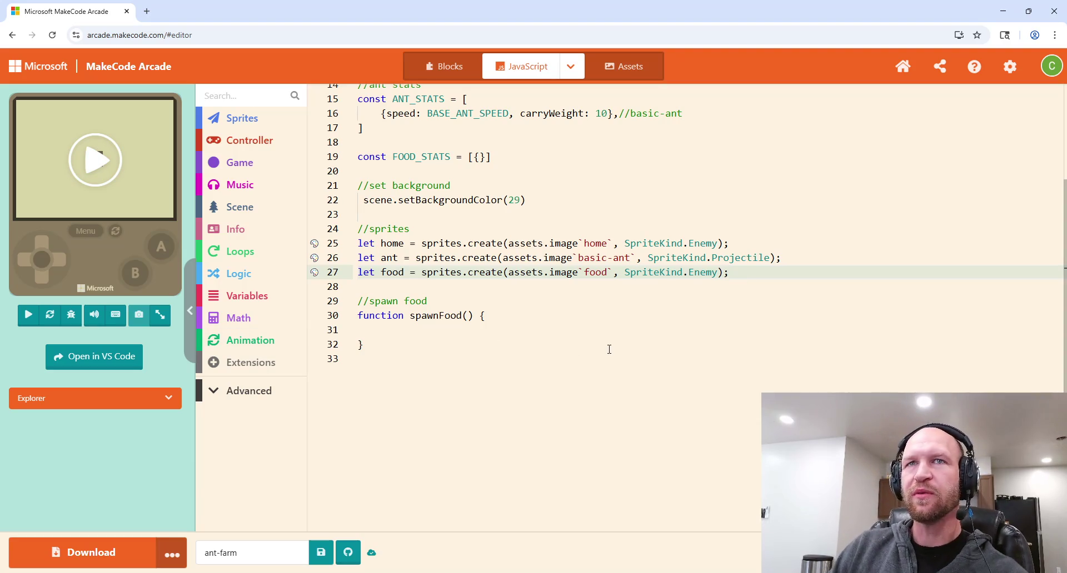
click(416, 332)
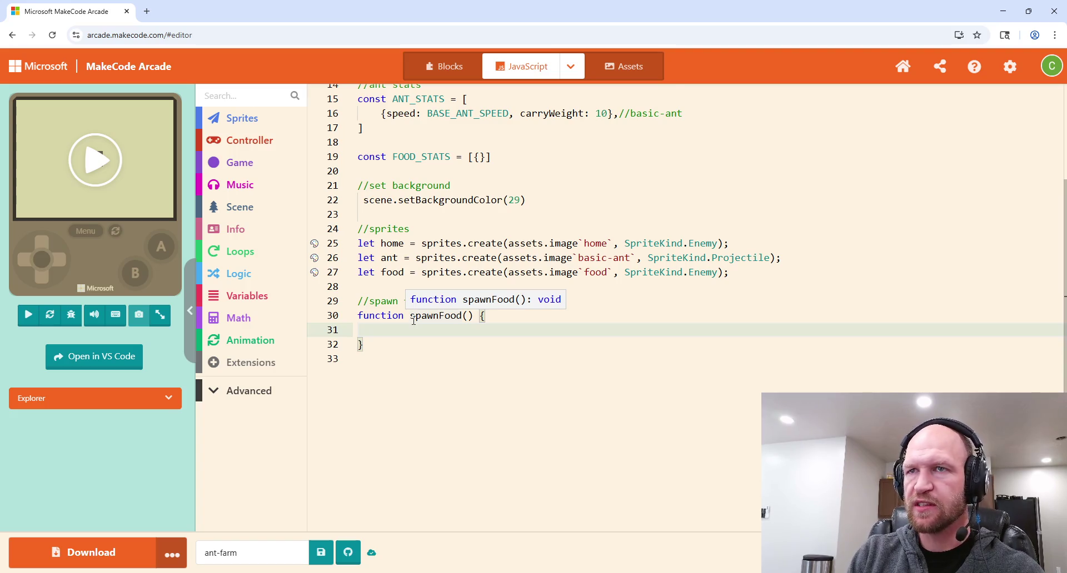
Step: Start const offLimits = [CENTER[1], CENTER[2] in spawnFood, retyping Center as CENTER
text(const )
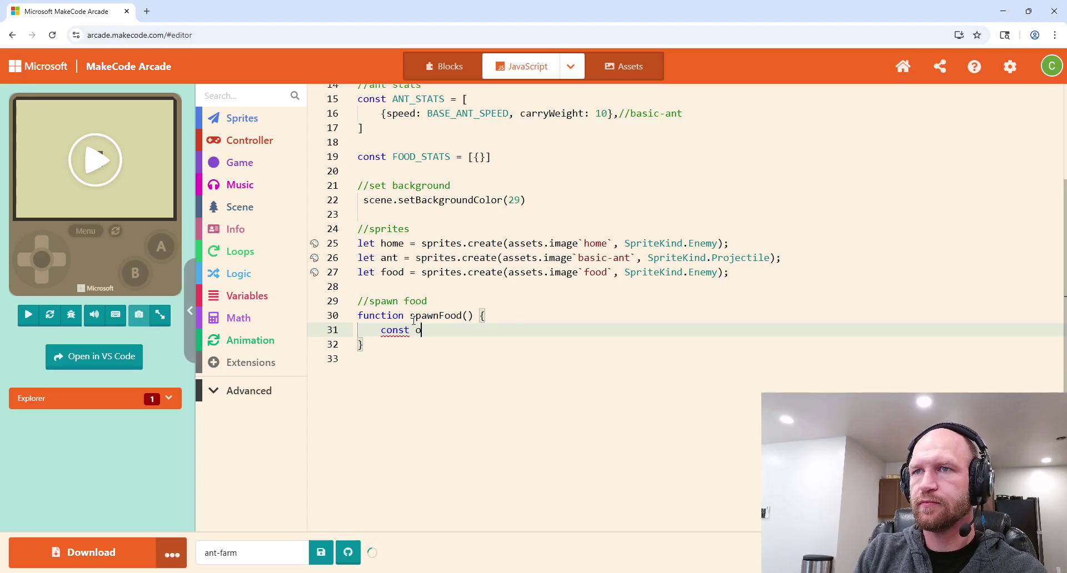
text(offLi)
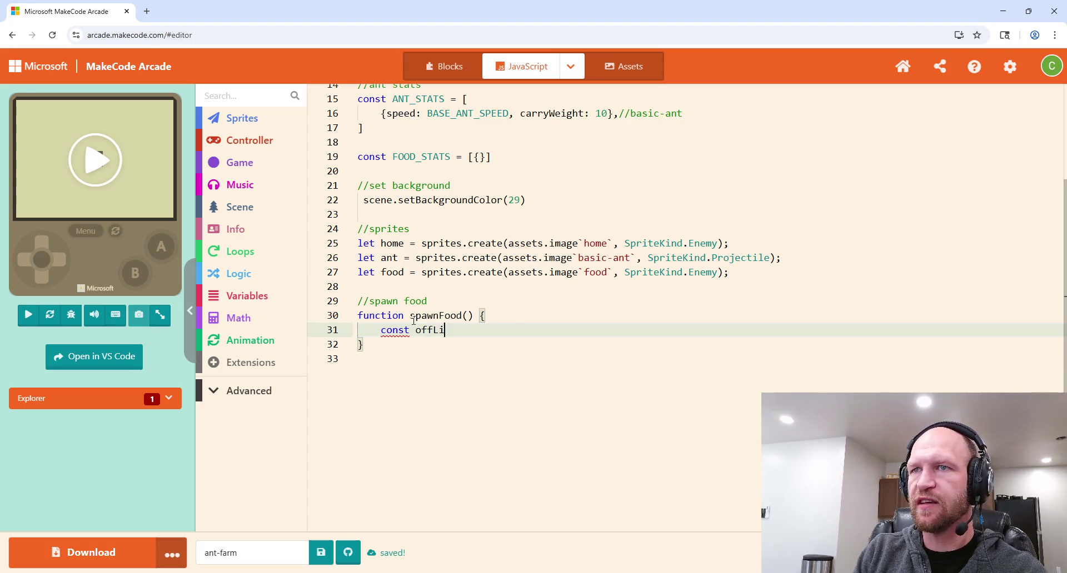
text(mits = [)
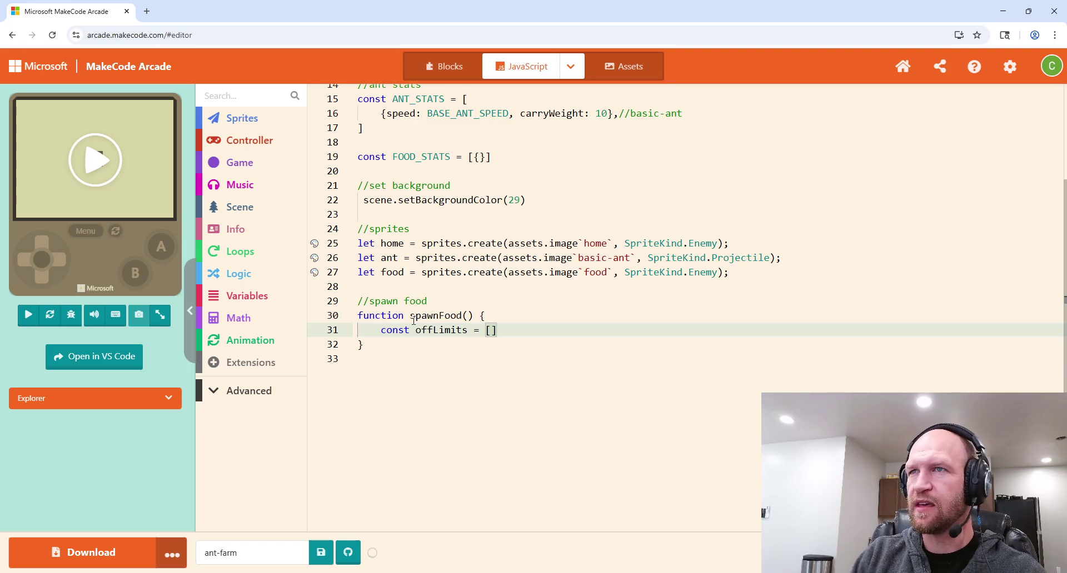
text(Center)
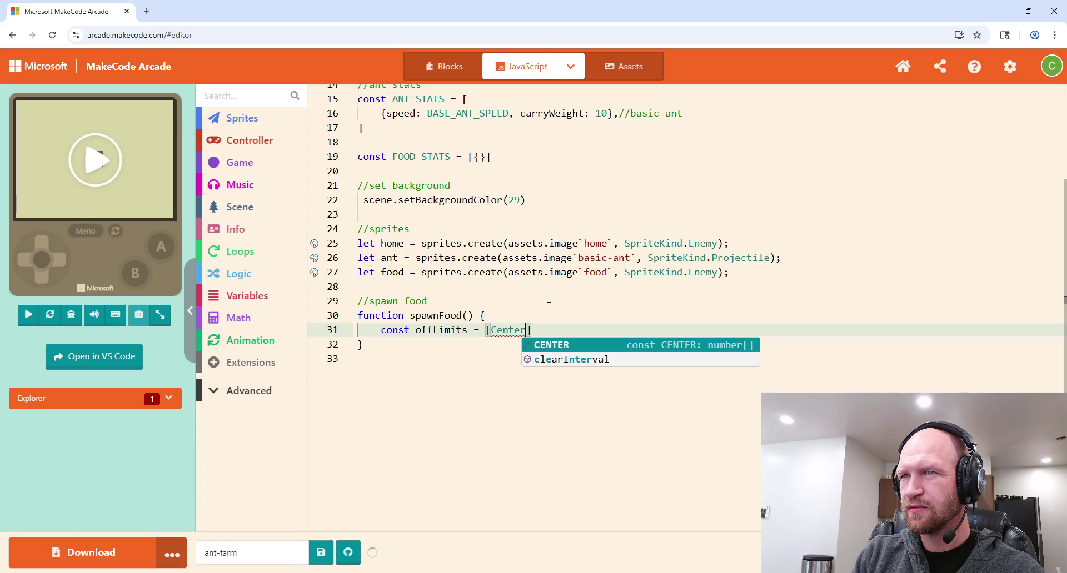
text([1)
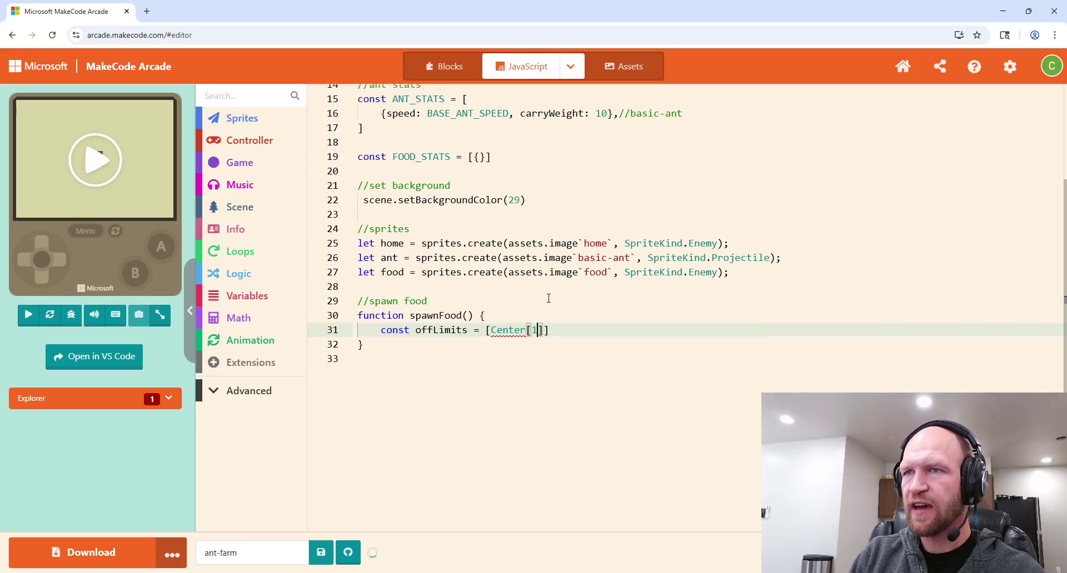
drag(528, 332, 521, 330)
double_click(506, 330)
text(CENTER)
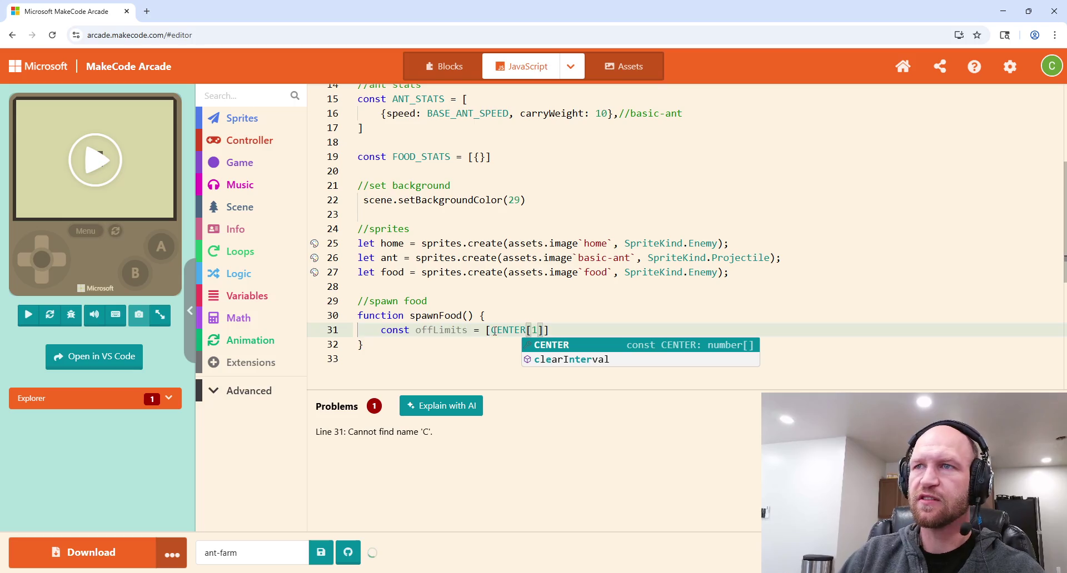
key(Escape)
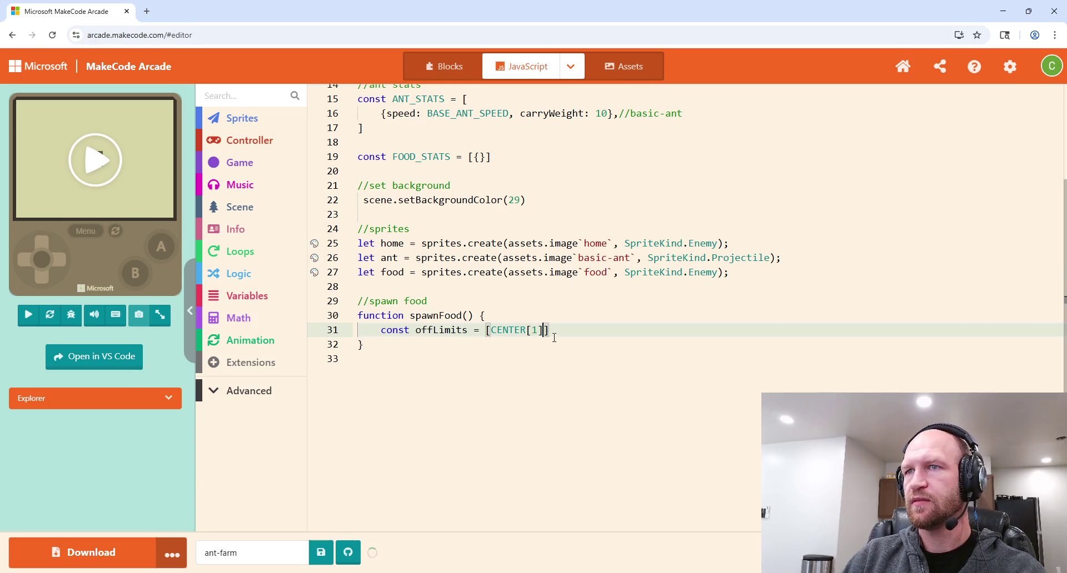
text(,CENTER)
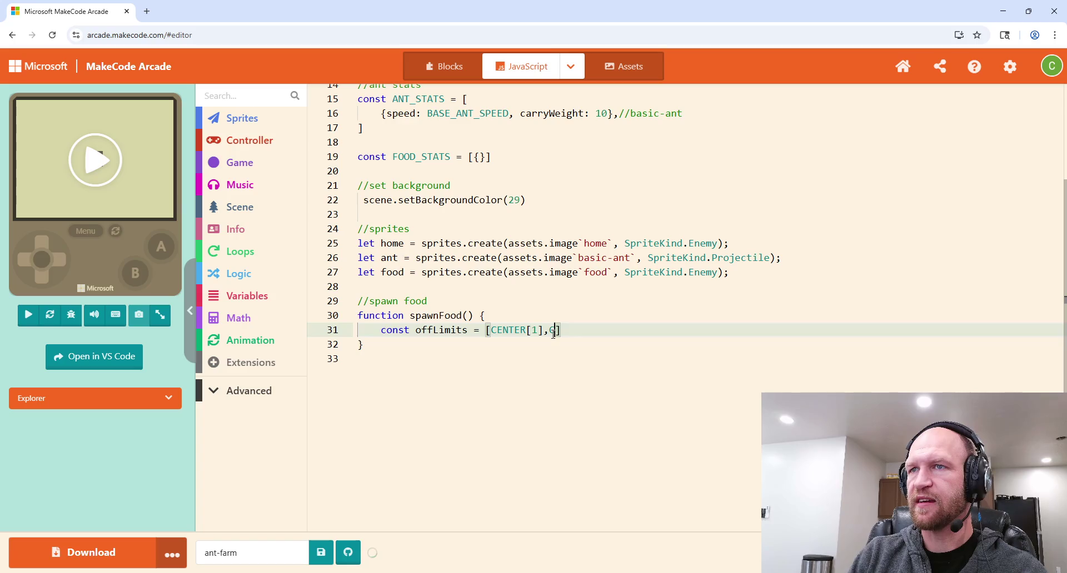
text([2)
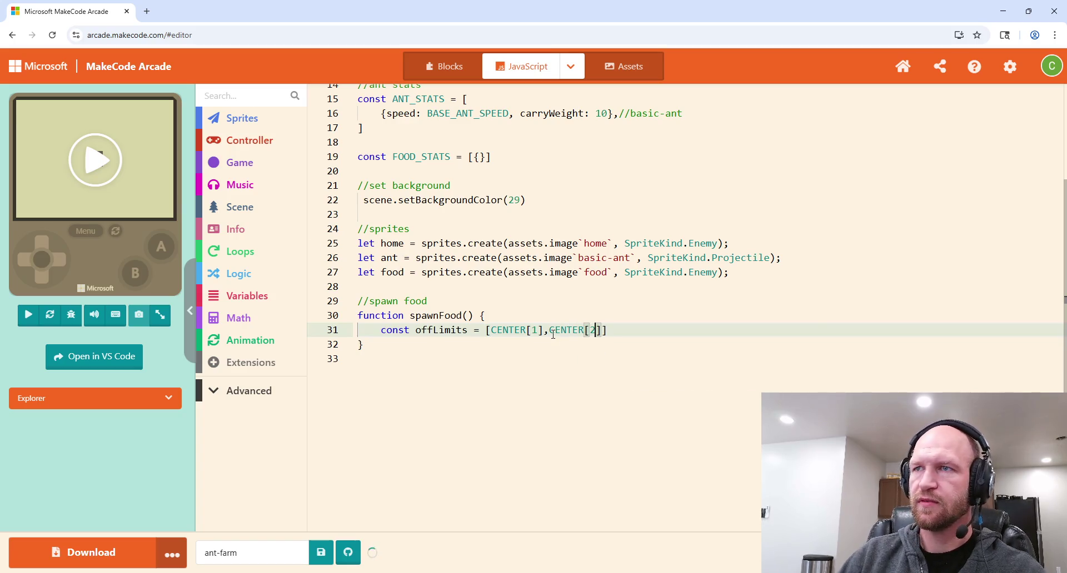
Step: Correct the indices to CENTER[0] and CENTER[1], then select CENTER[0] for bracket wrapping
double_click(534, 330)
text(0)
double_click(592, 330)
text(1)
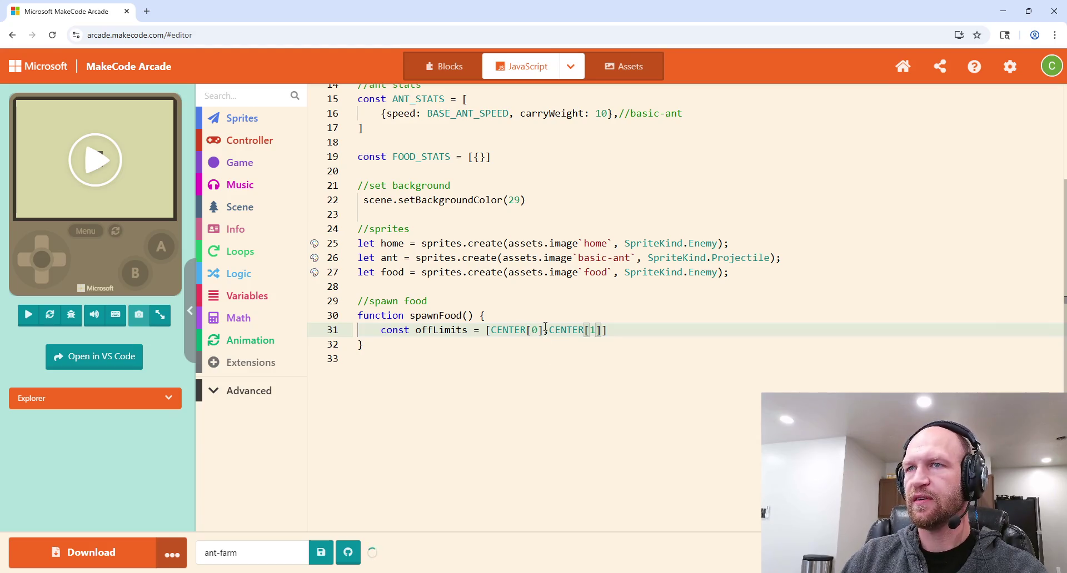
click(542, 329)
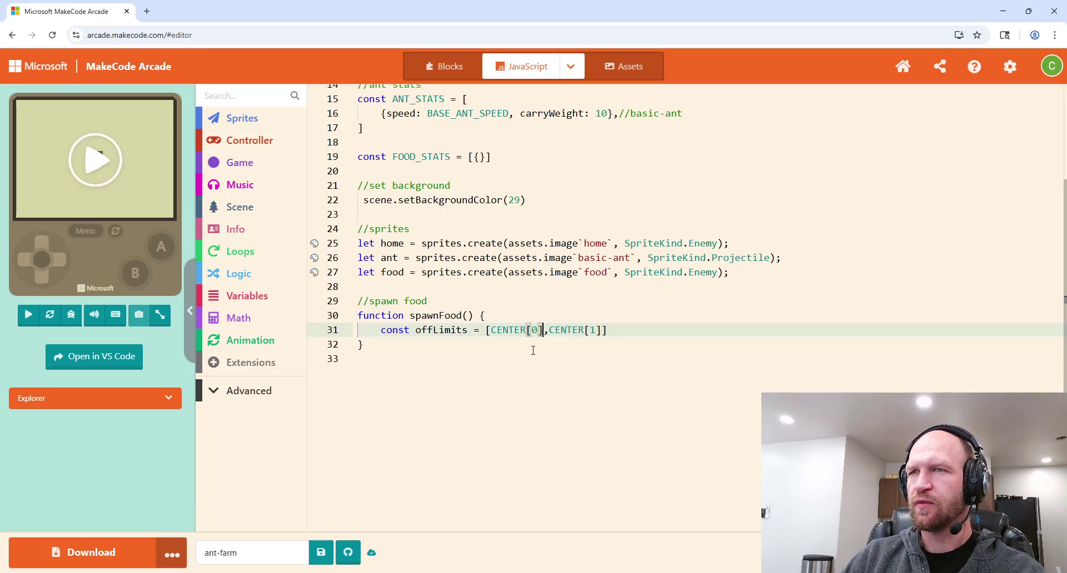
click(601, 329)
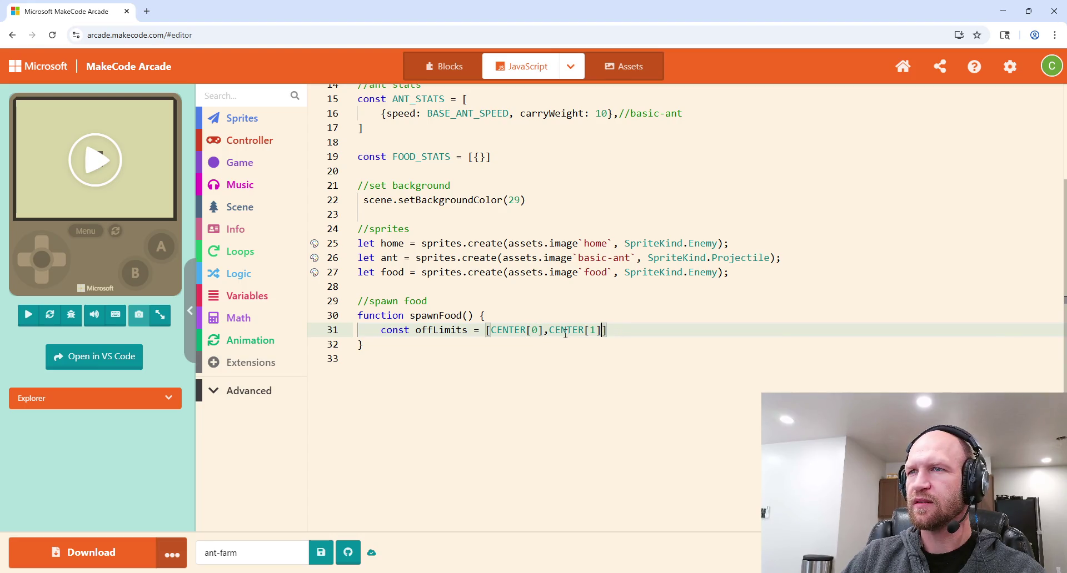
drag(542, 330, 494, 335)
Step: Wrap CENTER[0] and CENTER[1] each in their own square brackets
text([)
click(599, 350)
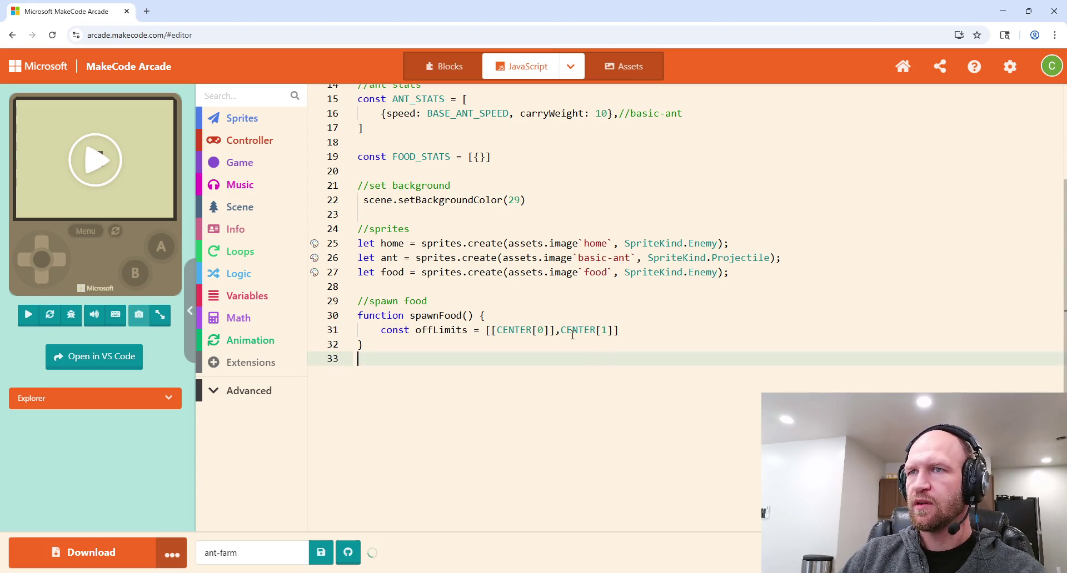
drag(612, 330, 556, 334)
text([)
click(577, 343)
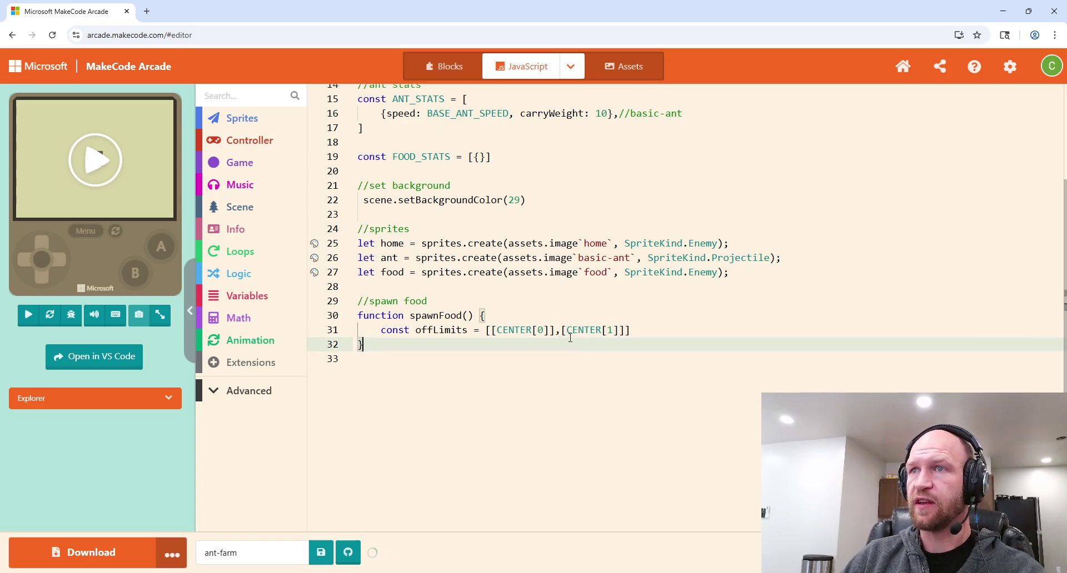
Step: Complete the first pair as [CENTER[0]-8, CENTER[1]+8] and run the simulator
click(551, 331)
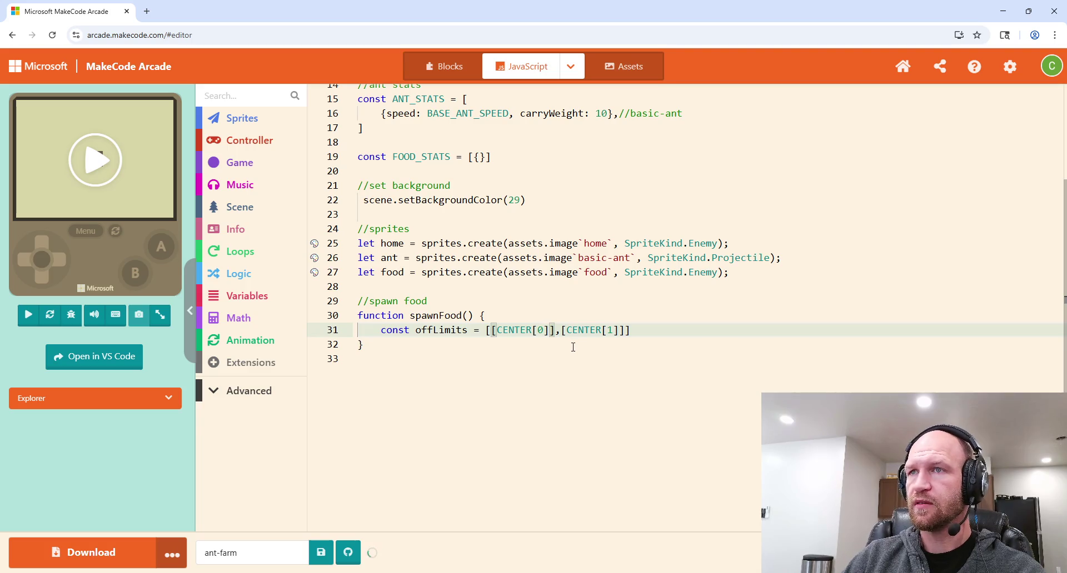
text(-8)
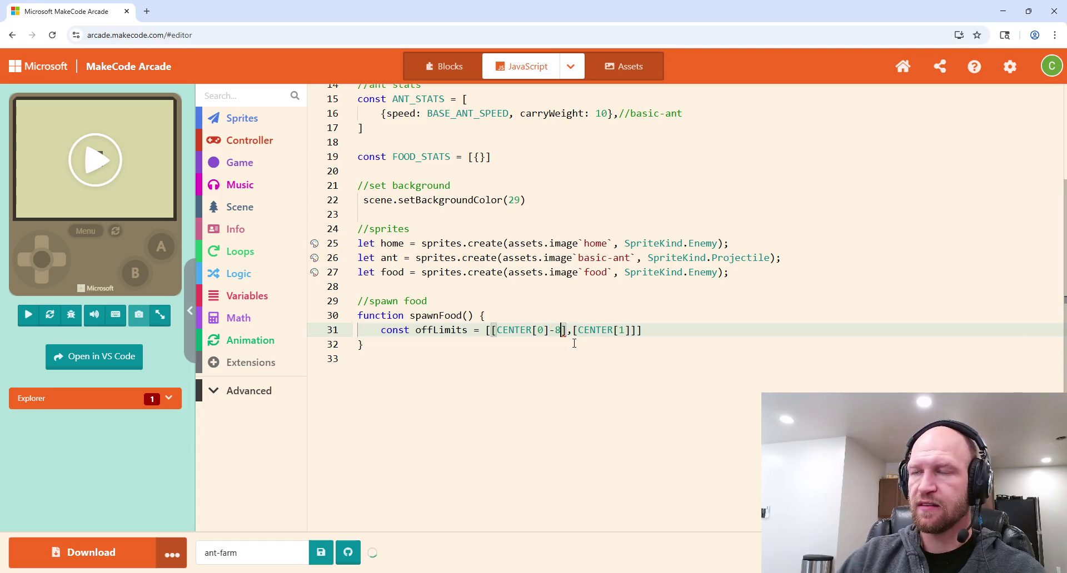
text(, C)
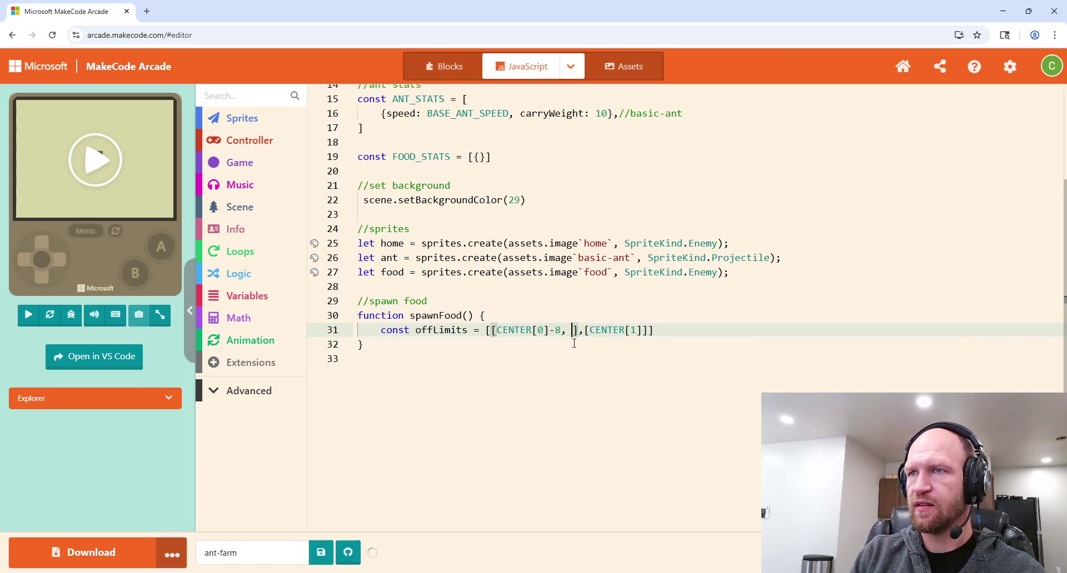
key(Return)
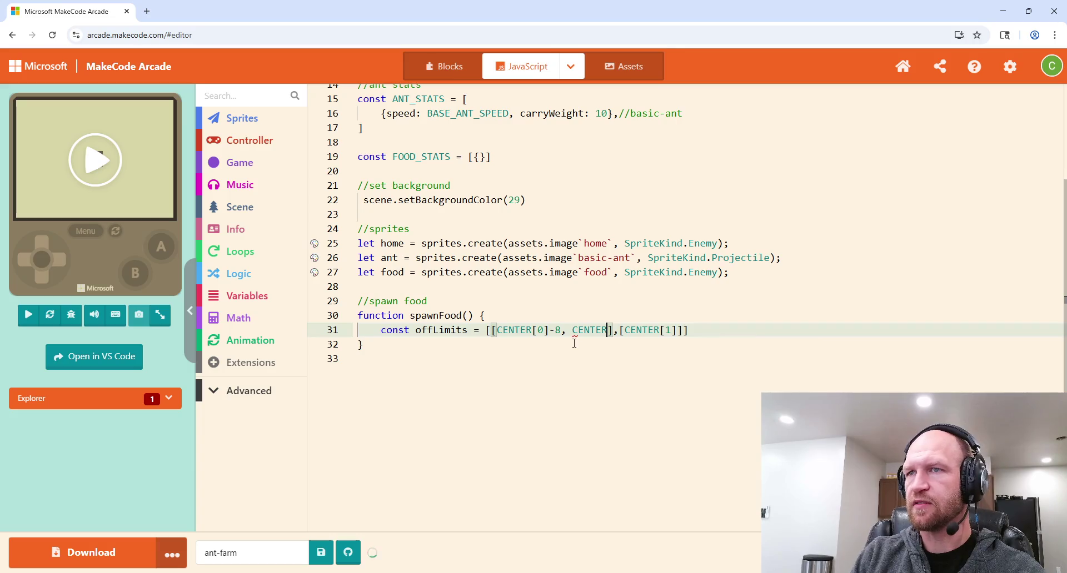
text([1]-2)
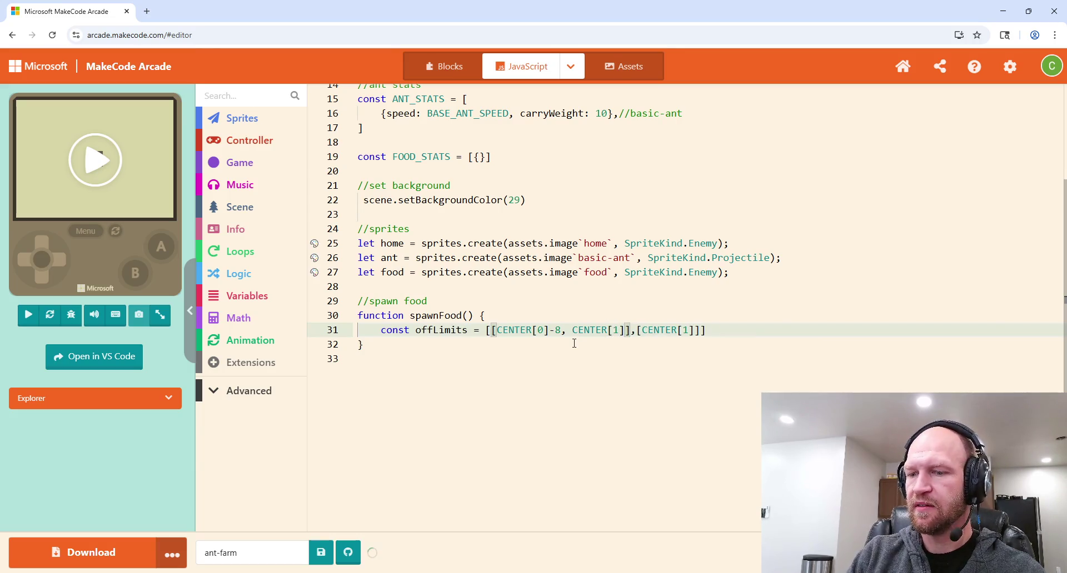
key(BackSpace)
key(BackSpace)
text(+8)
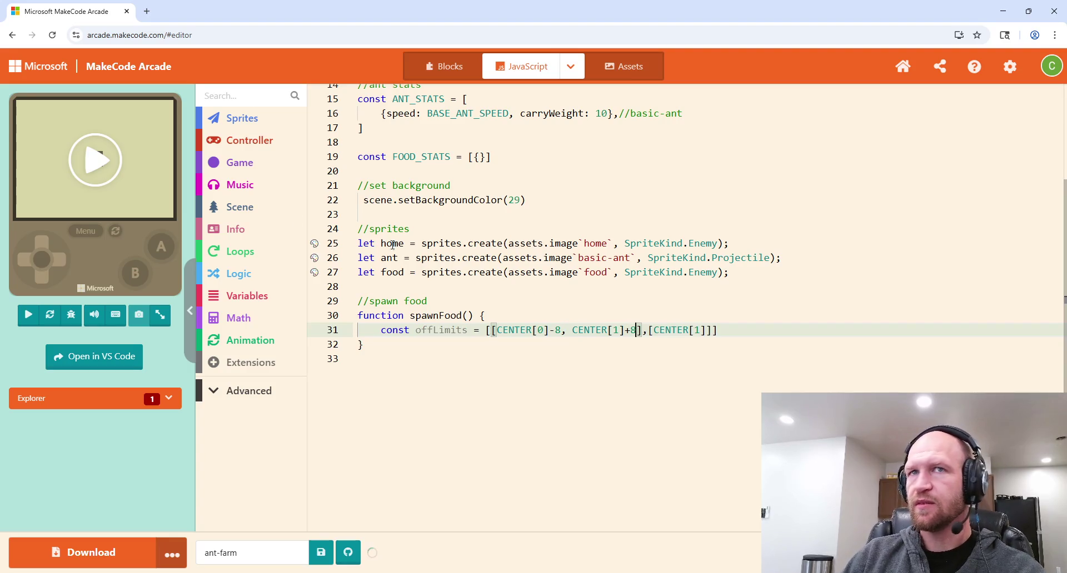
click(95, 160)
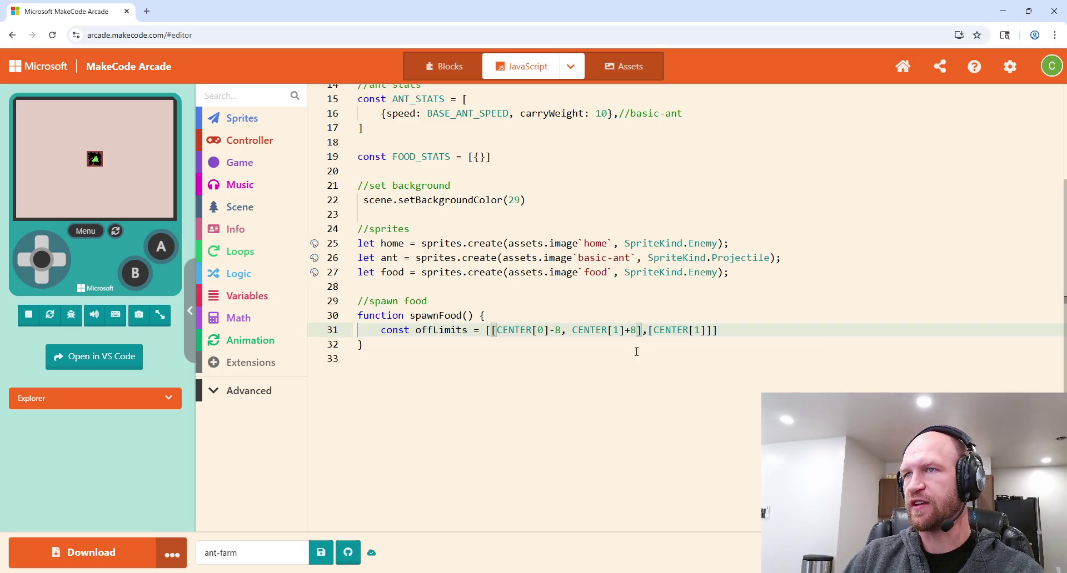
Step: Complete the second pair as [CENTER[1]-8, CENTER[1]+8] and end the line with a semicolon
click(712, 331)
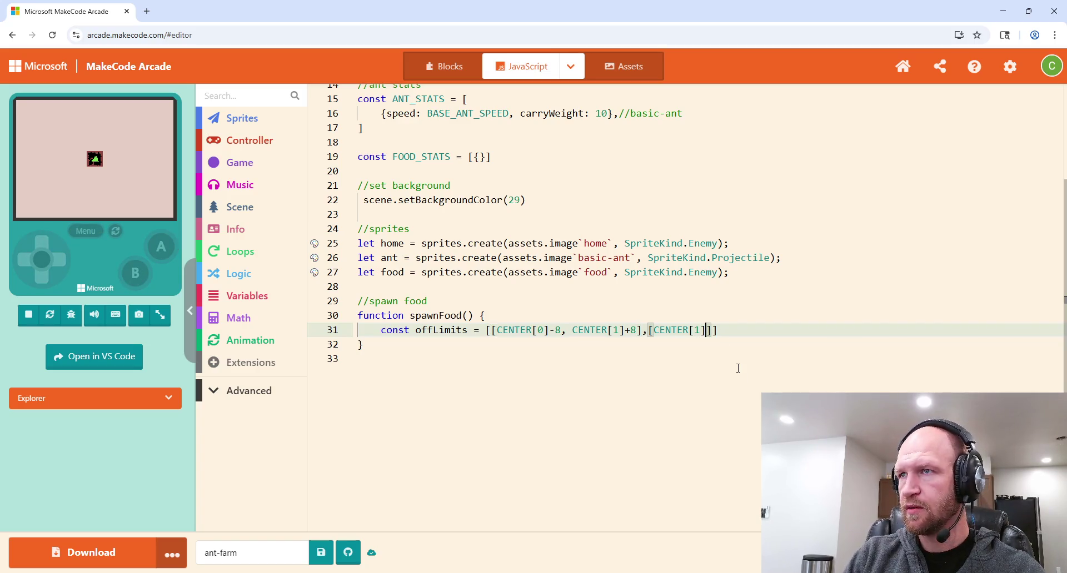
text(-8)
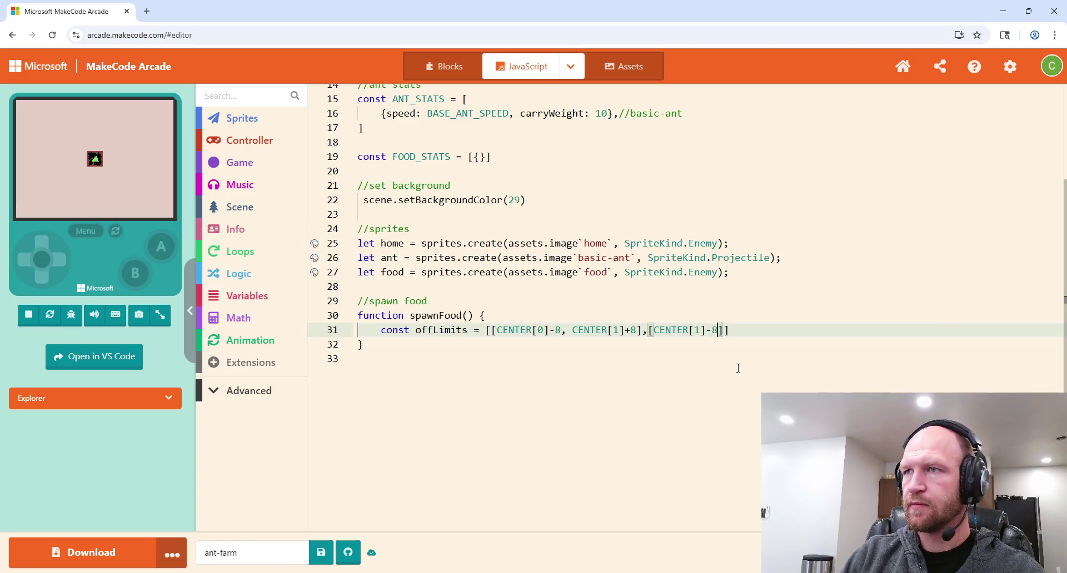
text(, Cen)
key(BackSpace)
key(BackSpace)
key(BackSpace)
text(CENTER[1)
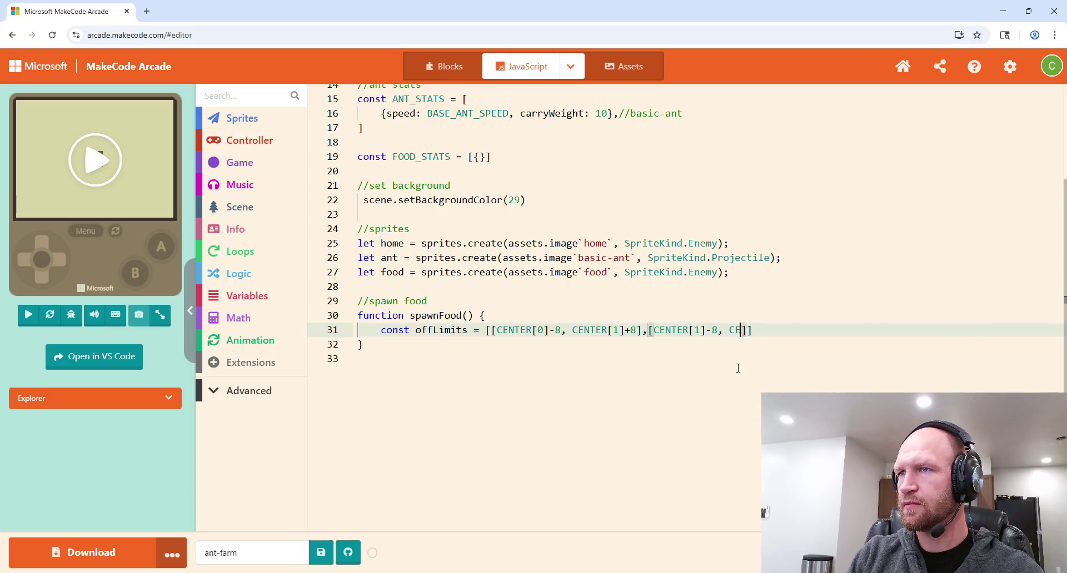
text(]+)
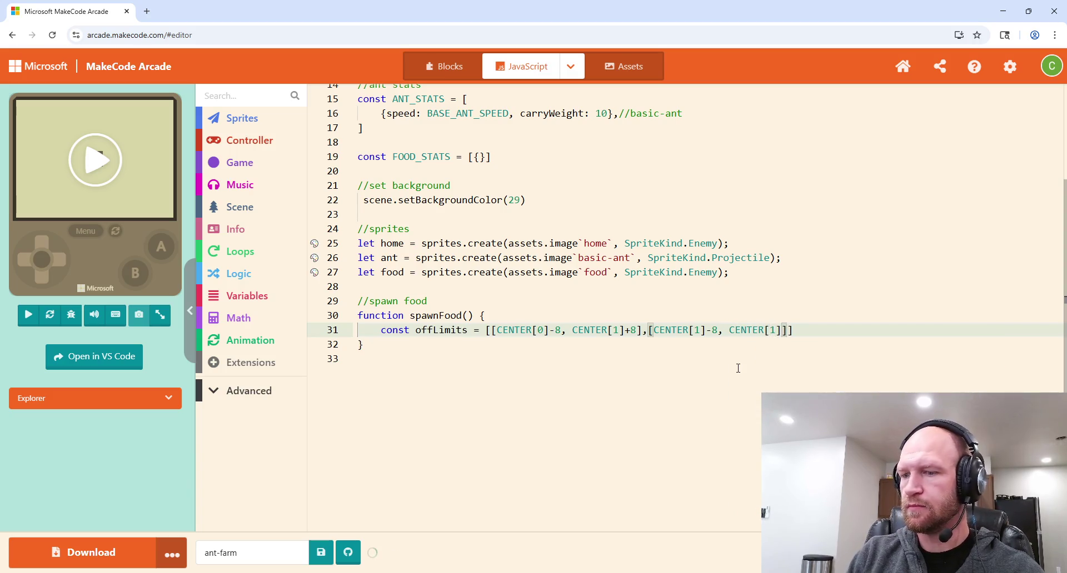
text(8)
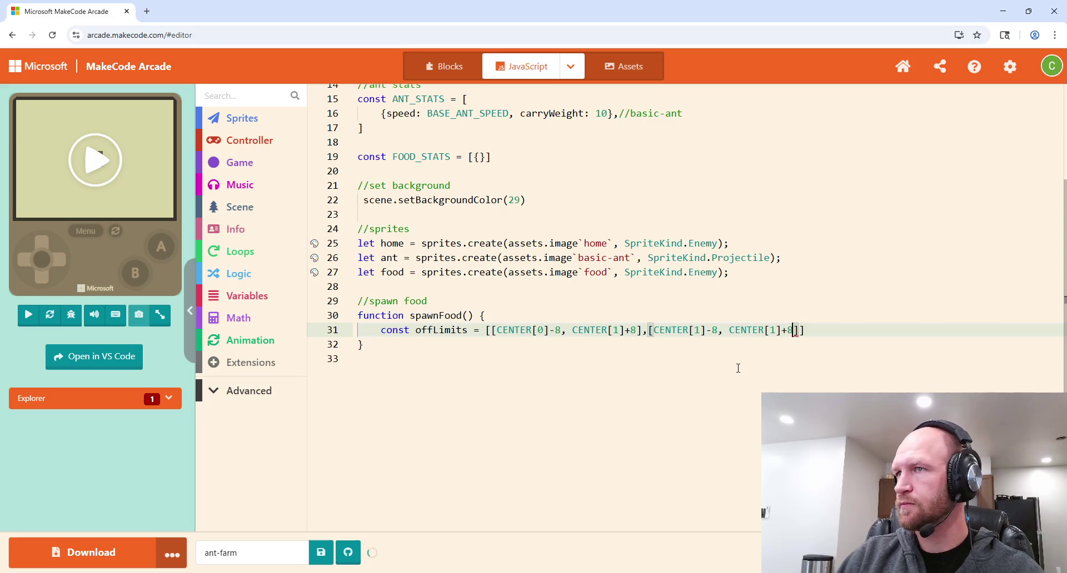
click(820, 327)
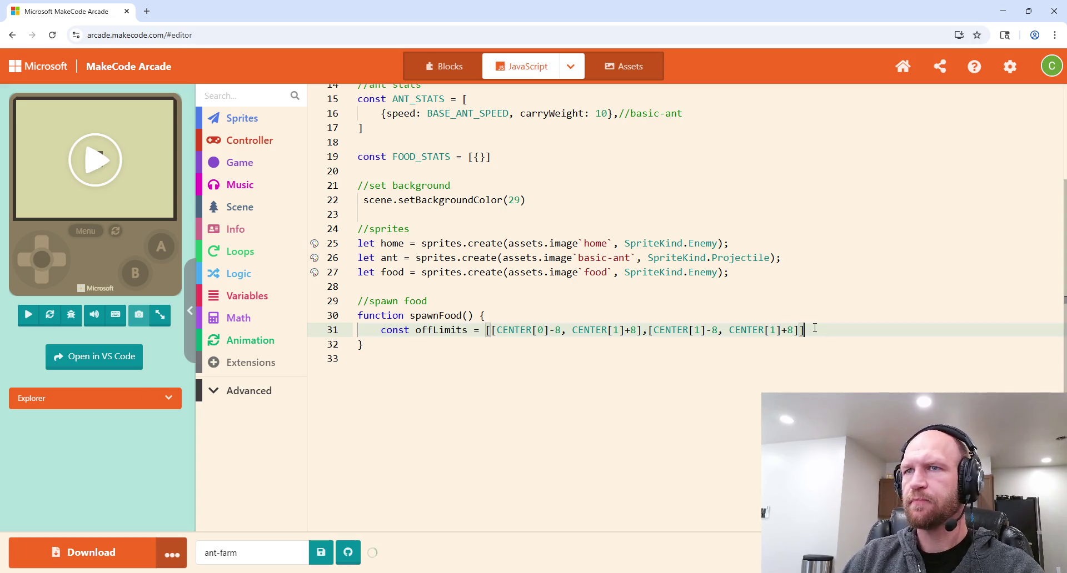
text(;)
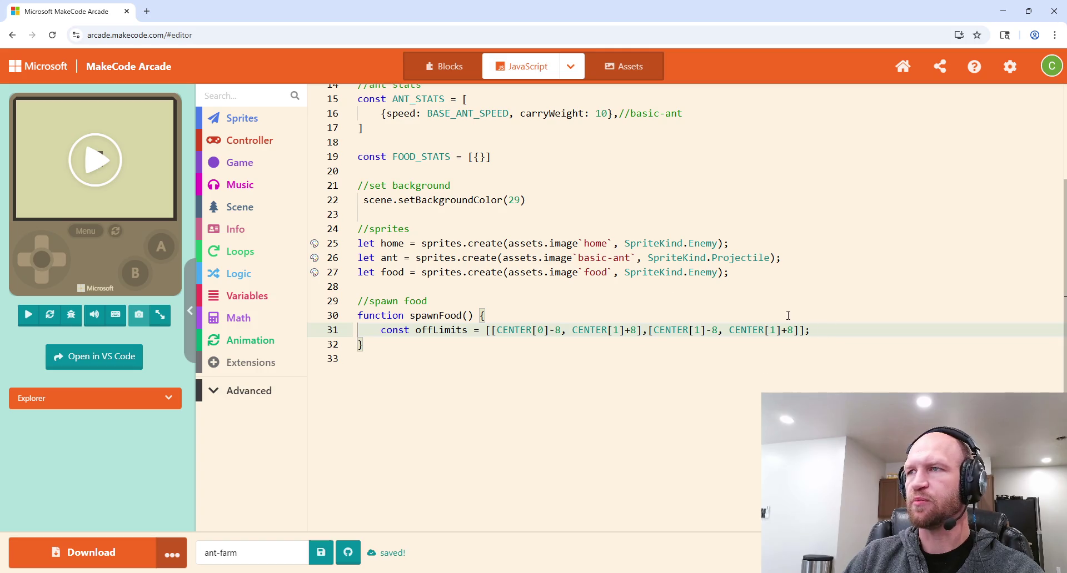
key(Home)
key(ctrl+Right)
key(ctrl+Right)
key(ctrl+Right)
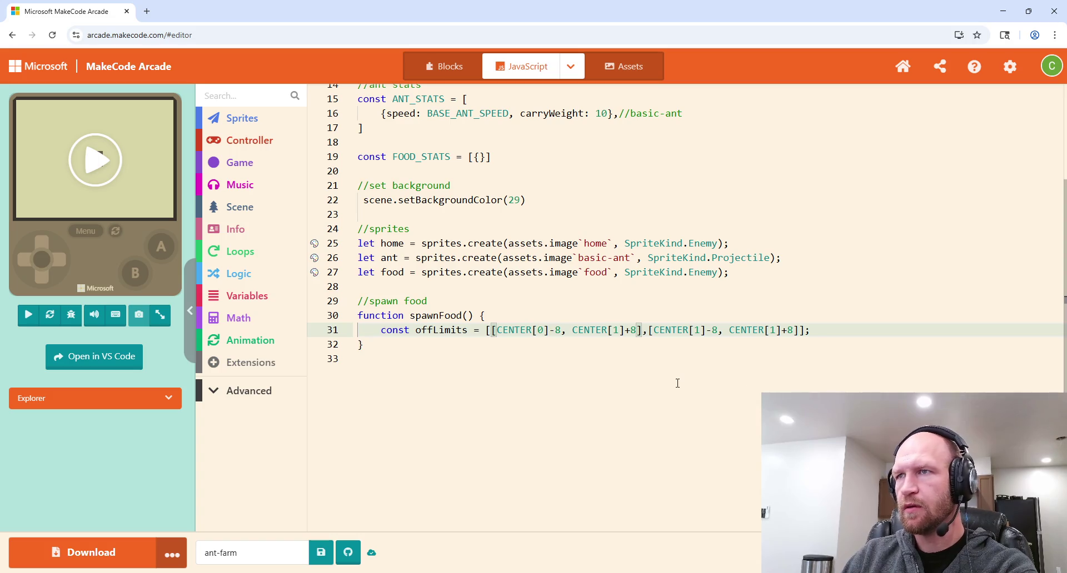
Step: Break the offLimits array so each pair and the closing bracket sit on their own lines
key(Return)
click(562, 345)
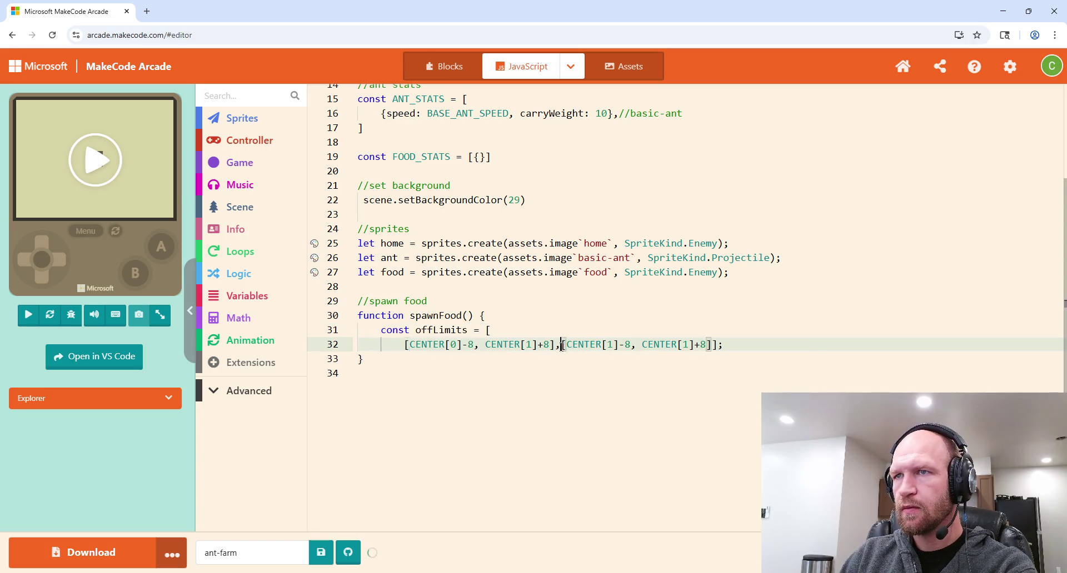
key(Return)
click(559, 360)
key(Return)
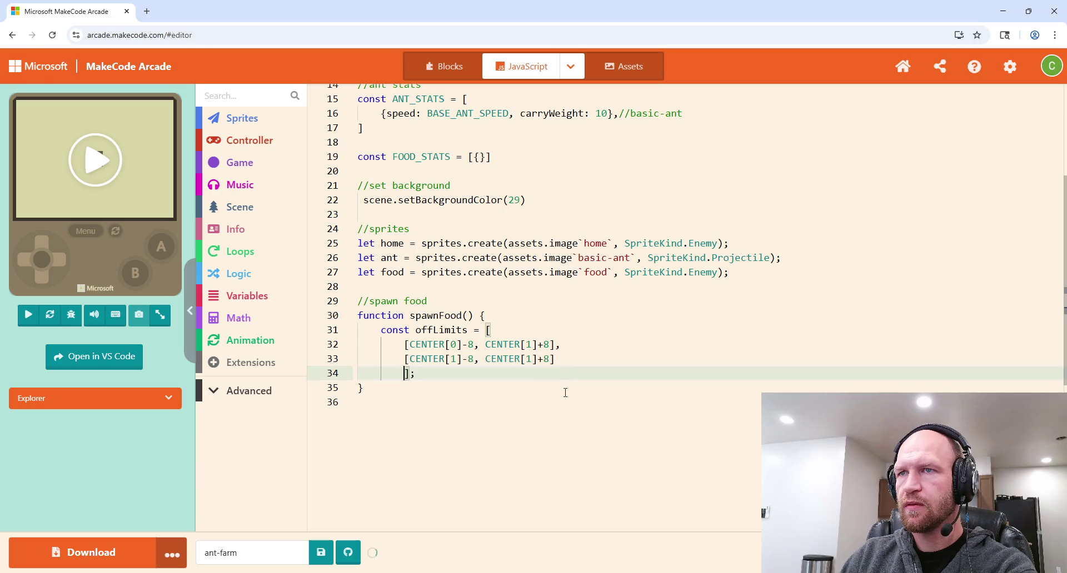
click(440, 377)
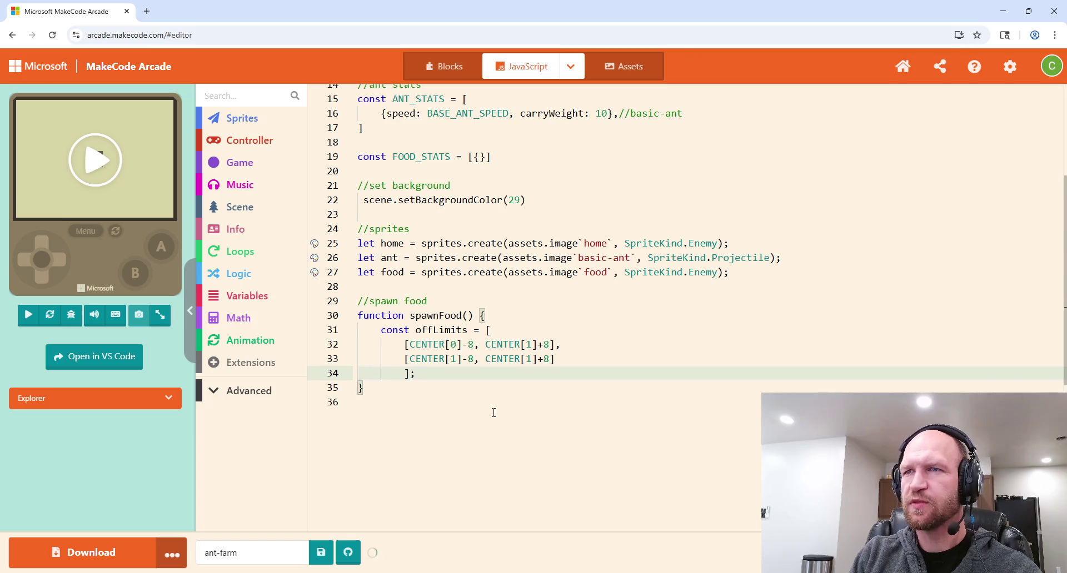
Step: Make the first pair [CENTER[0]-8, CENTER[0]+8] and add blank lines below the array
double_click(525, 342)
text(0)
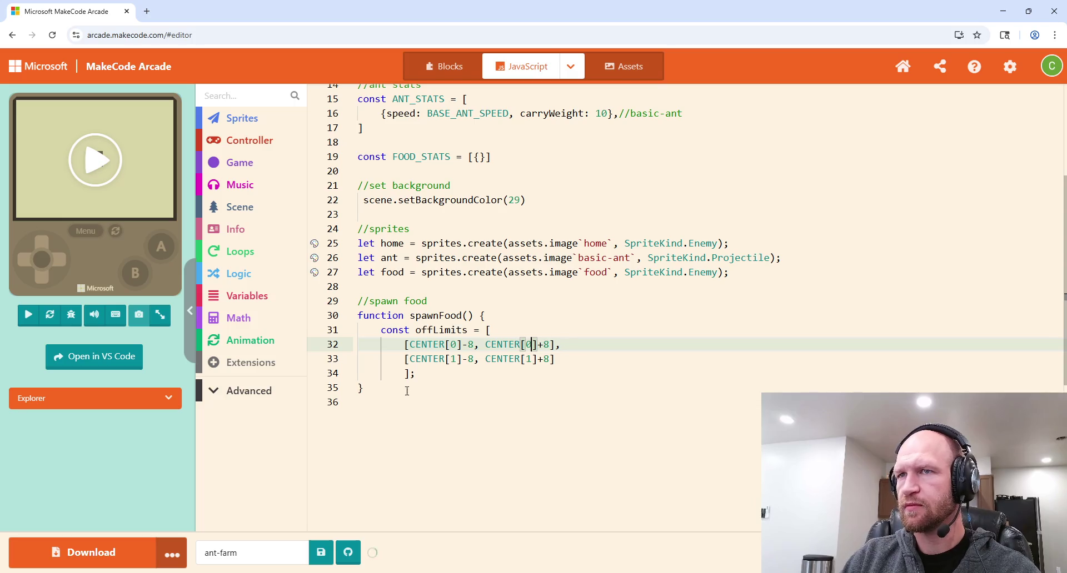
click(429, 380)
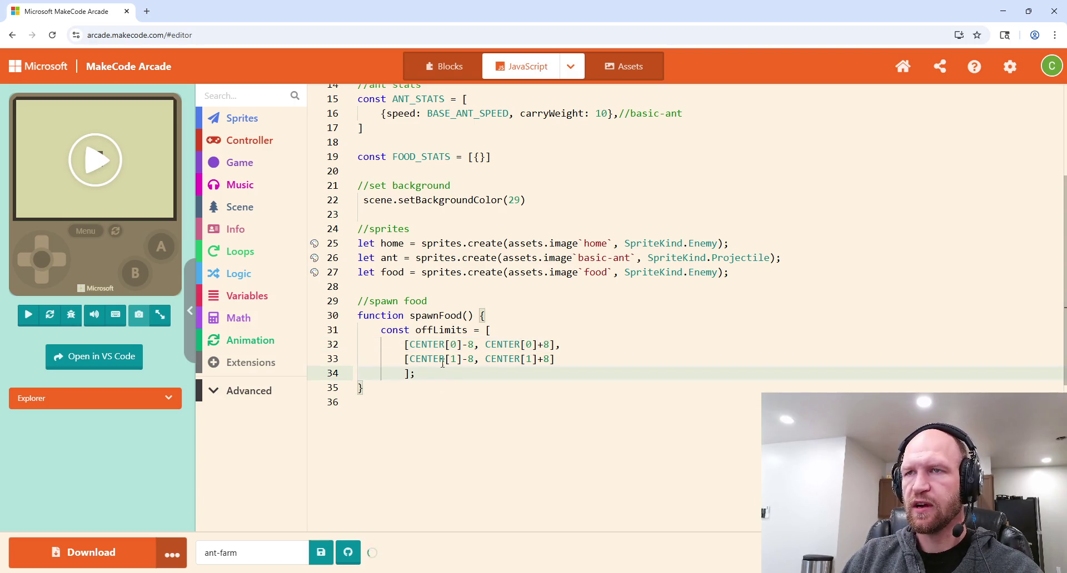
key(Return)
key(Return)
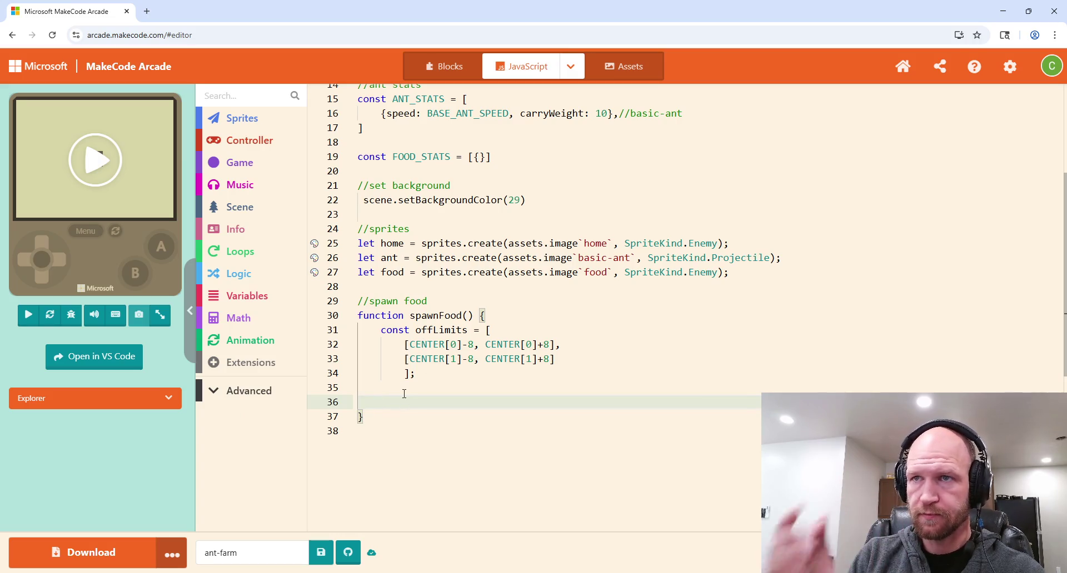
Step: Begin const spawnX = Misc.random() in spawnFood and retype Misc as misc
text(const spawn)
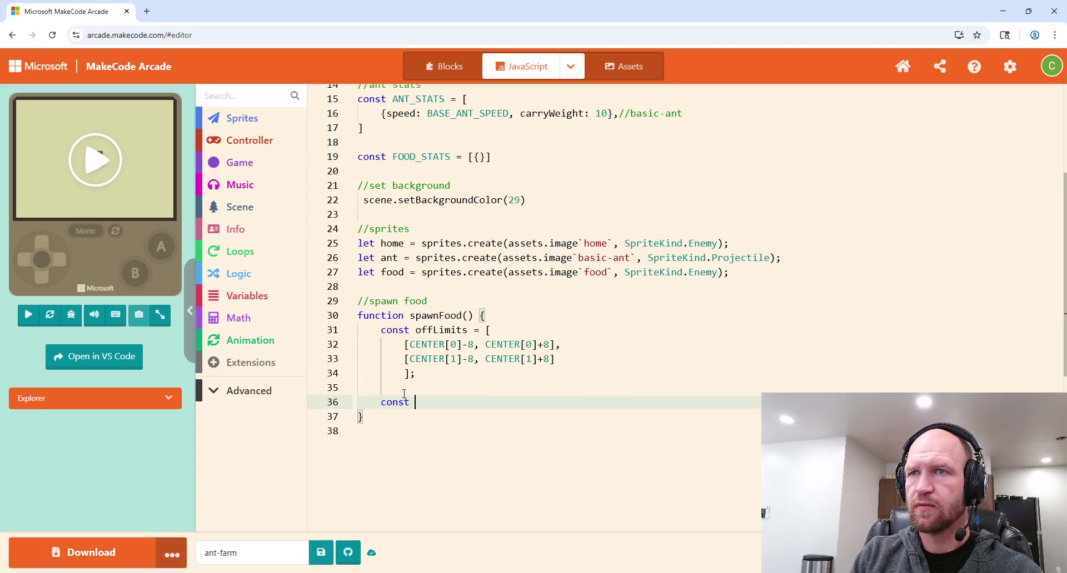
text(X )
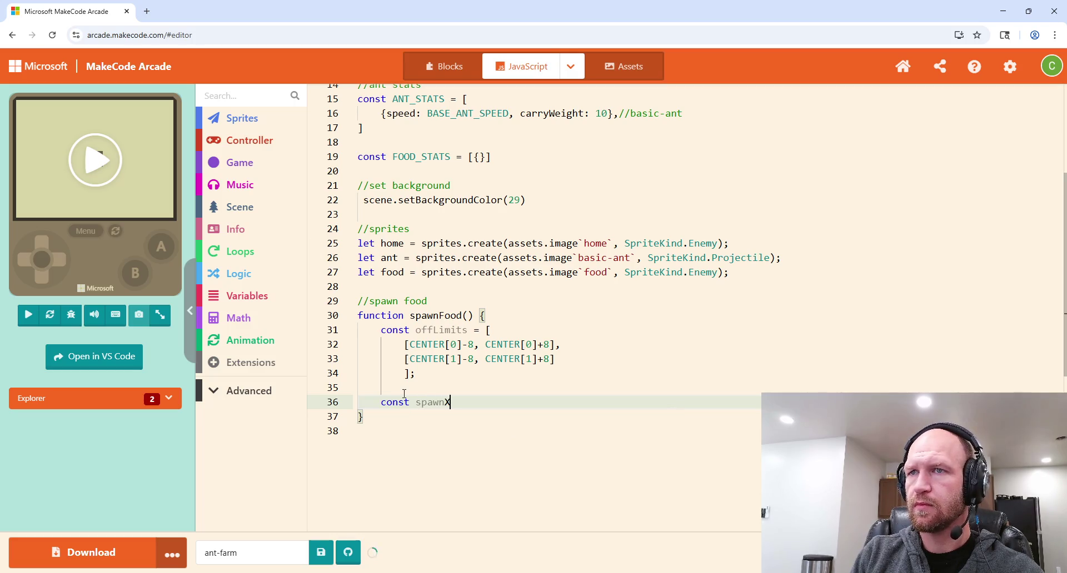
text(= )
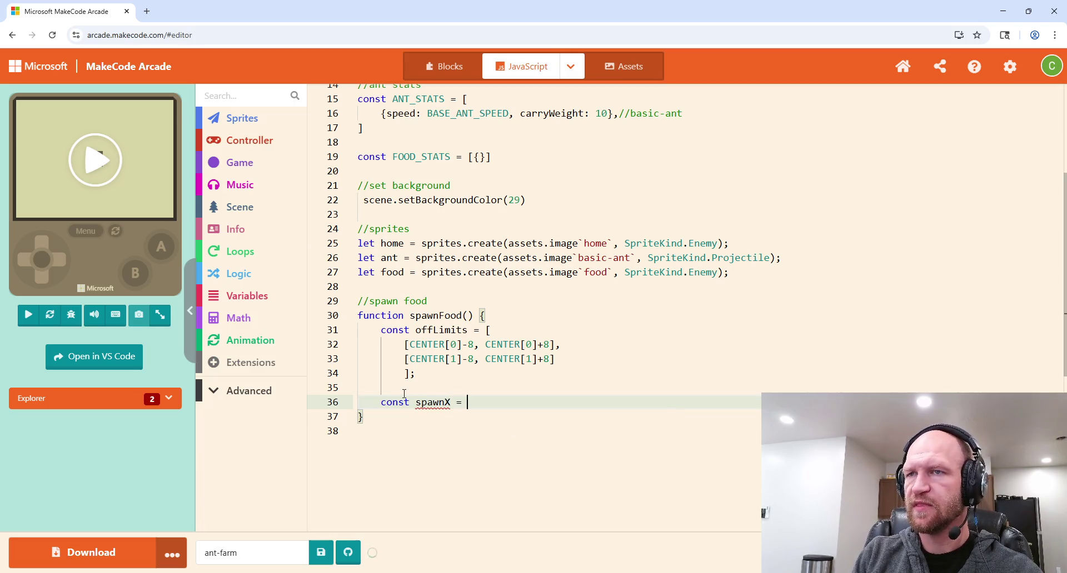
text(Misc.)
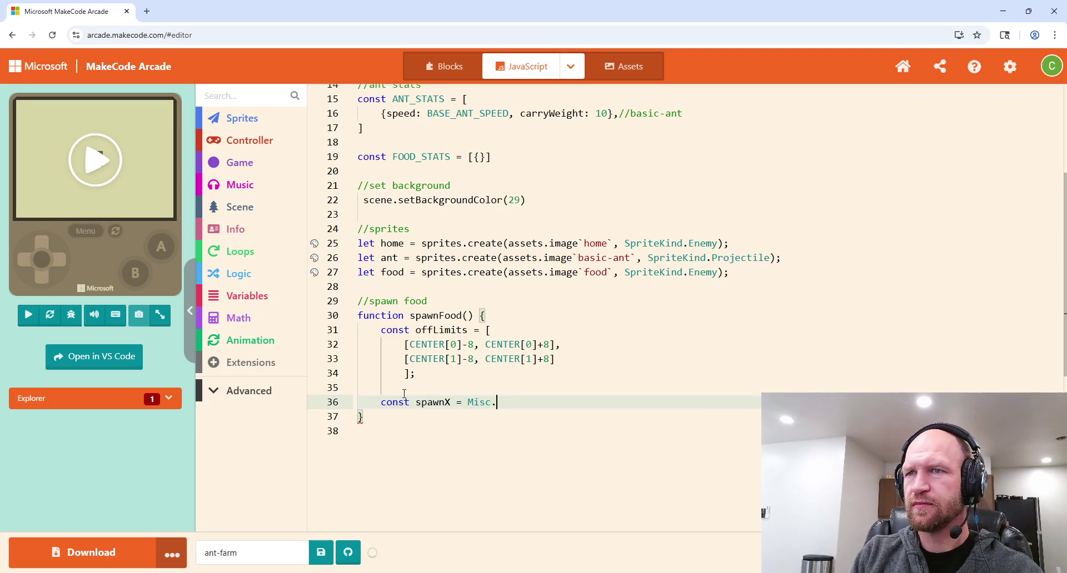
text(random()
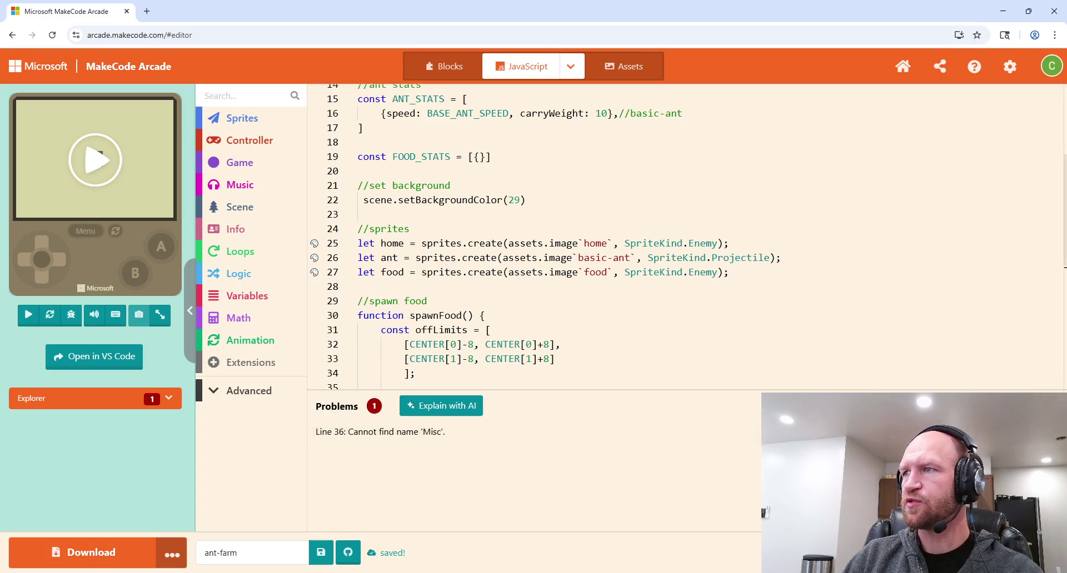
click(499, 426)
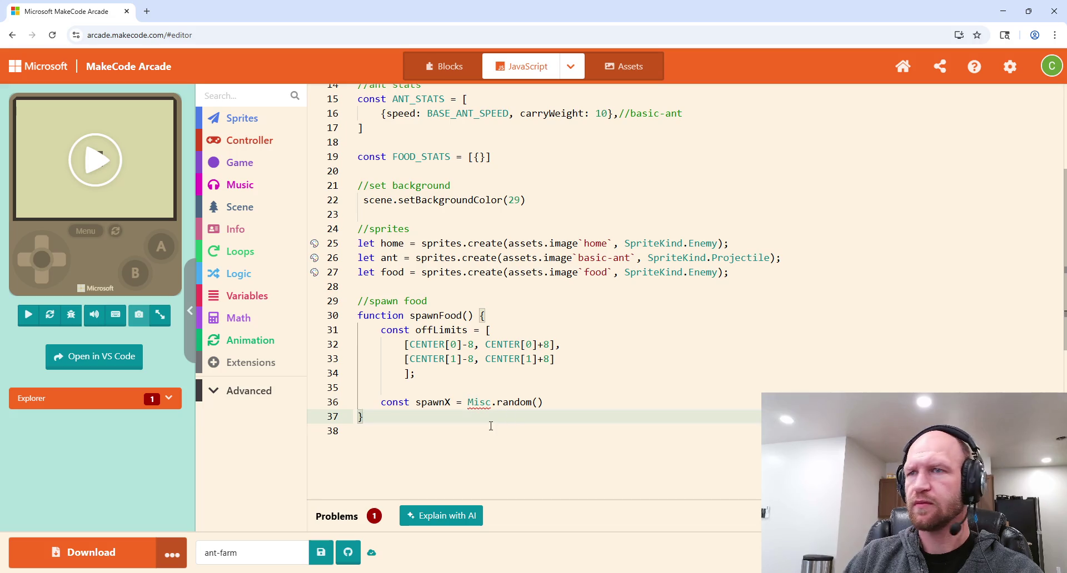
double_click(476, 403)
text(misc)
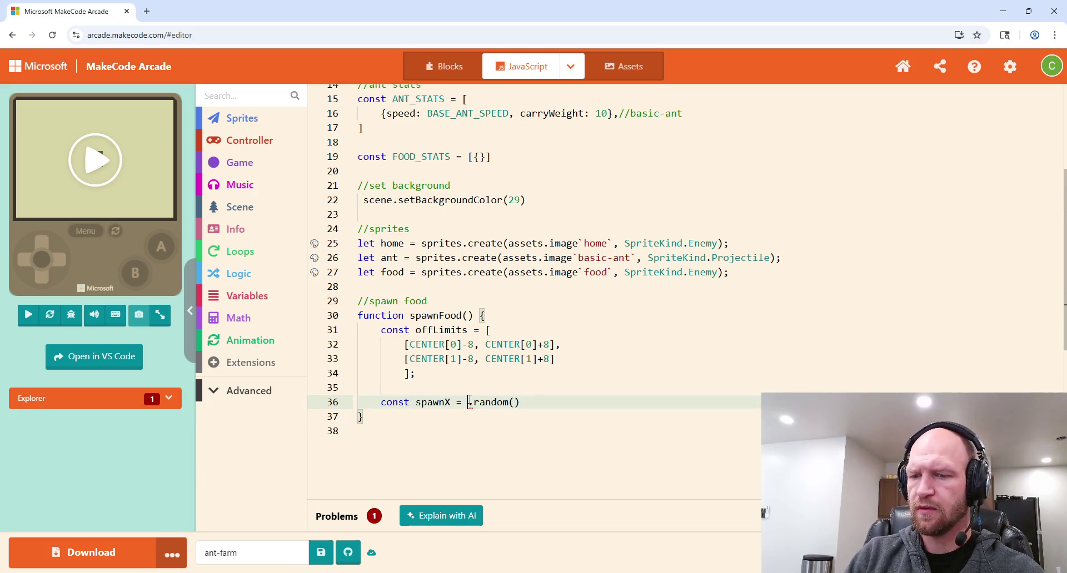
click(552, 403)
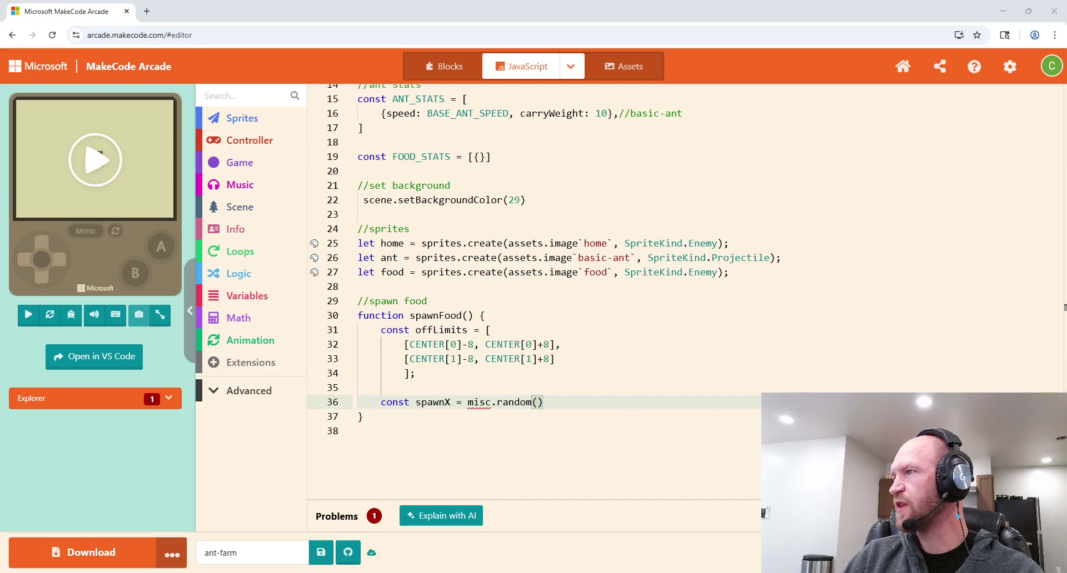
Step: Replace the call with Math.random(FULL_HEIGHT) * 100 using autocomplete
drag(543, 402, 467, 402)
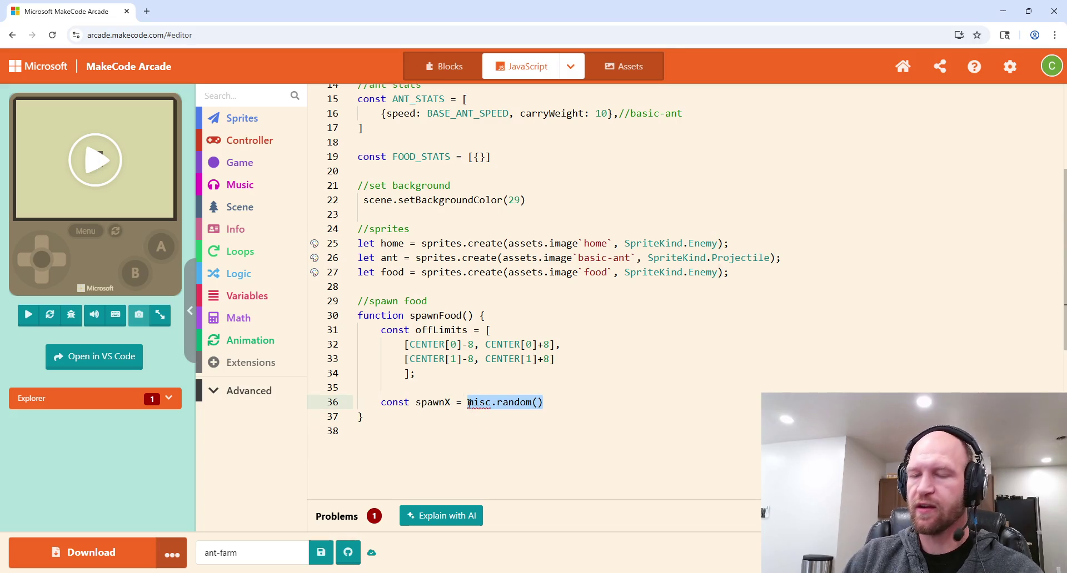
text(rath.ran)
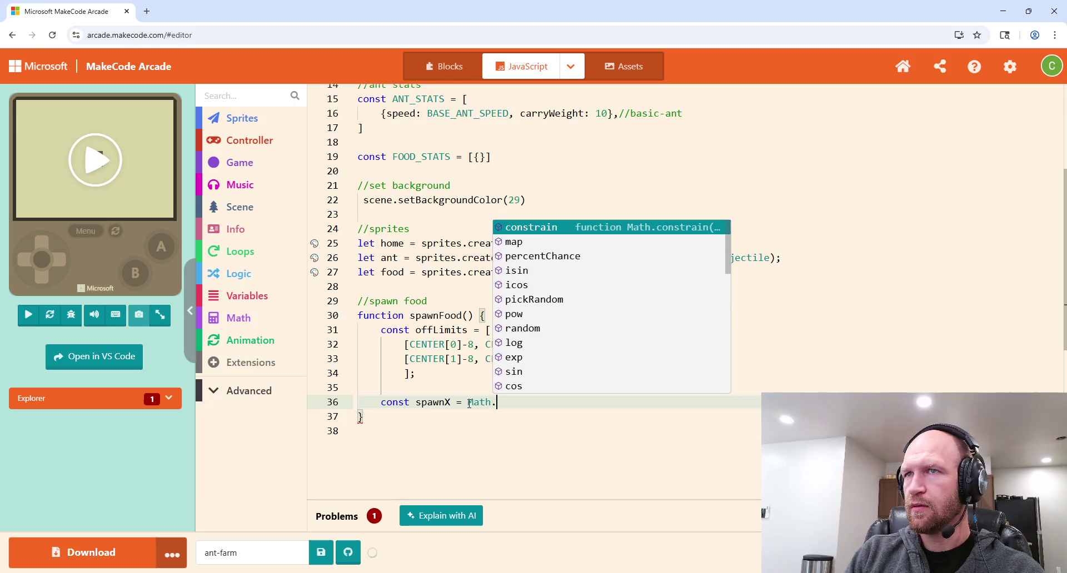
key(Tab)
text(())
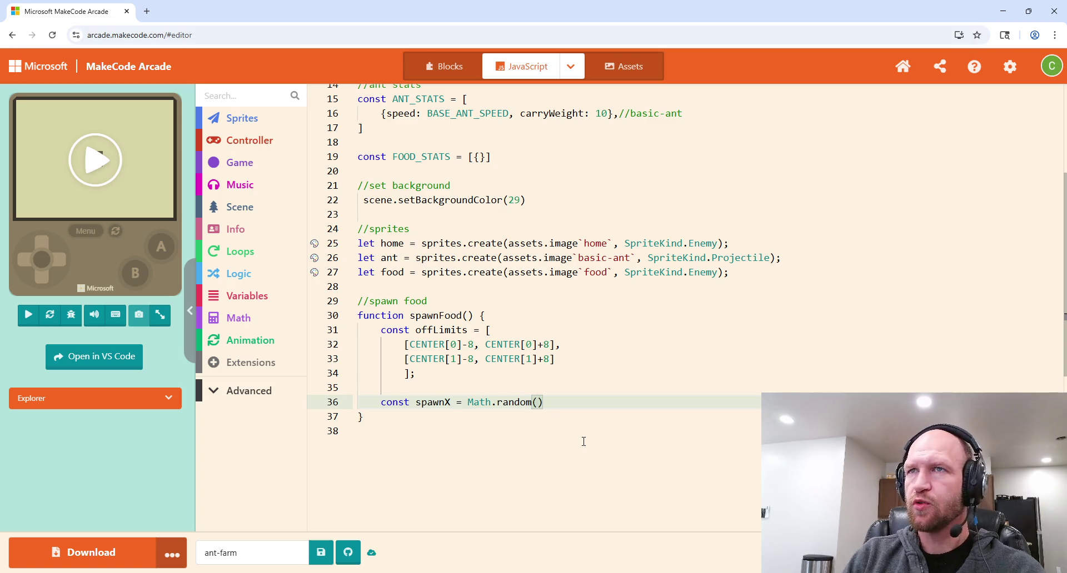
scroll(592, 364, up, 5)
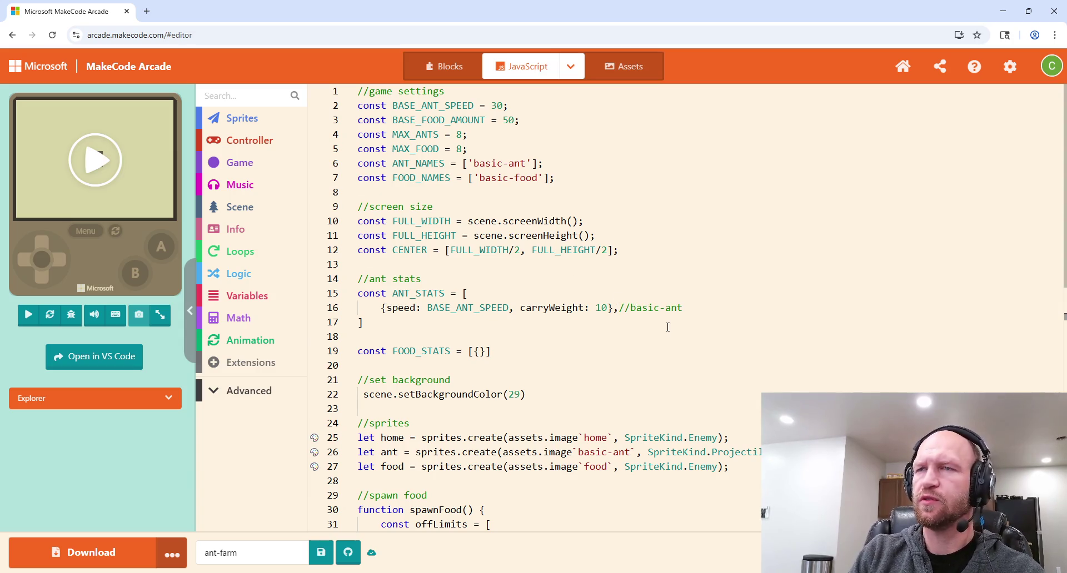
text(F)
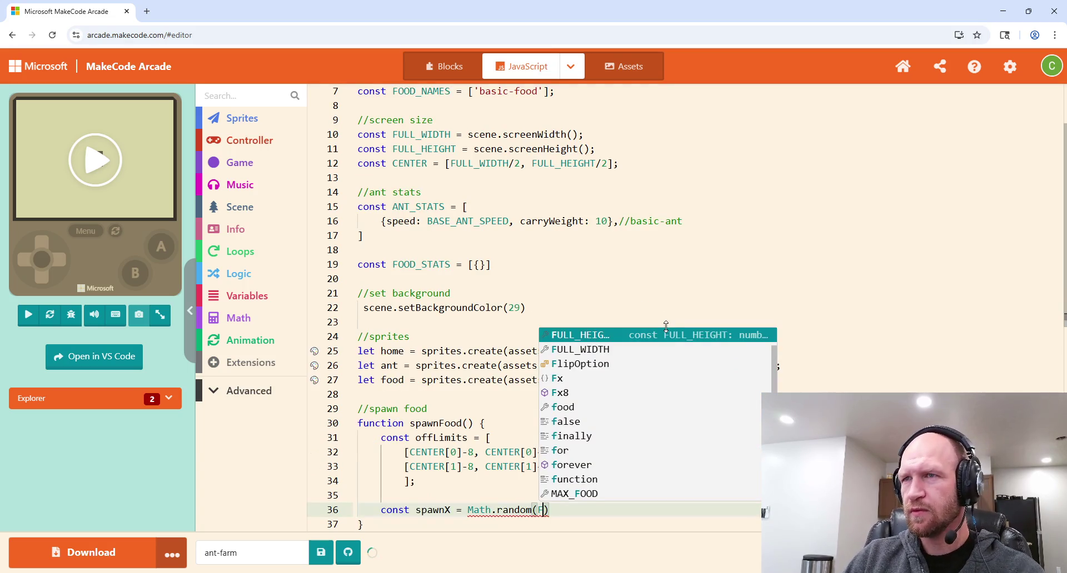
key(Return)
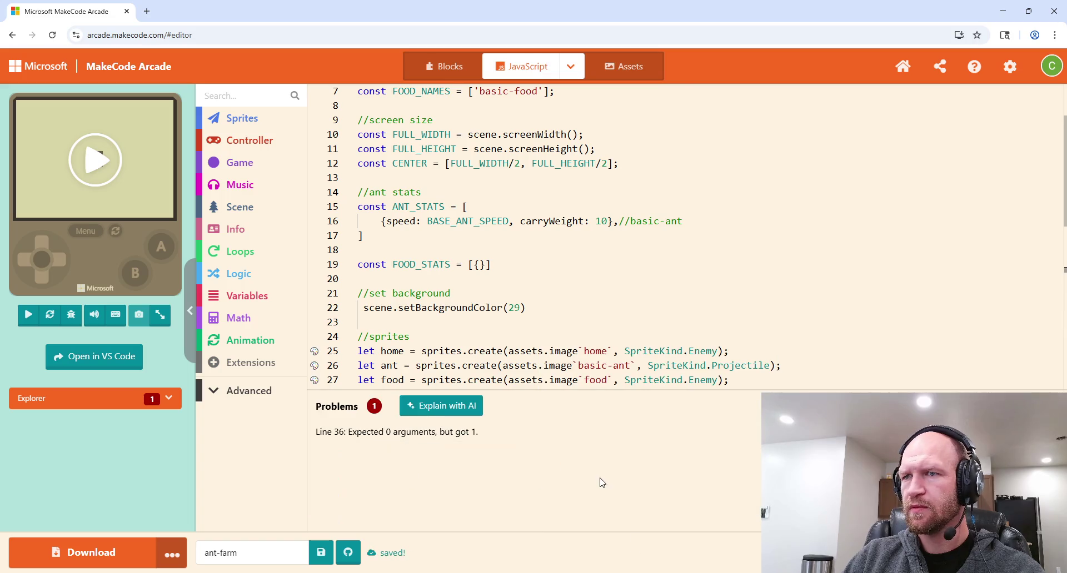
scroll(646, 355, down, 3)
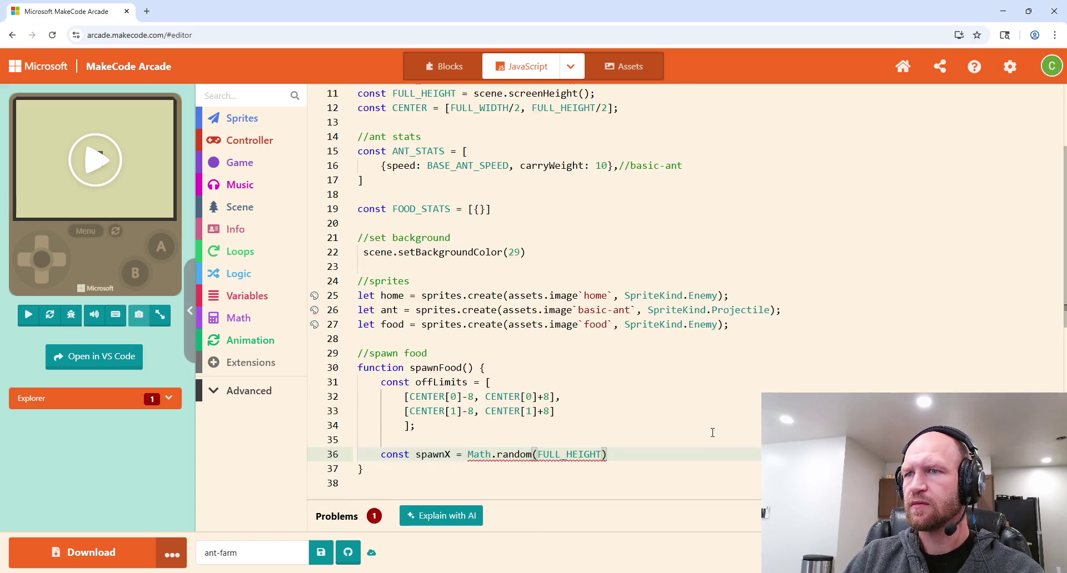
text() * )
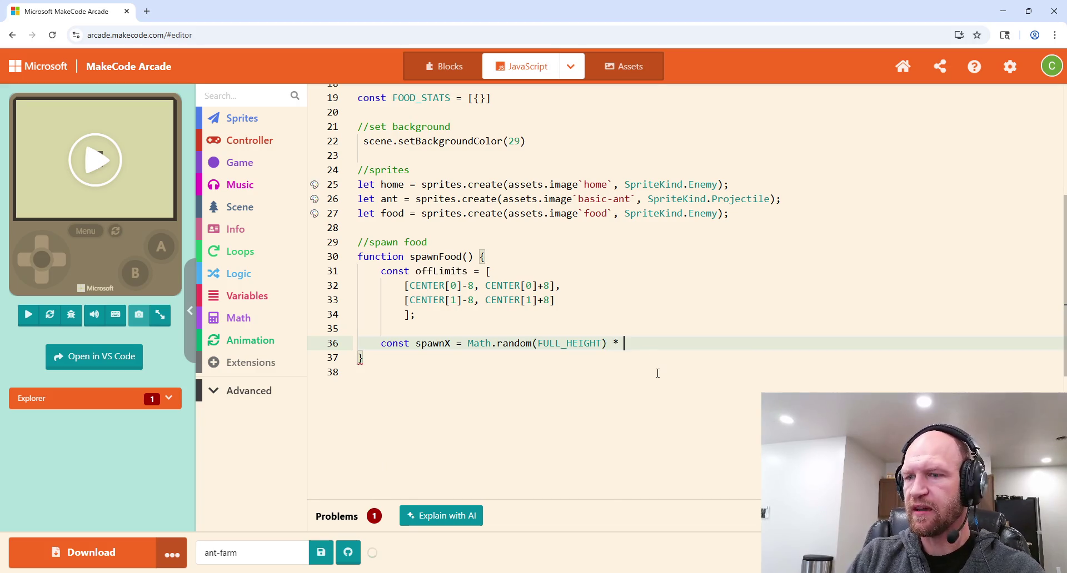
text(100)
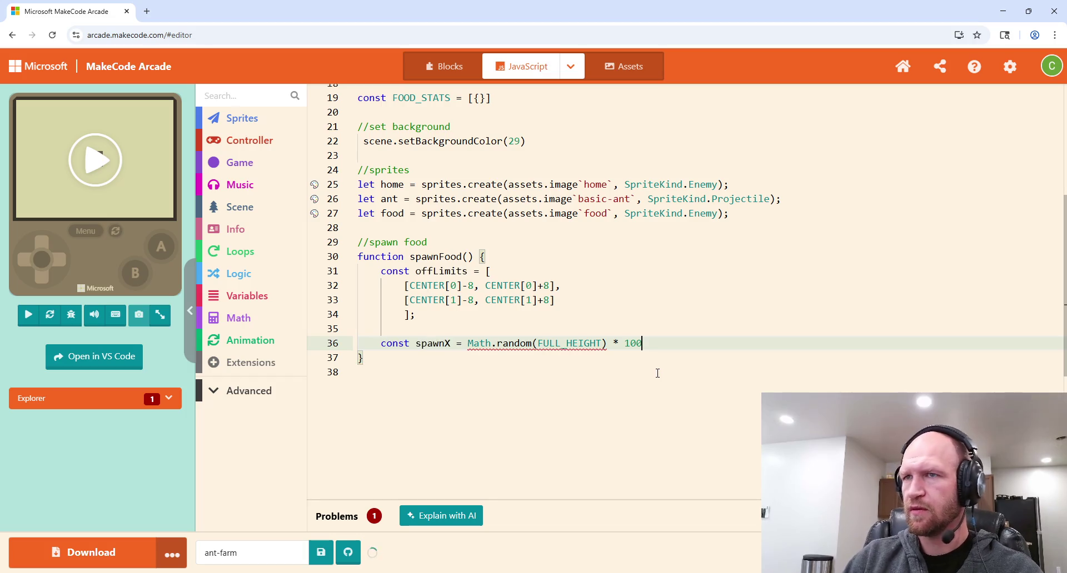
Step: Wrap the expression in Math.floor and delete FULL_HEIGHT from Math.random's parentheses
drag(644, 344, 472, 350)
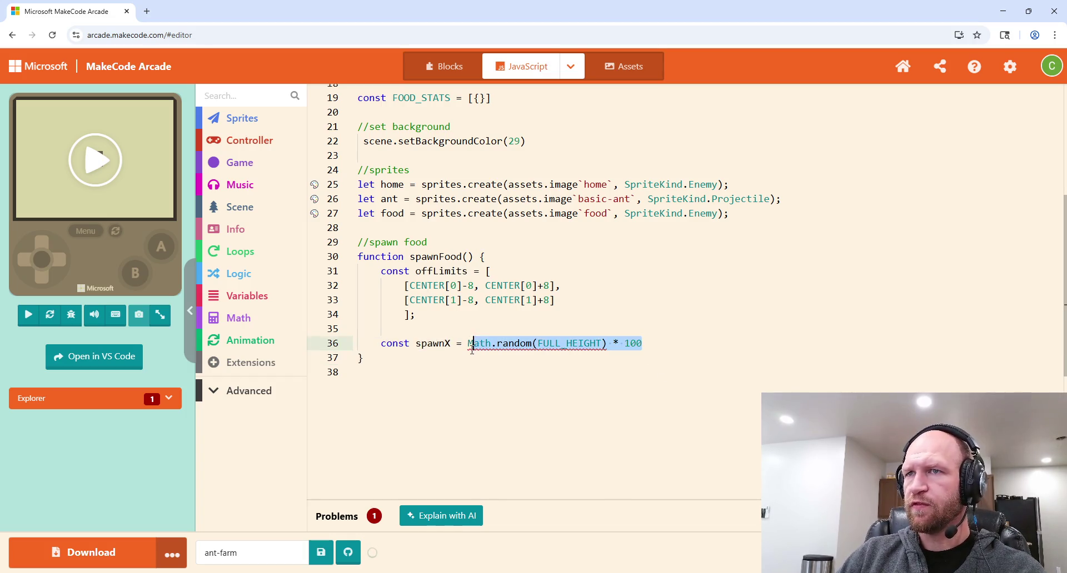
text(()
click(470, 343)
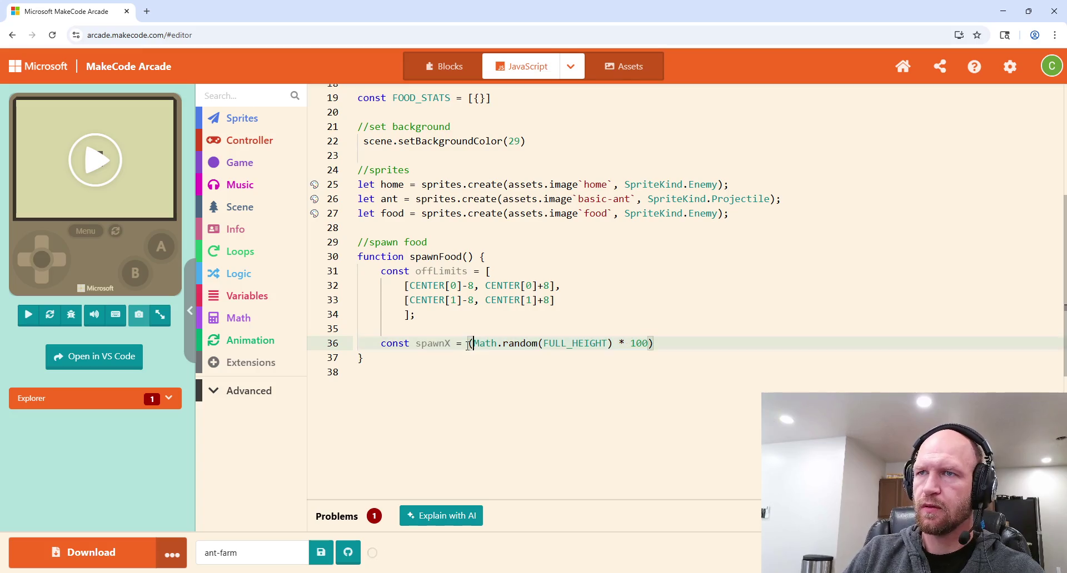
text(Math)
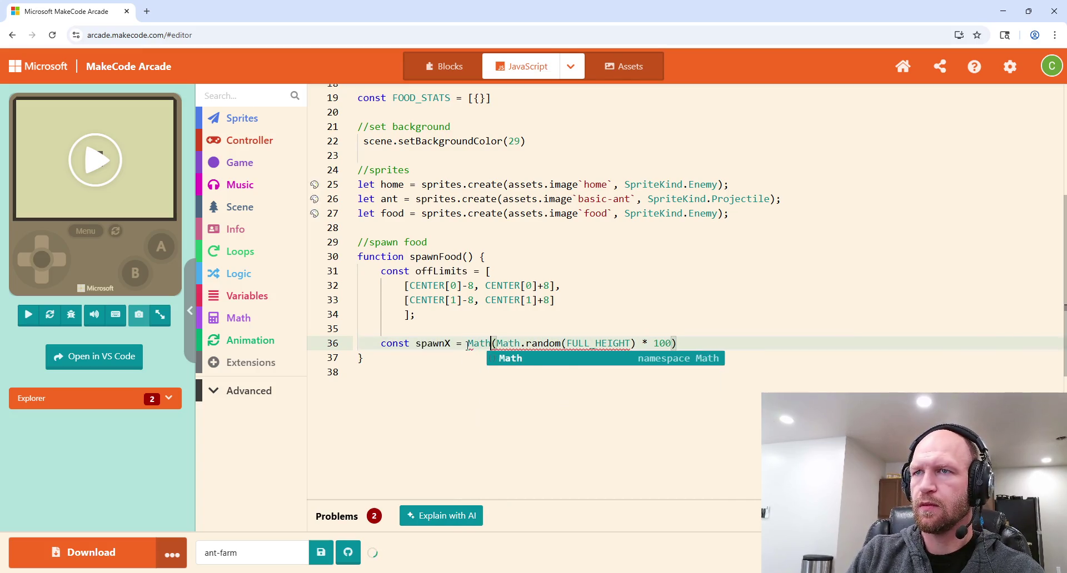
text(.flo)
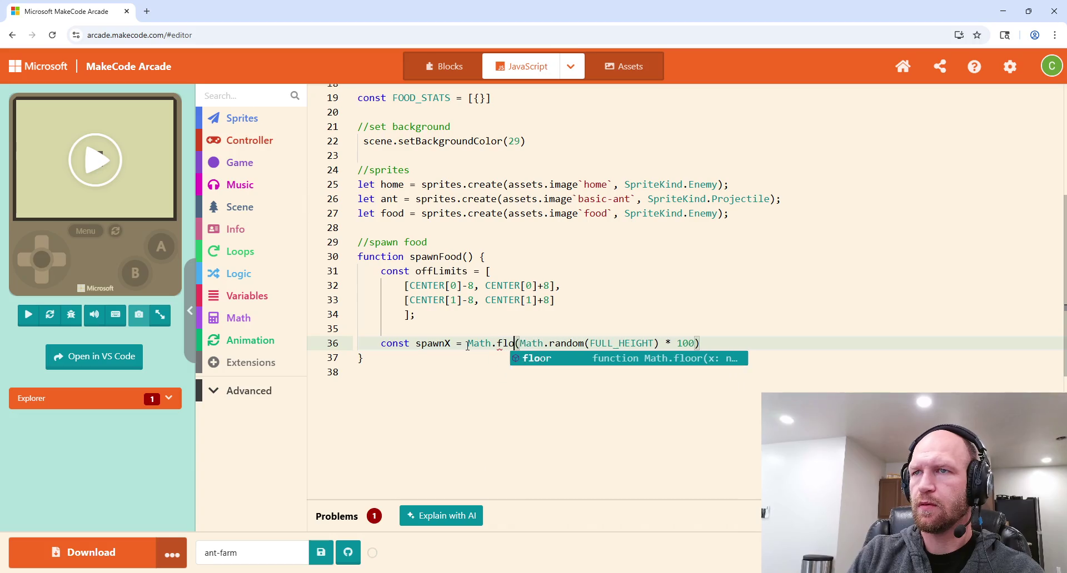
key(Tab)
drag(623, 343, 630, 358)
click(611, 368)
mouse_move(585, 343)
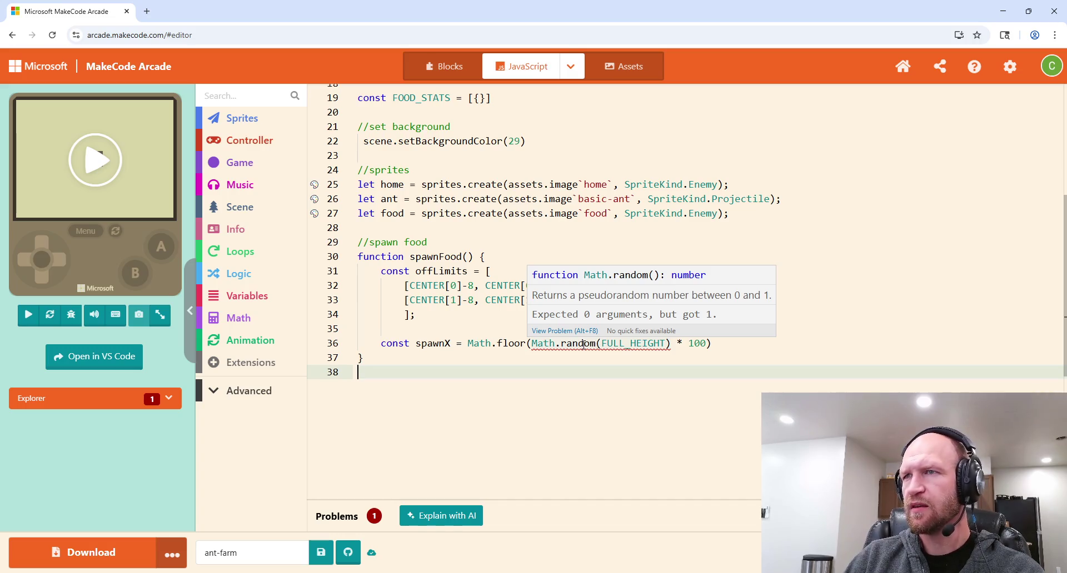
drag(666, 344, 601, 346)
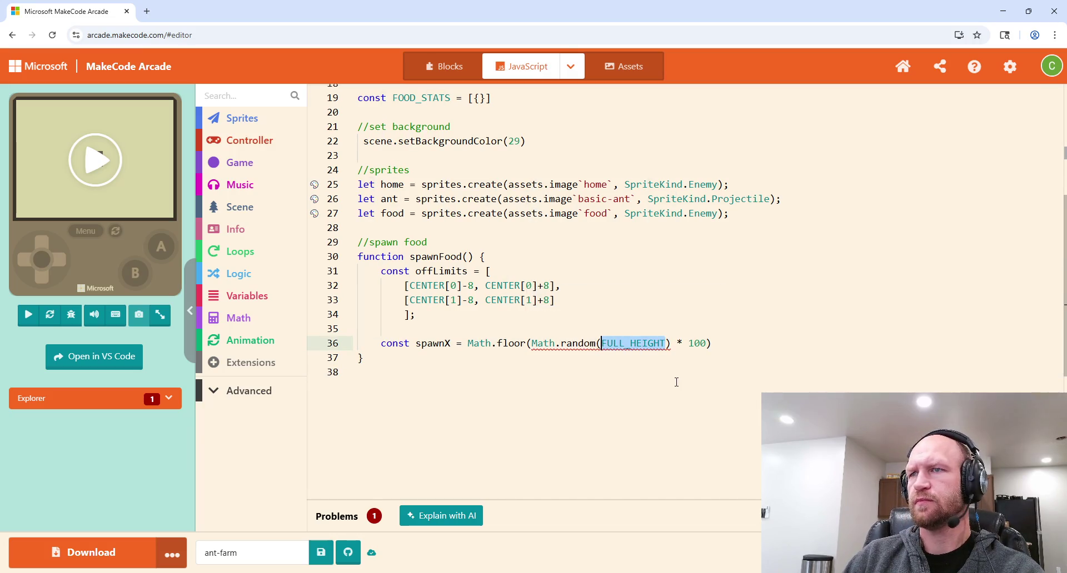
key(BackSpace)
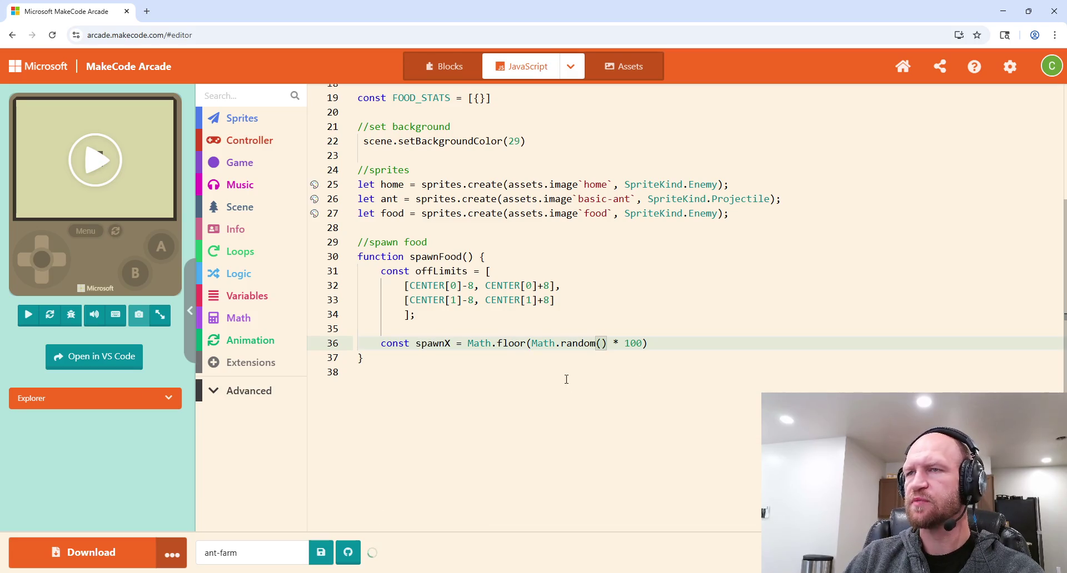
mouse_move(568, 345)
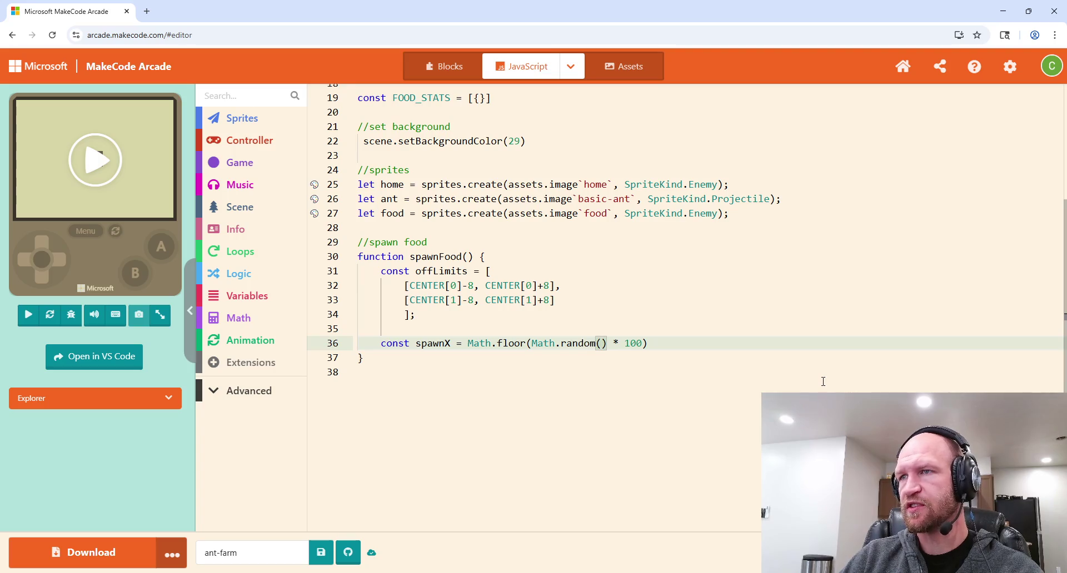
drag(643, 343, 624, 344)
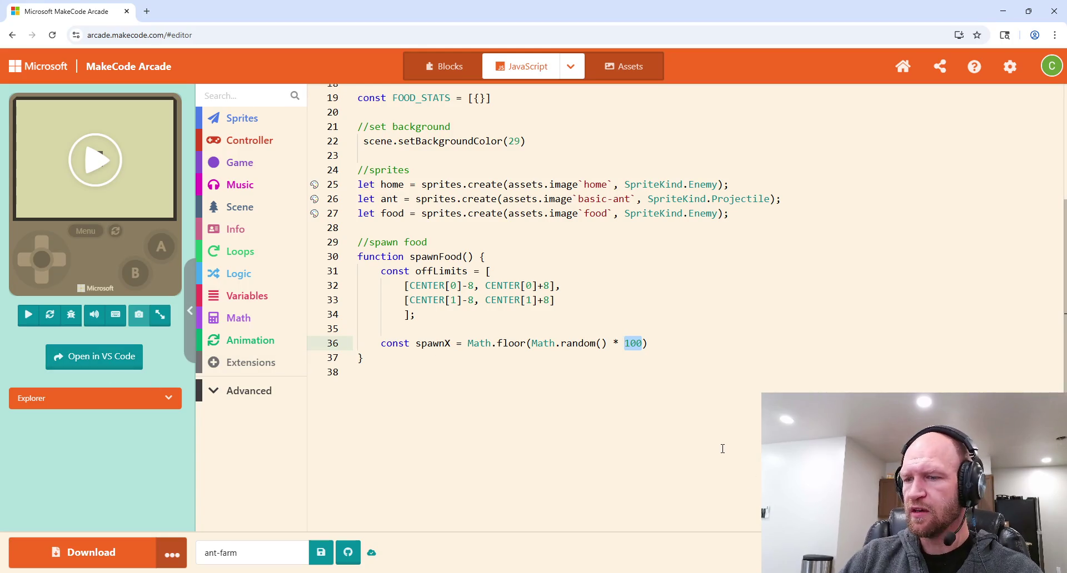
Step: Swap spawnX's 100 multiplier for FULL_HEIGHT and begin a const spawnY = Math.floor( line
key(BackSpace)
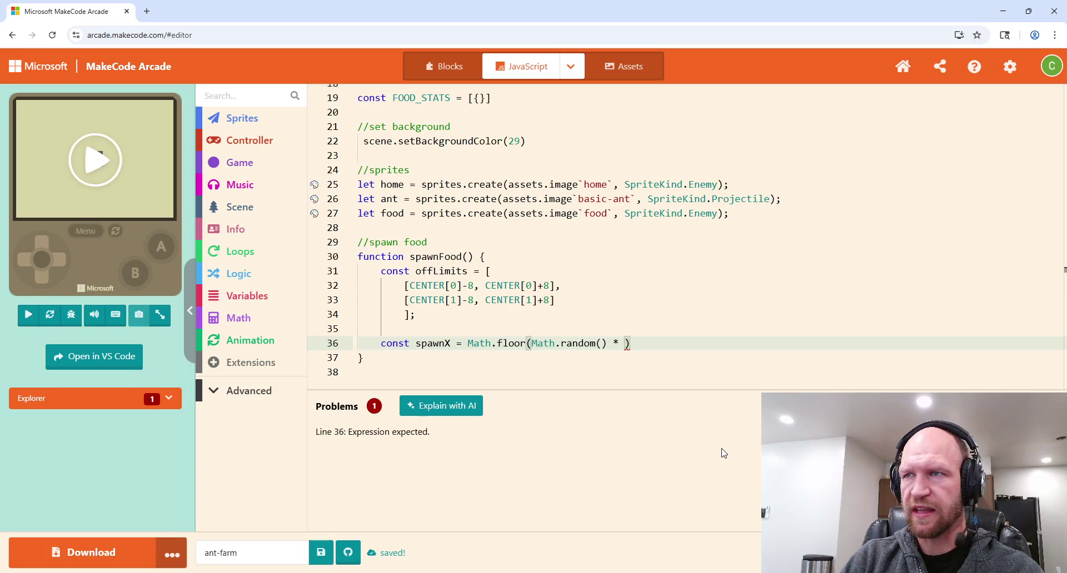
text(100)
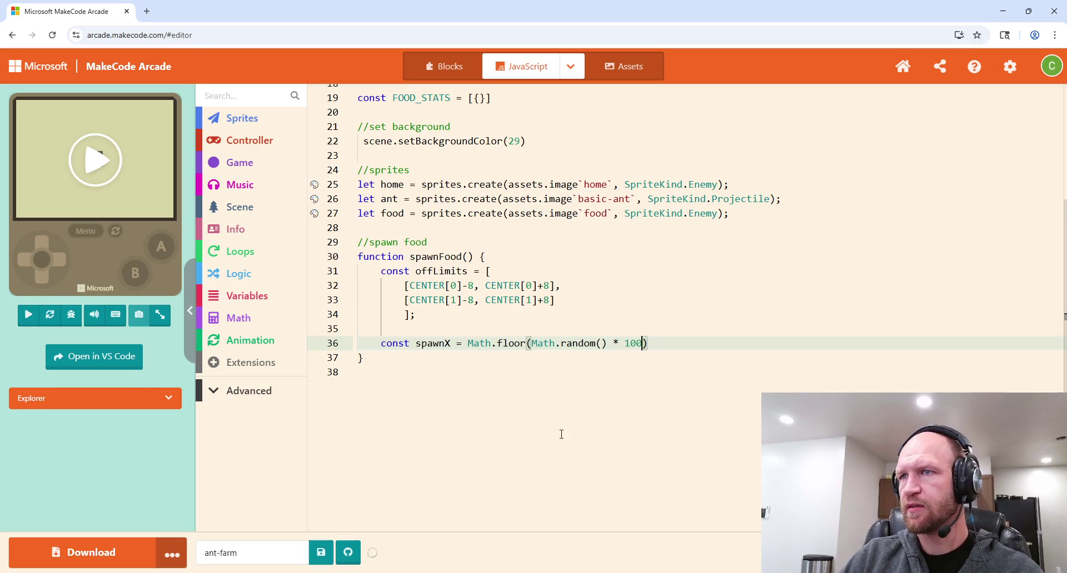
key(ctrl+shift+Left)
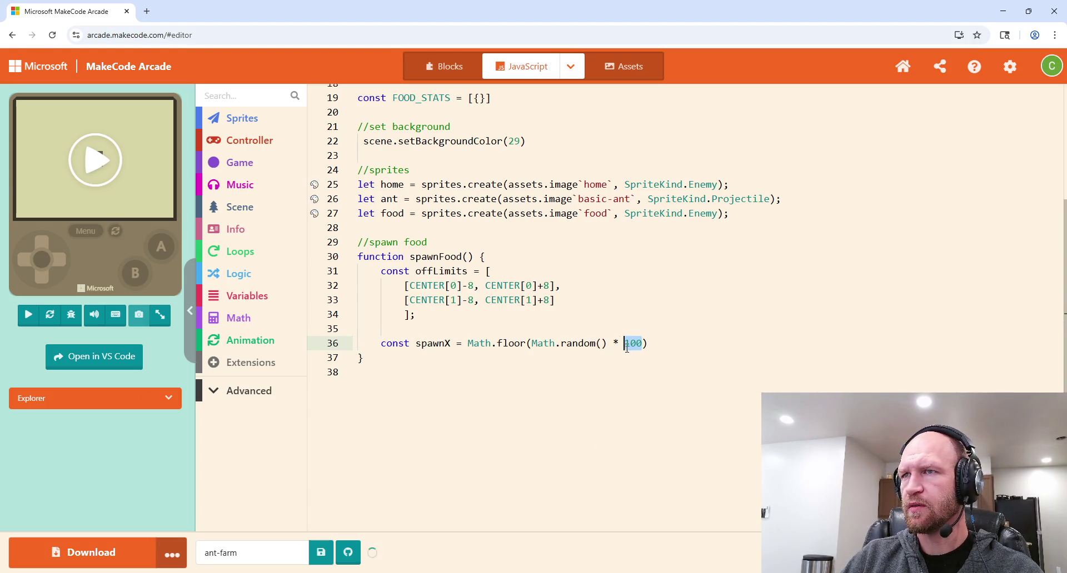
key(BackSpace)
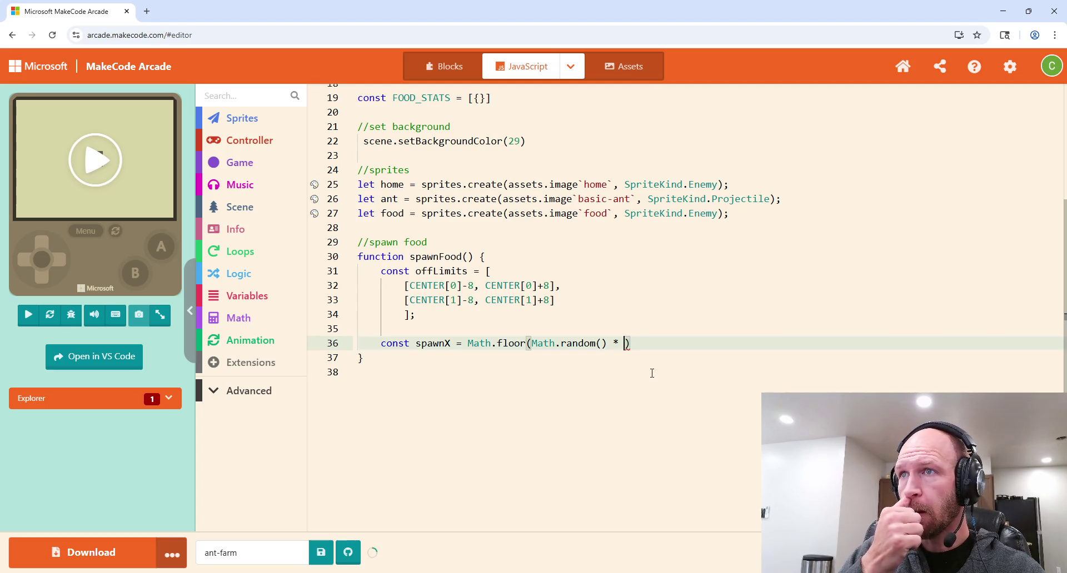
text(F)
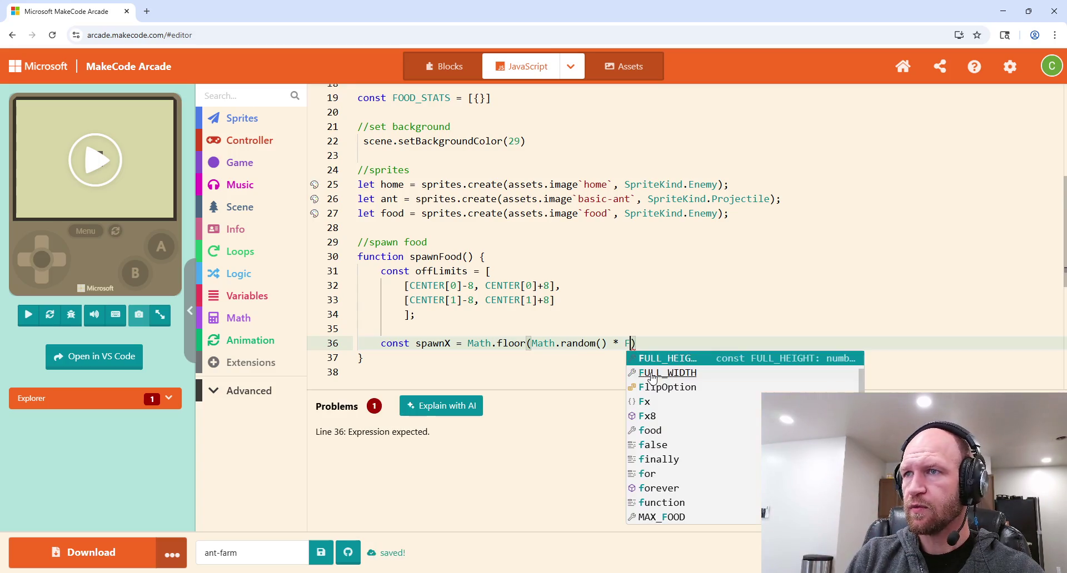
key(Return)
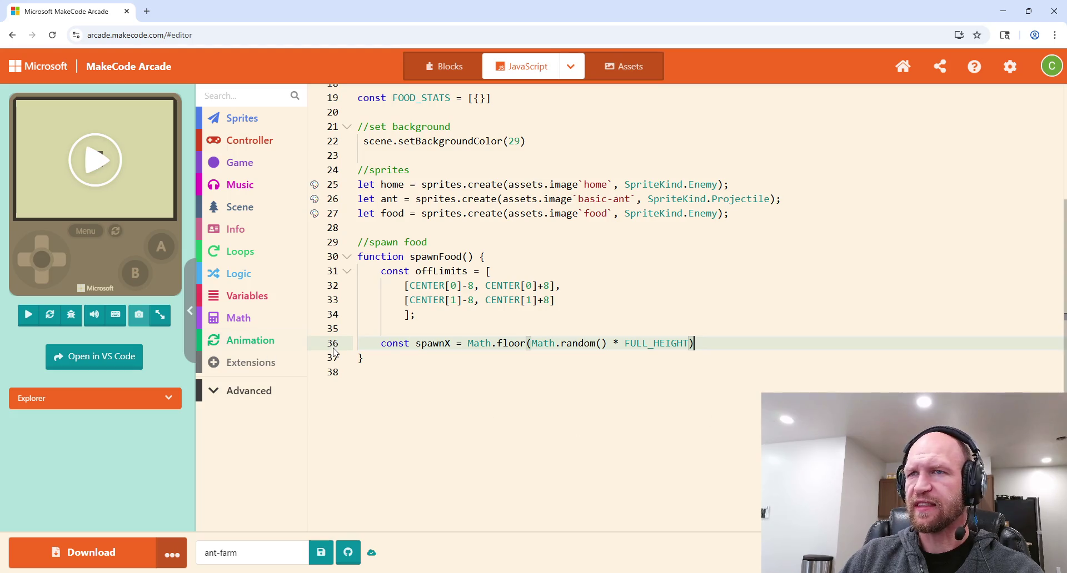
key(Return)
text(const spawnY = )
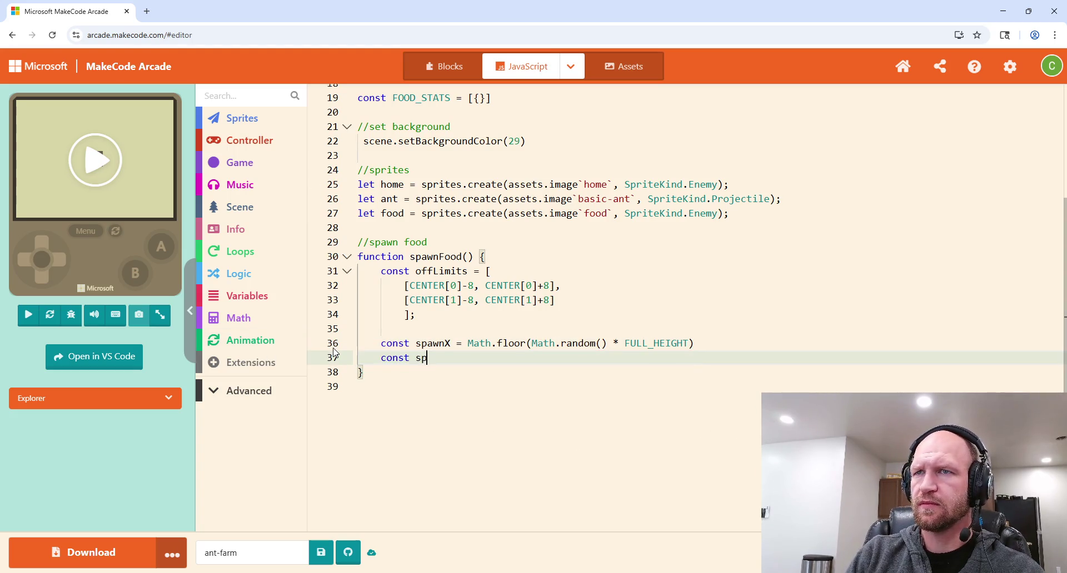
text(Math.)
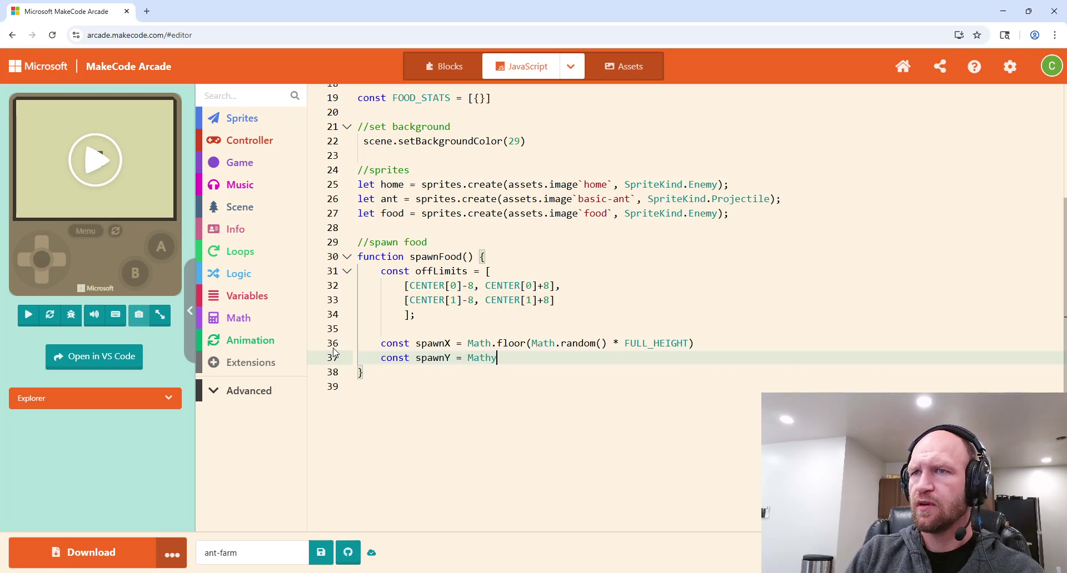
text(flo)
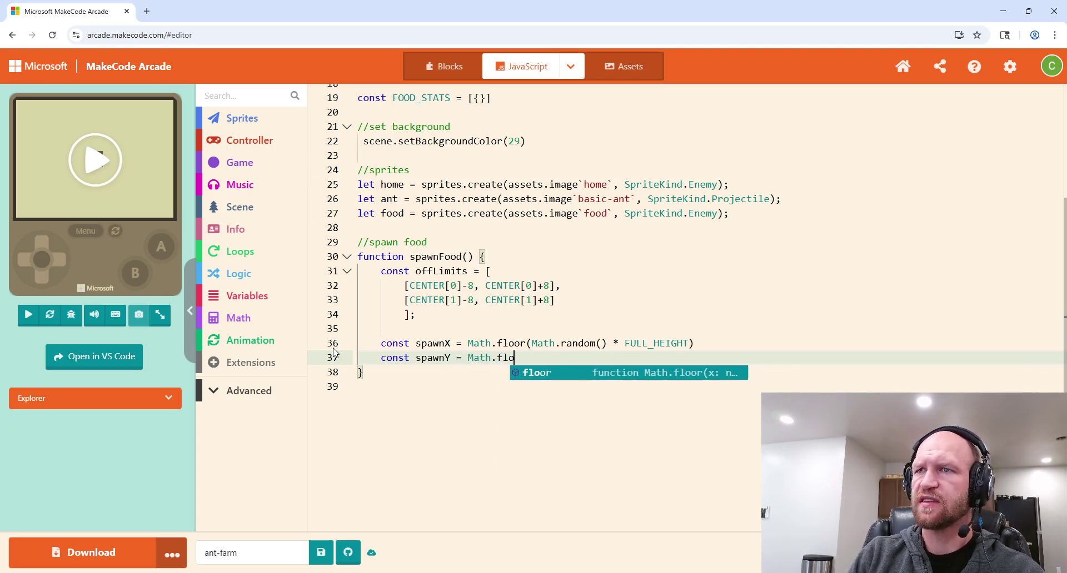
text(or(Mathy)
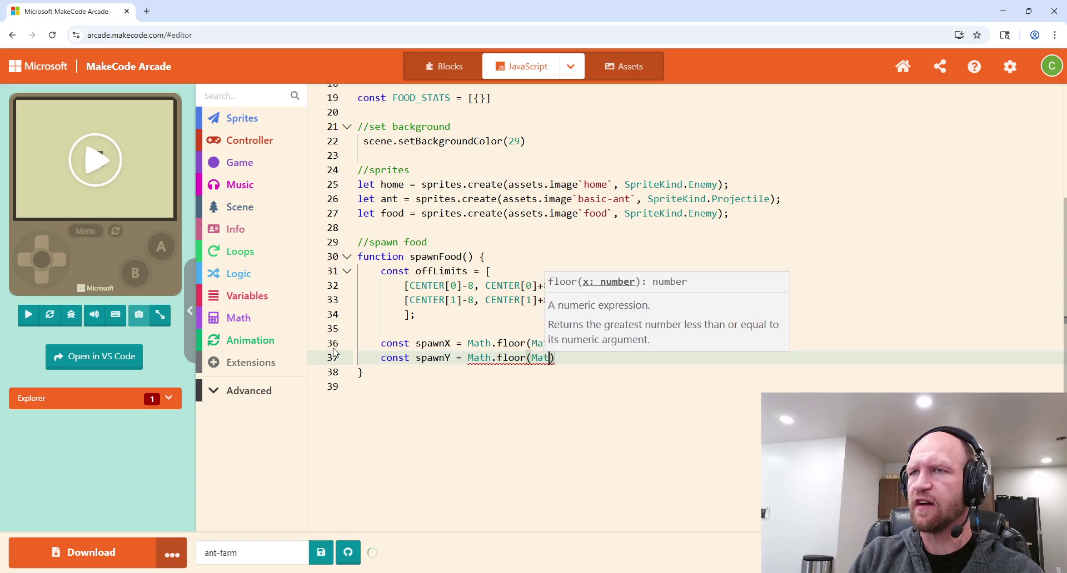
Step: Finish spawnY as Math.floor(Math.random() * FULL_HEIGHT)
key(BackSpace)
text(.random)
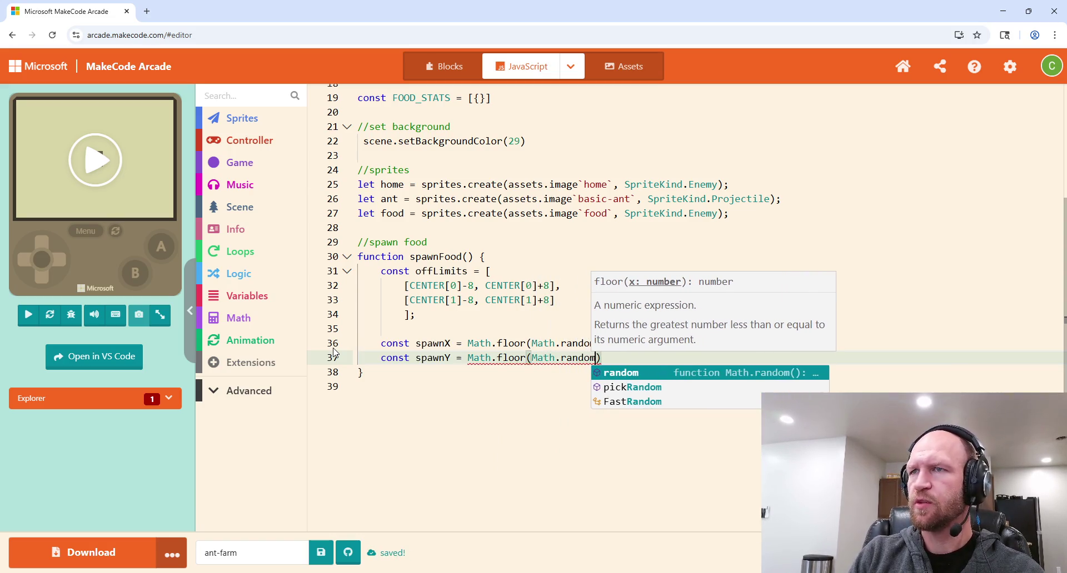
key(Return)
text(* FU)
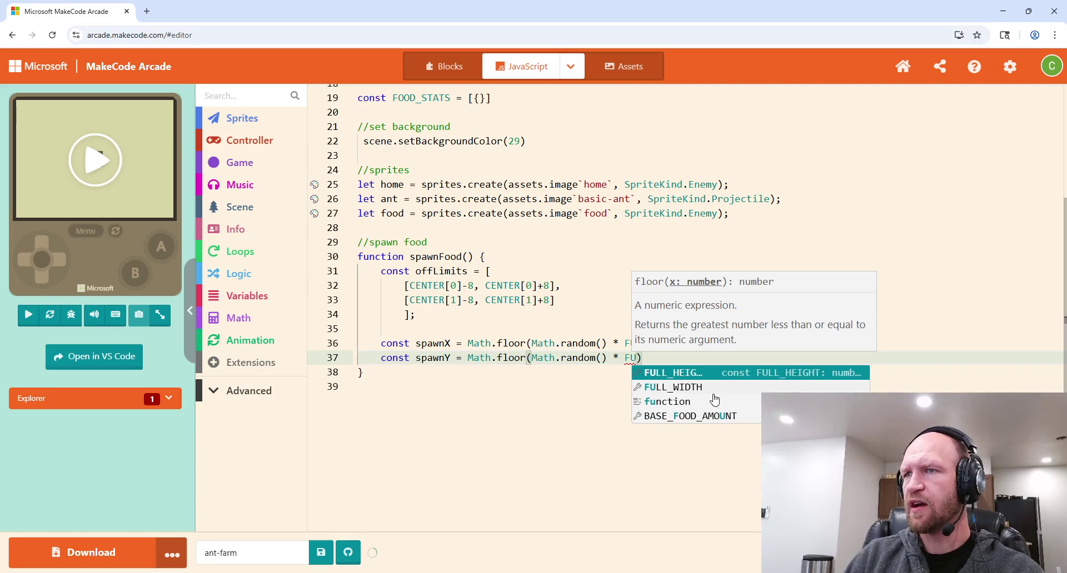
key(Return)
Step: Change spawnX's multiplier to FULL_WIDTH and end both spawn lines with semicolons
drag(687, 344, 648, 342)
key(BackSpace)
text(W)
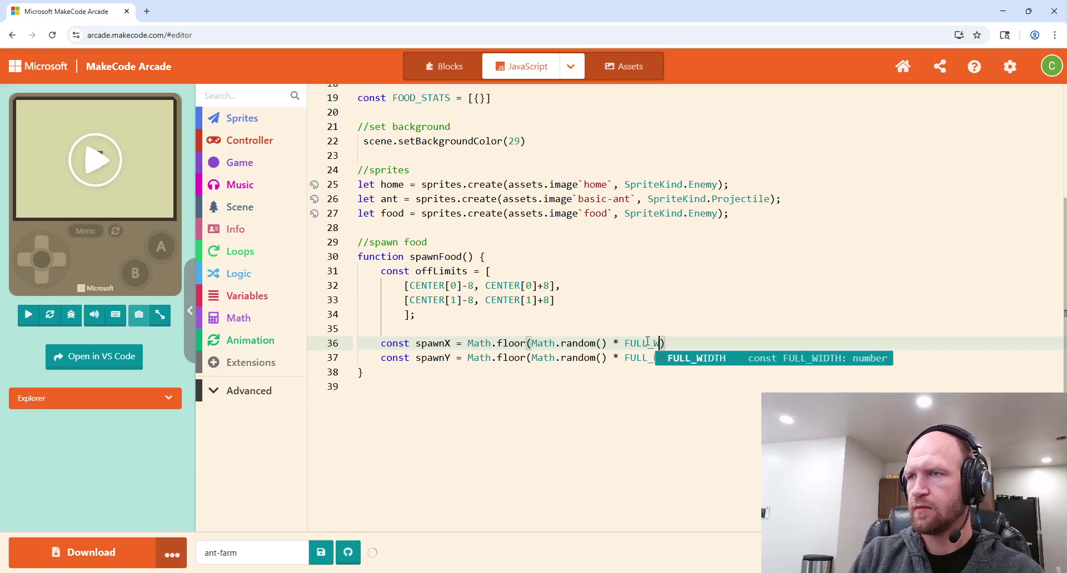
key(Return)
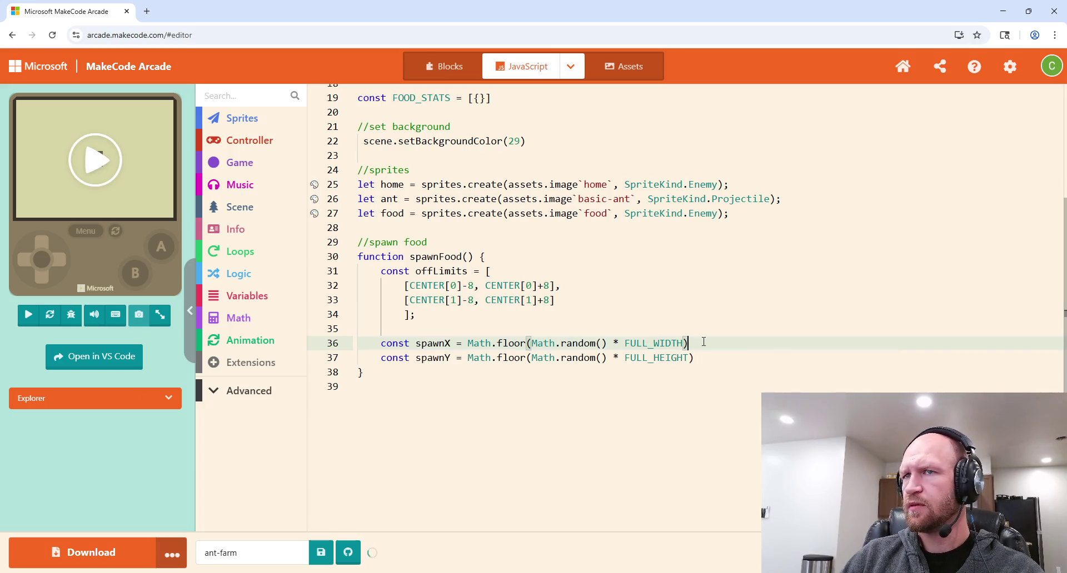
text(;)
click(698, 358)
text(;)
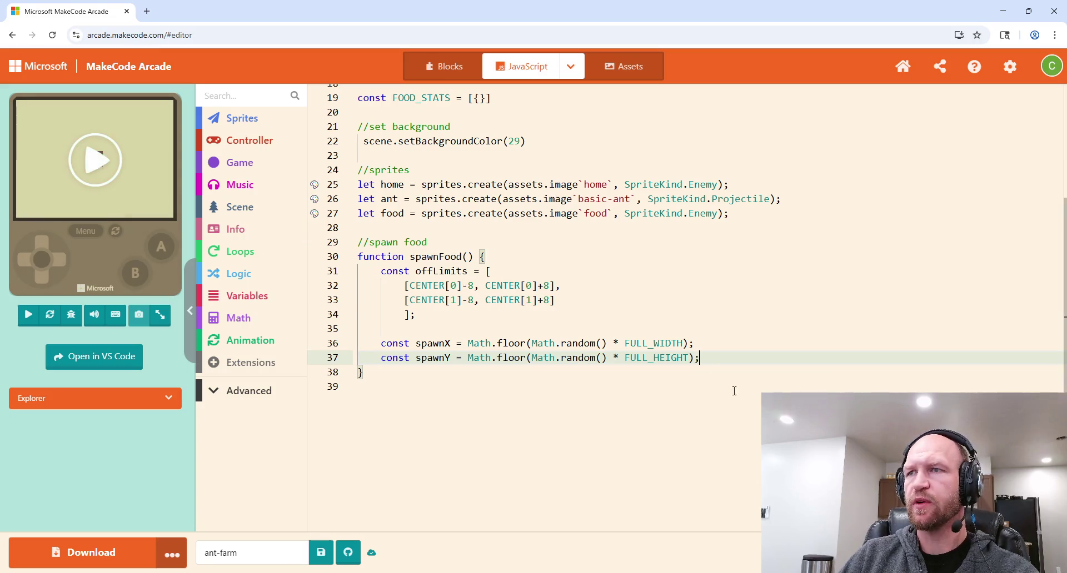
key(Return)
key(Return)
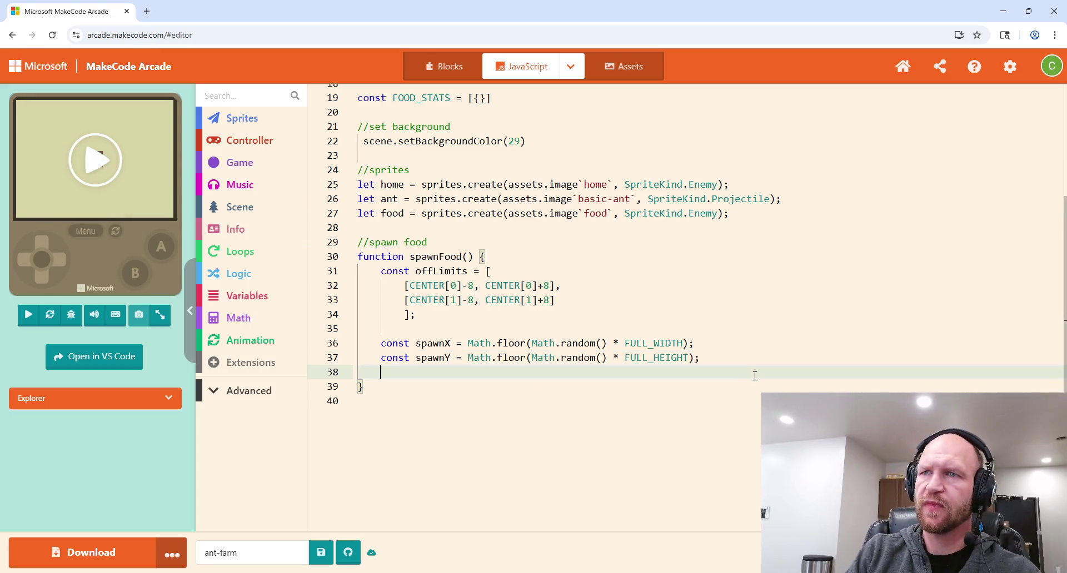
Step: Add an if (spawnX > offLimits[0][0] && ) condition in spawnFood
text(if()
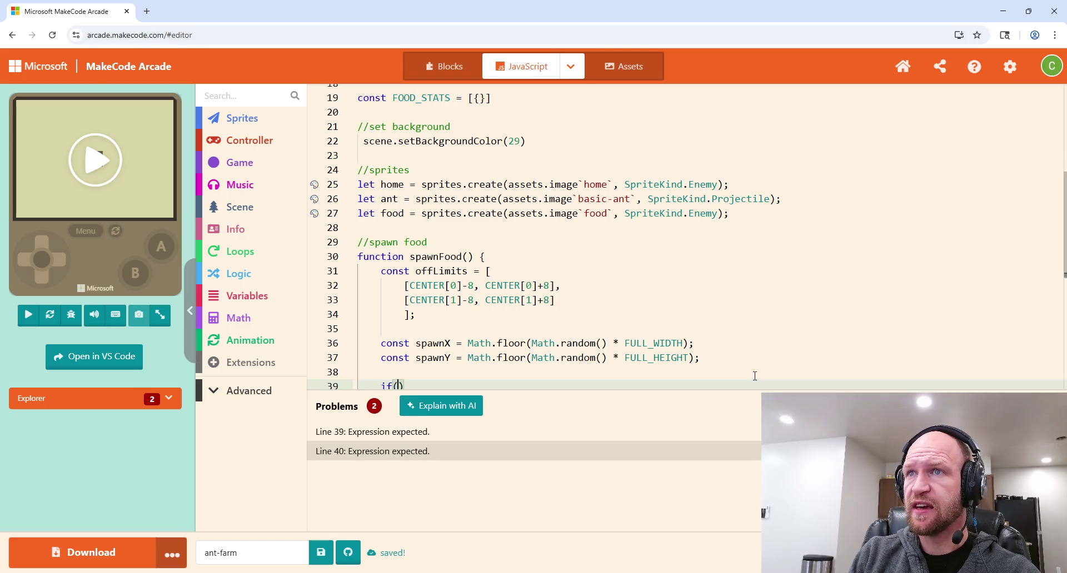
drag(754, 376, 419, 402)
click(398, 339)
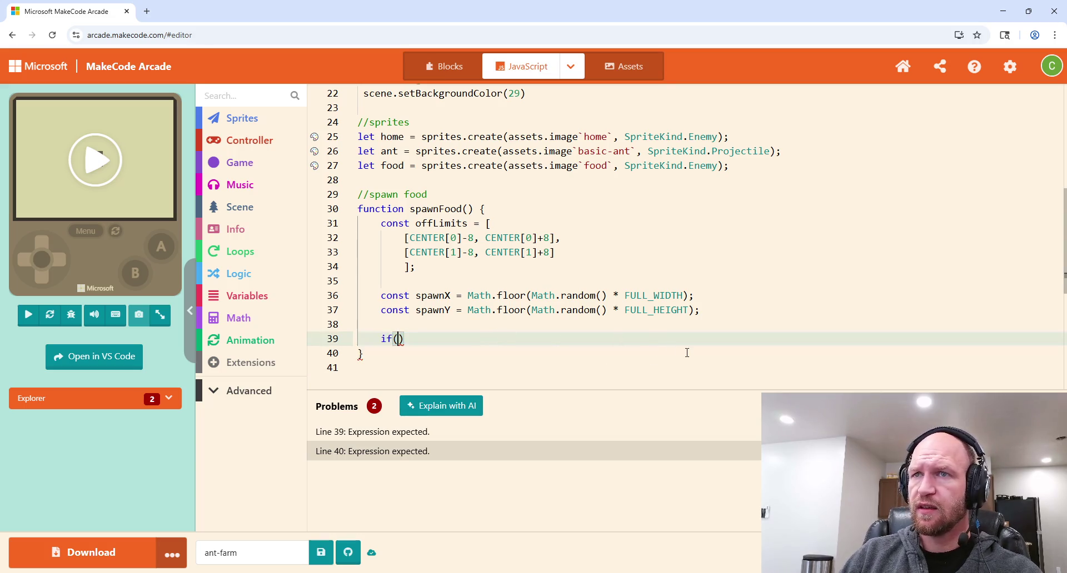
text(spawnX)
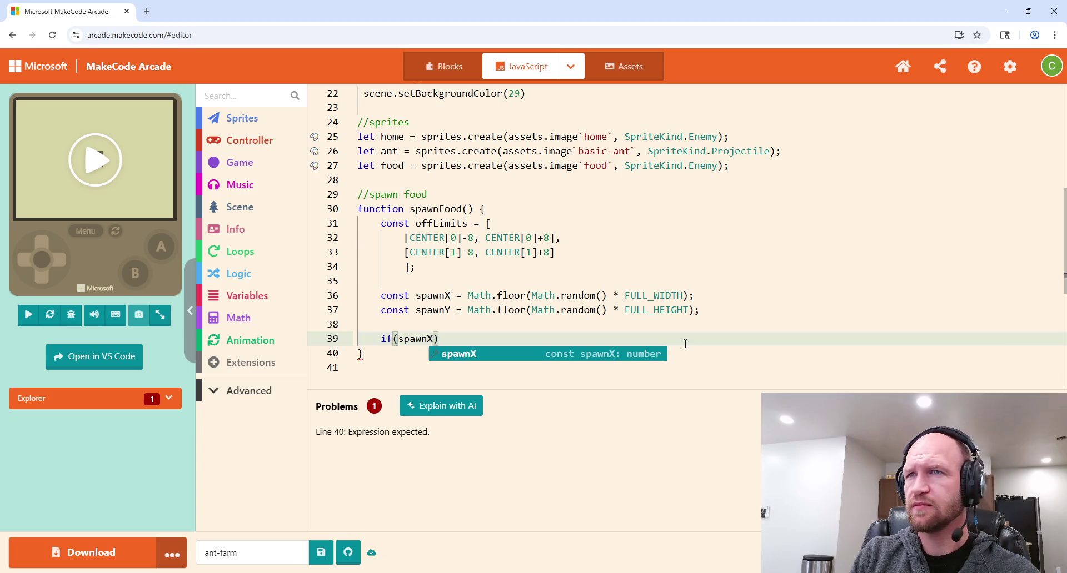
text(<)
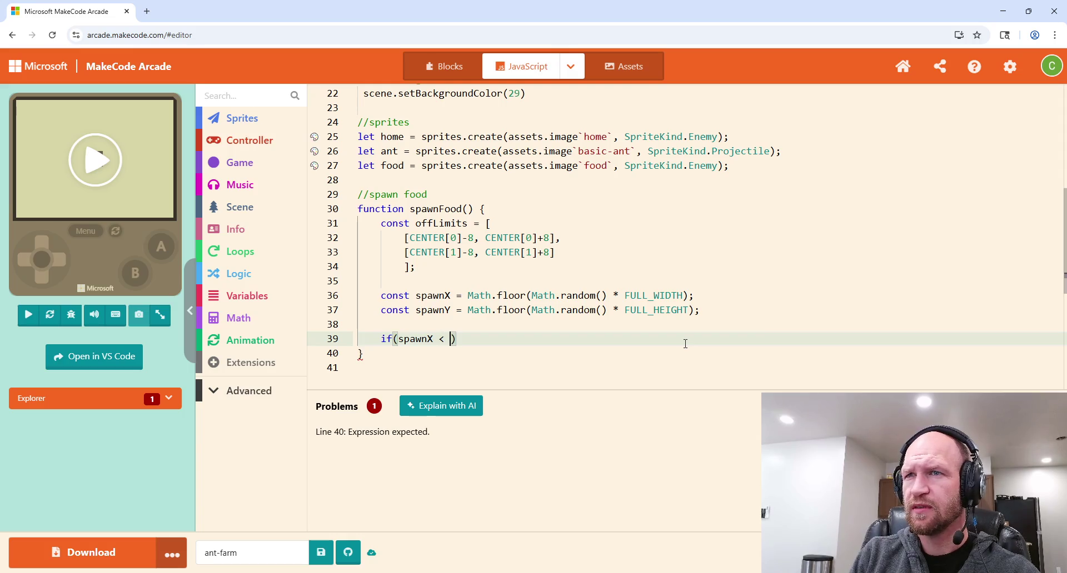
key(BackSpace)
text(>)
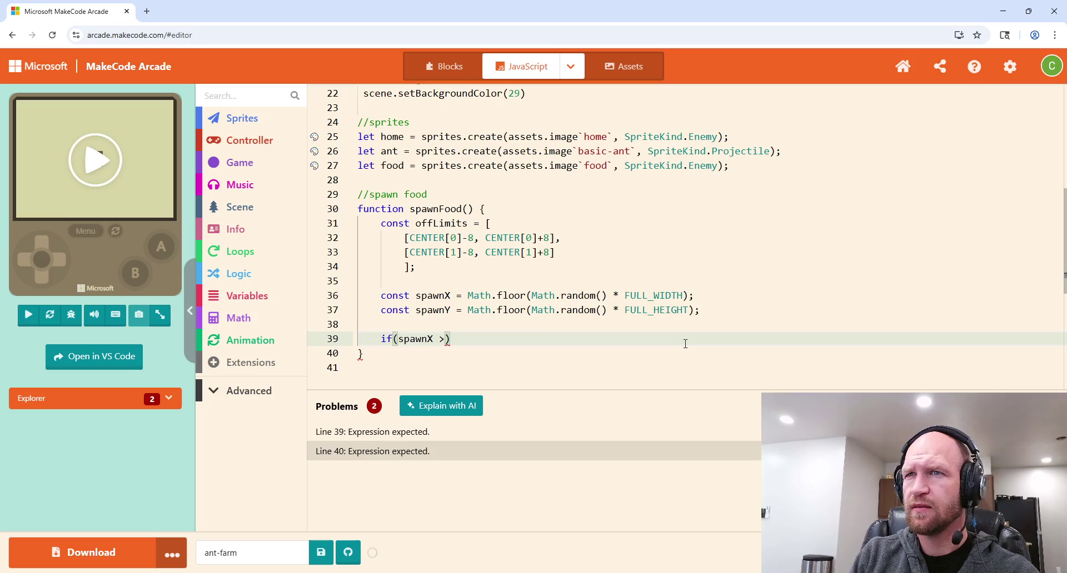
text( offLimits)
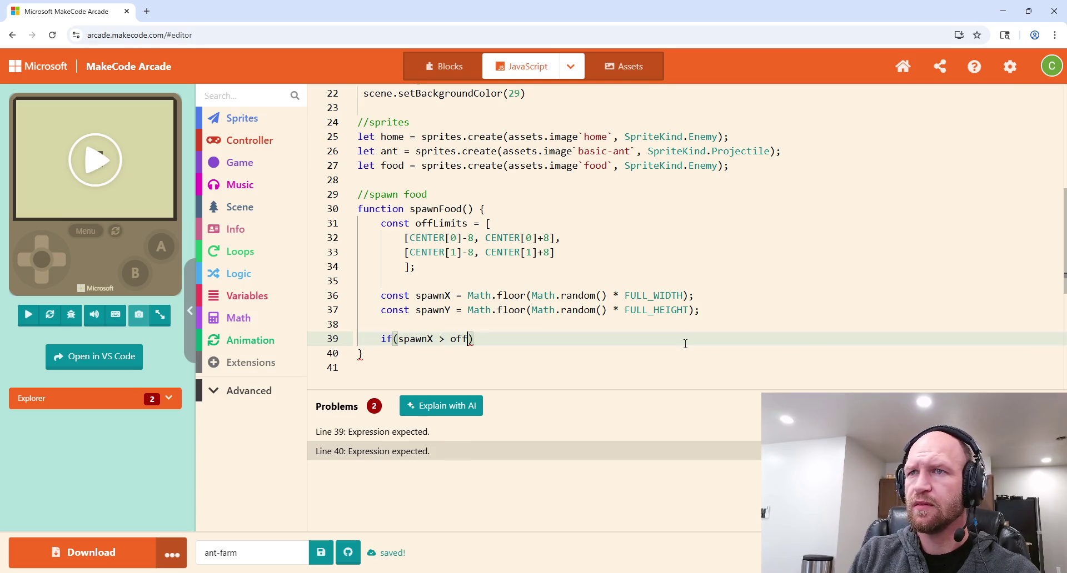
text([0)
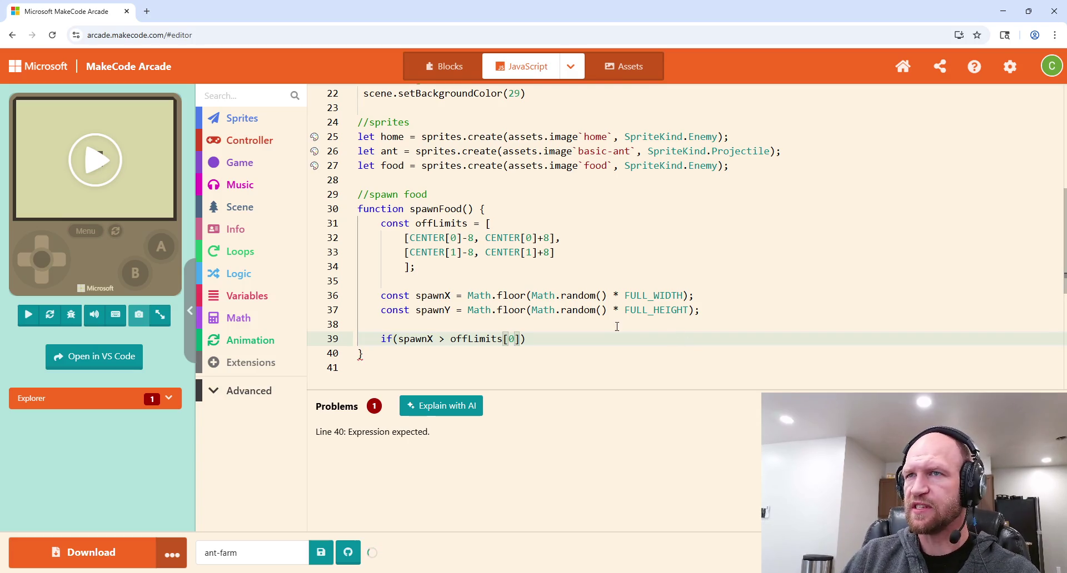
key(End)
text([0])
key(End)
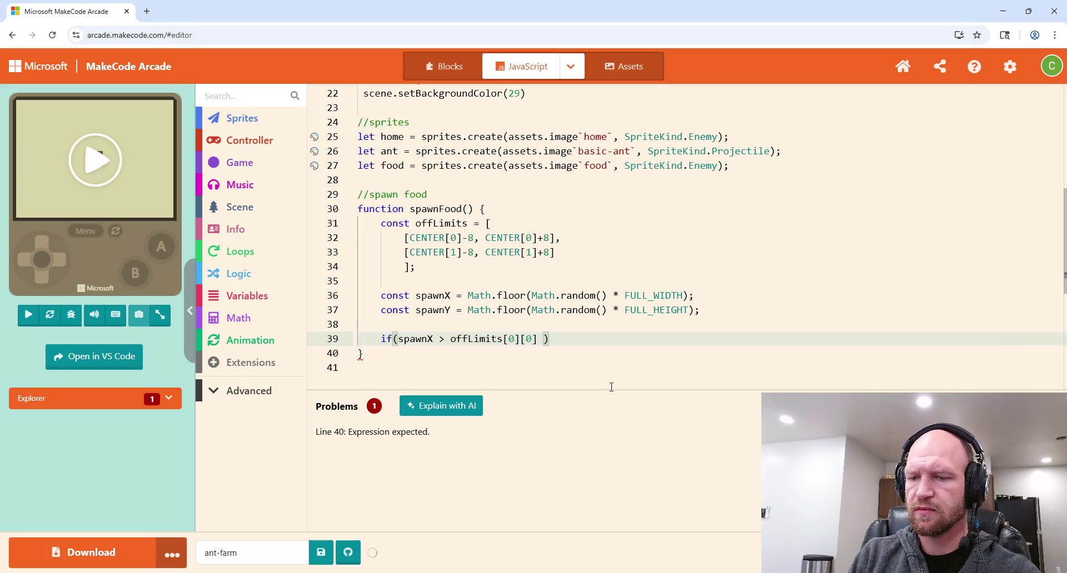
text(&&)
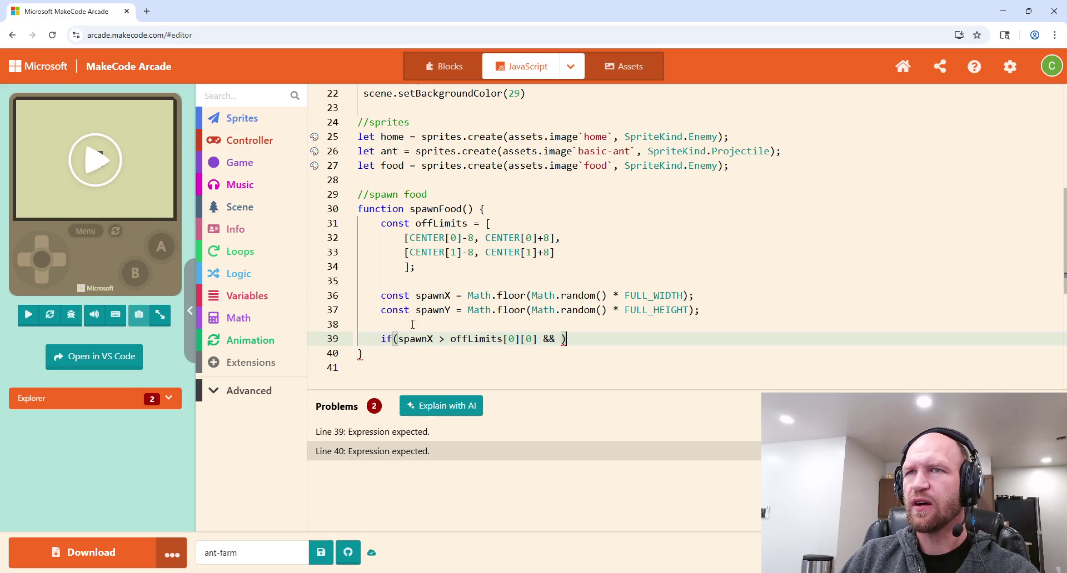
Step: Begin a new function declaration below spawnFood's closing brace
key(Down)
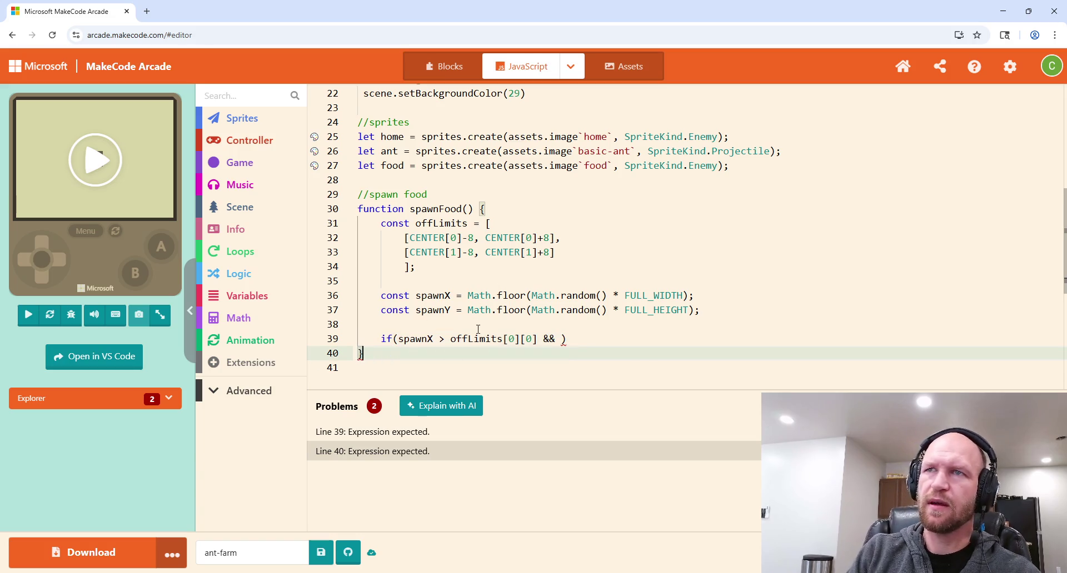
key(Return)
key(Return)
text(function)
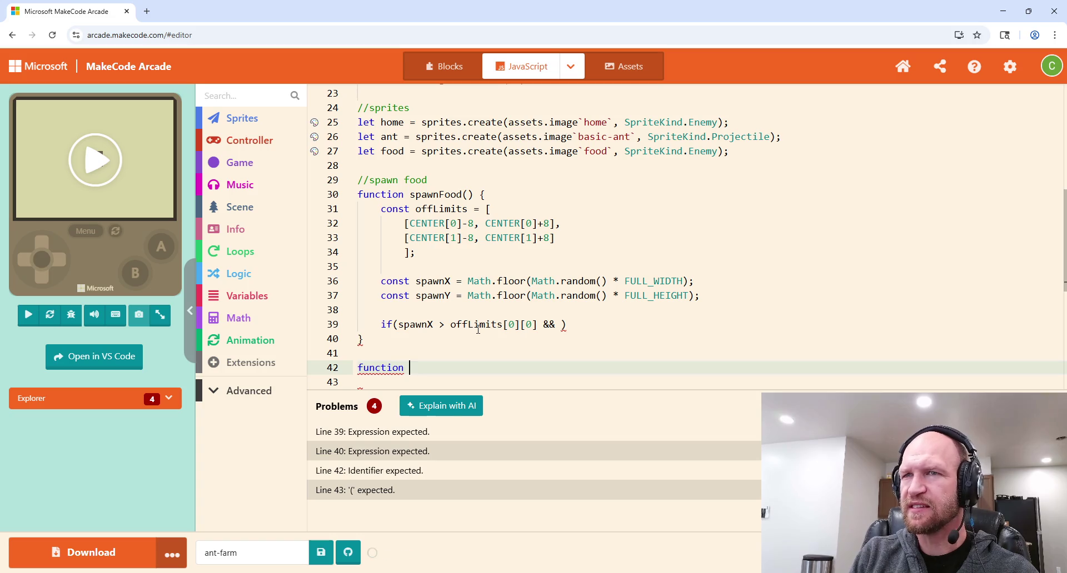
text( in)
Step: Declare function isInXSpawn(xCoordinate) { with an open body
key(BackSpace)
key(BackSpace)
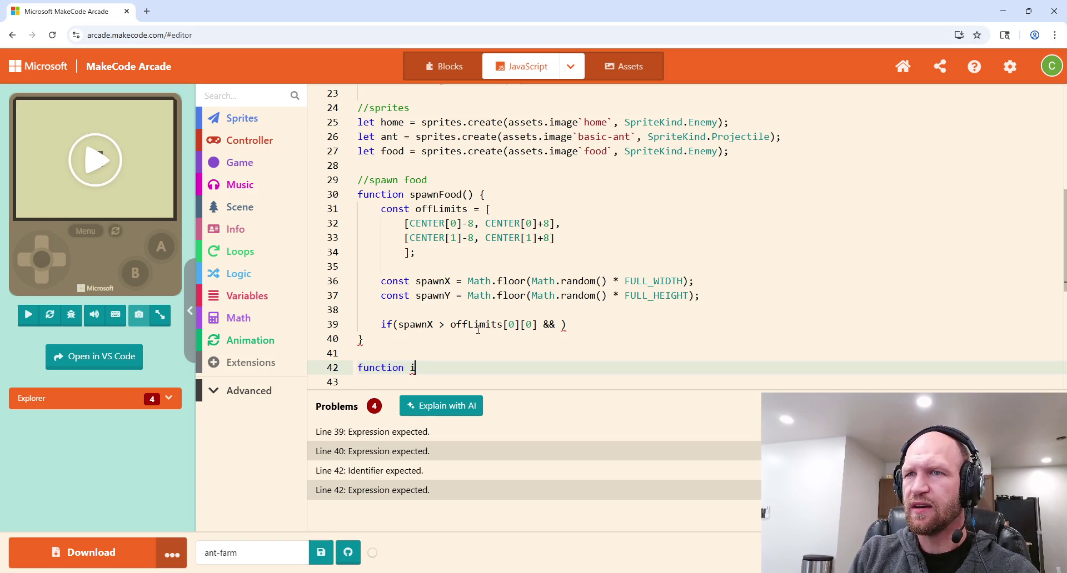
text(in)
key(BackSpace)
key(BackSpace)
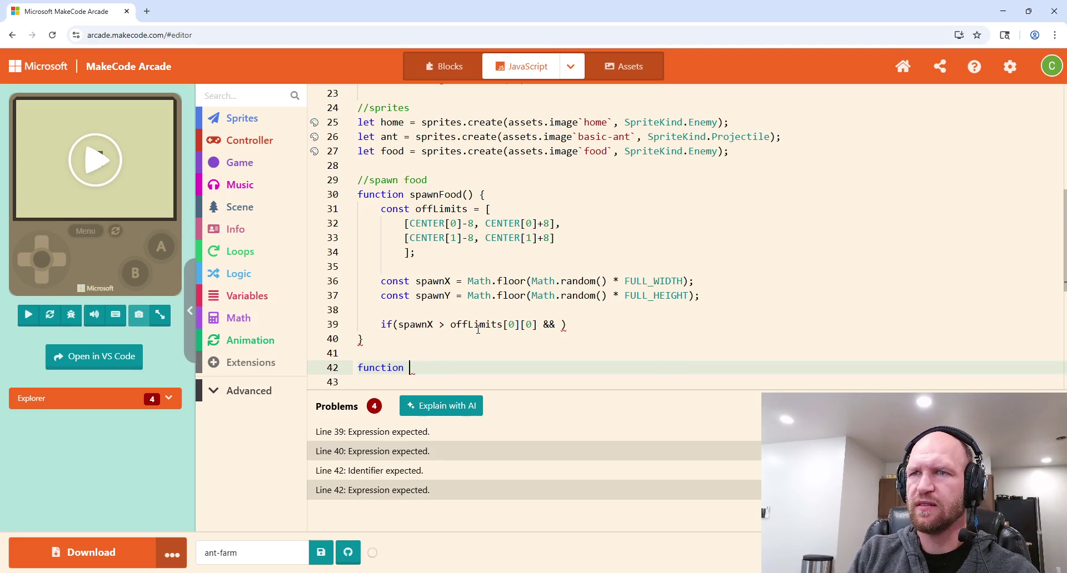
text(isIn)
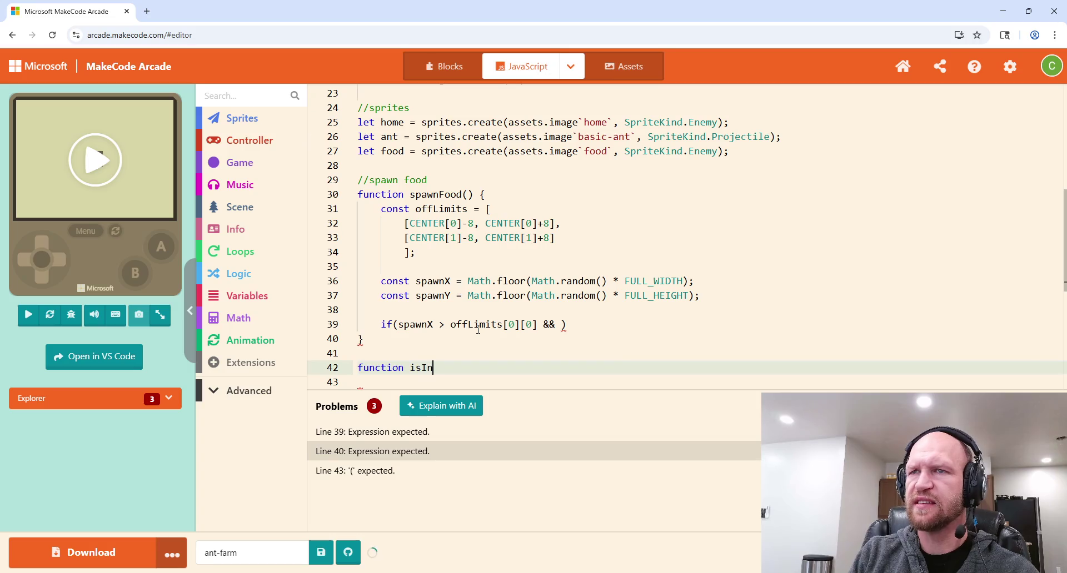
text(X)
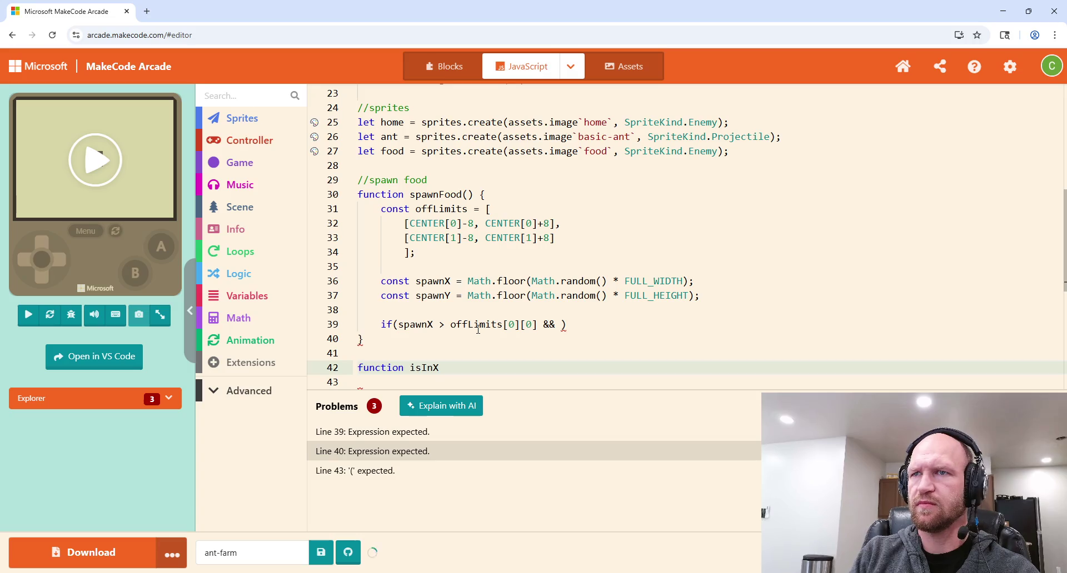
key(BackSpace)
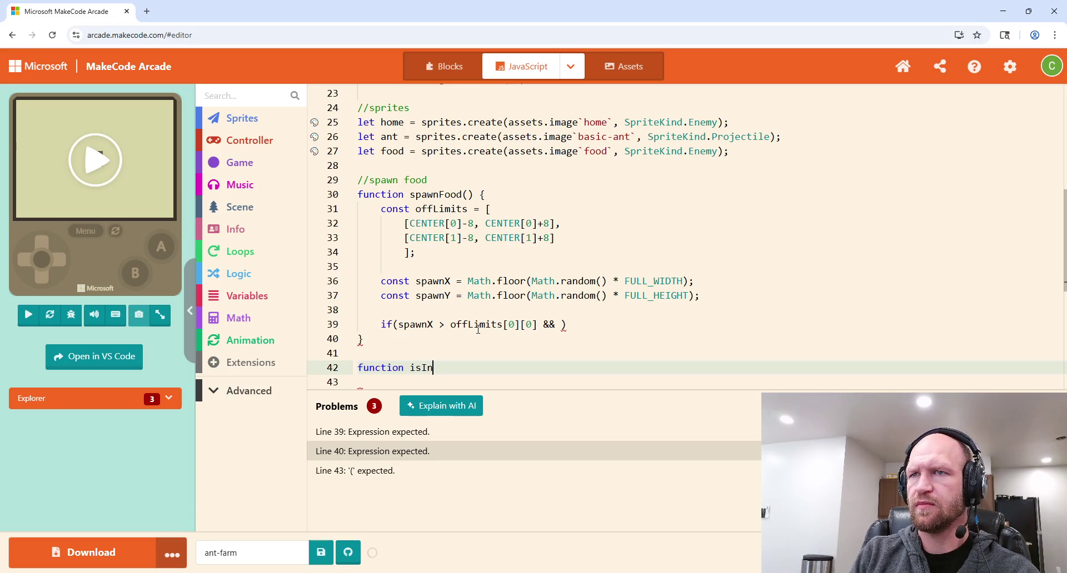
text(XSpawn)
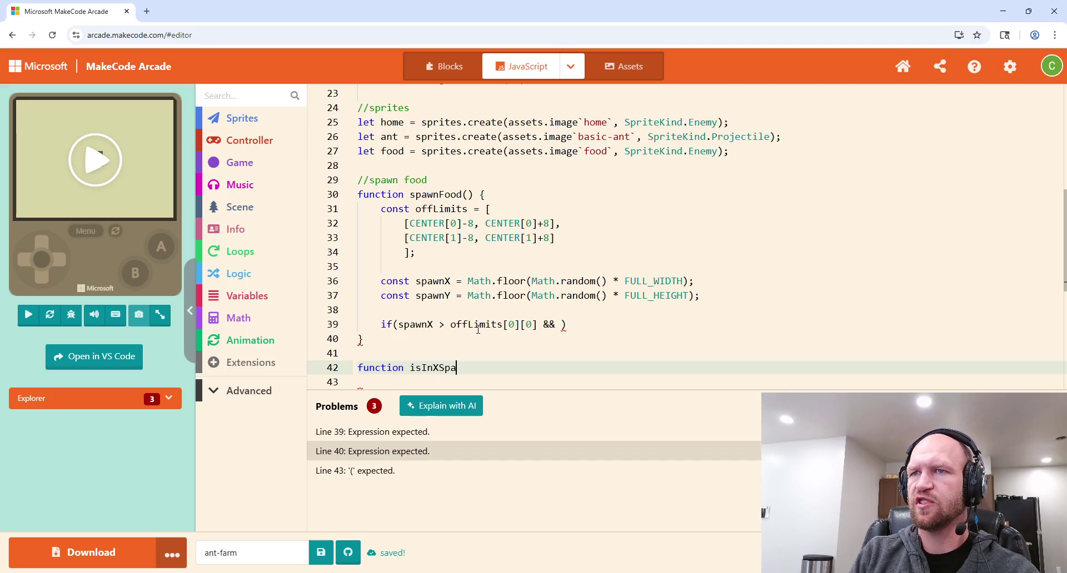
text(()
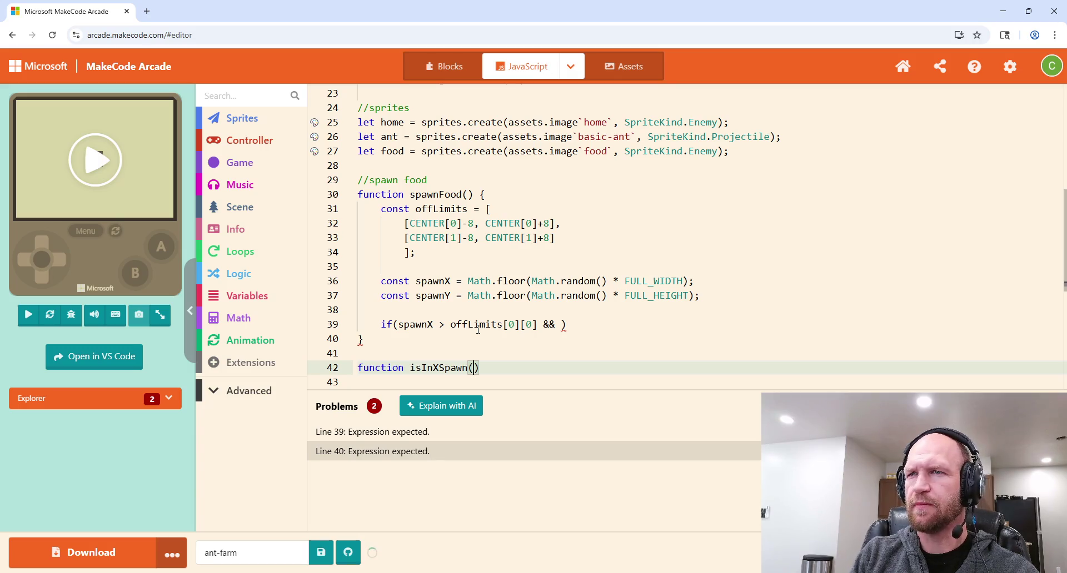
text(xCoordinate)
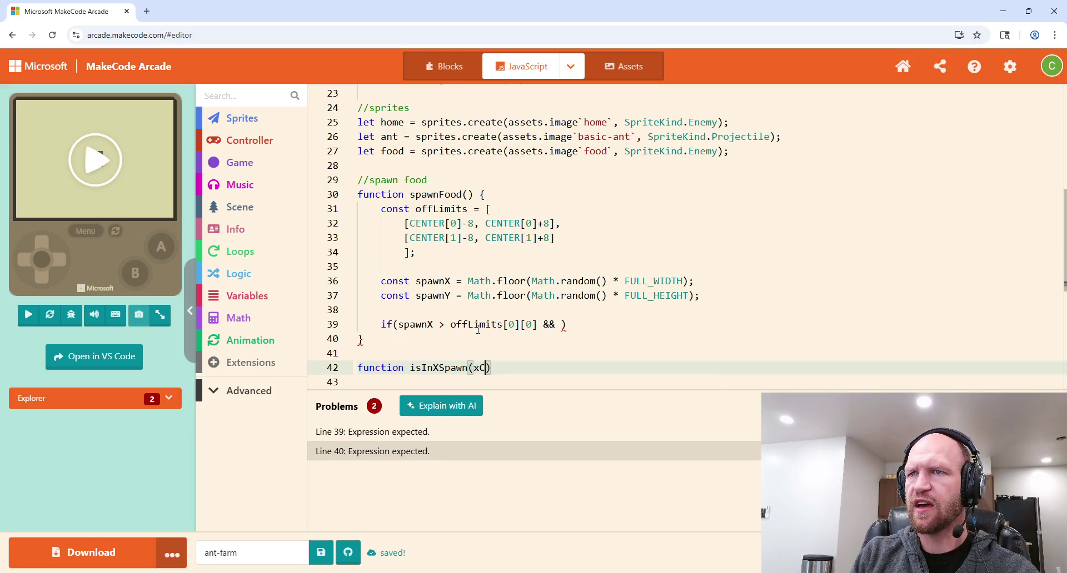
text() {)
key(Return)
Step: Declare function isInYSpawn(yCoordinate) { below isInXSpawn
scroll(483, 357, down, 1)
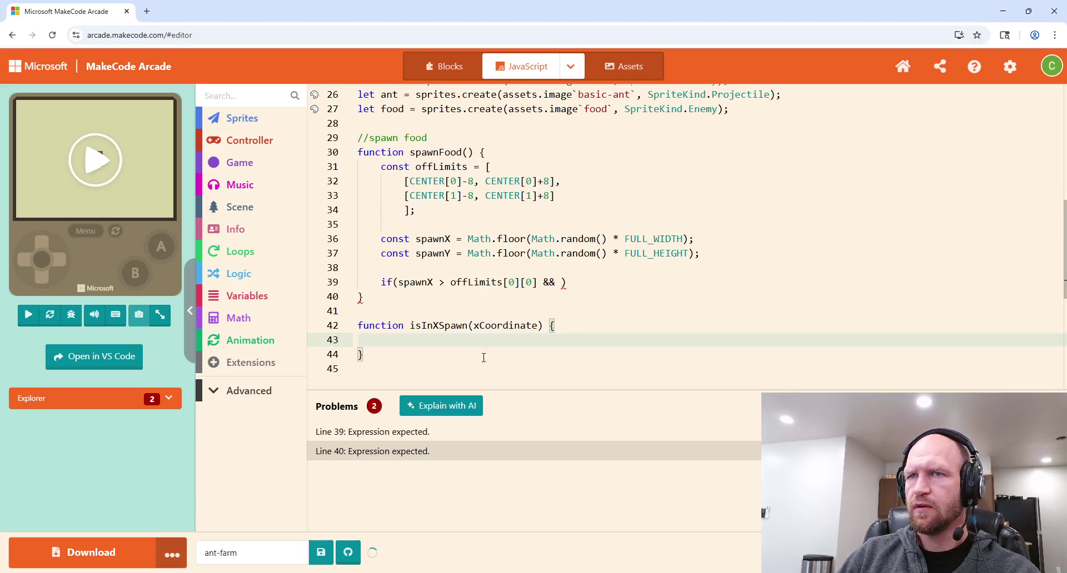
click(395, 350)
key(Return)
key(Return)
text(function isInYs)
key(BackSpace)
text(Spawn )
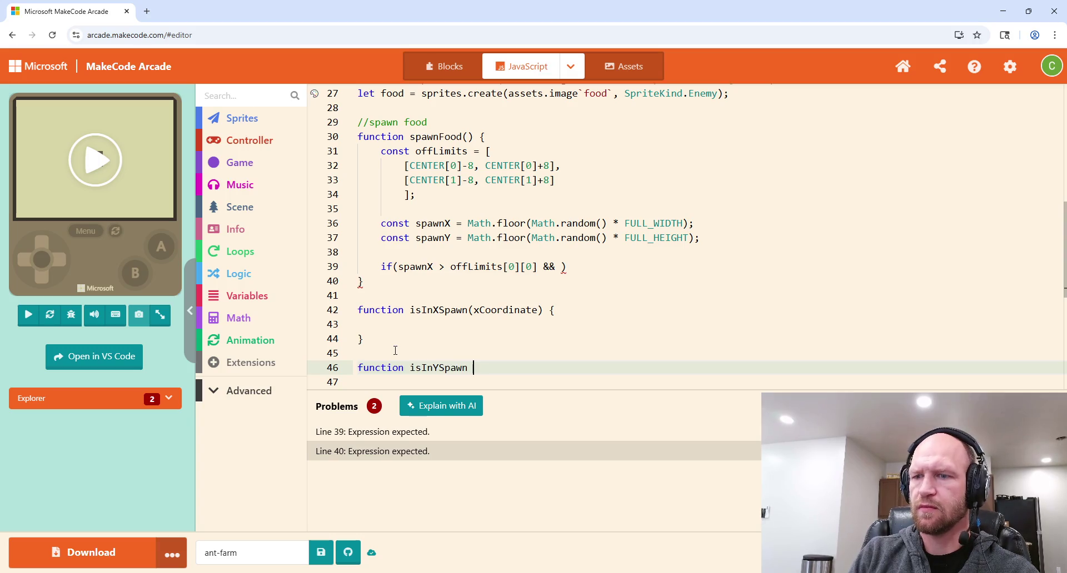
text((yCoordinate) {)
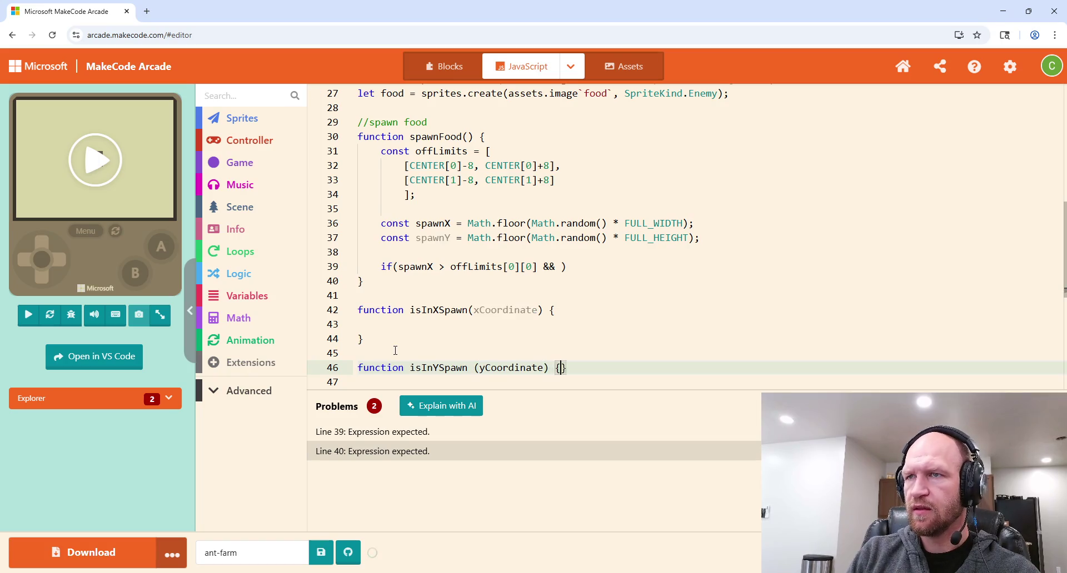
key(Return)
Step: Start const offLimits = [ inside isInXSpawn's body
scroll(529, 284, up, 1)
click(473, 337)
text(const offLimits = )
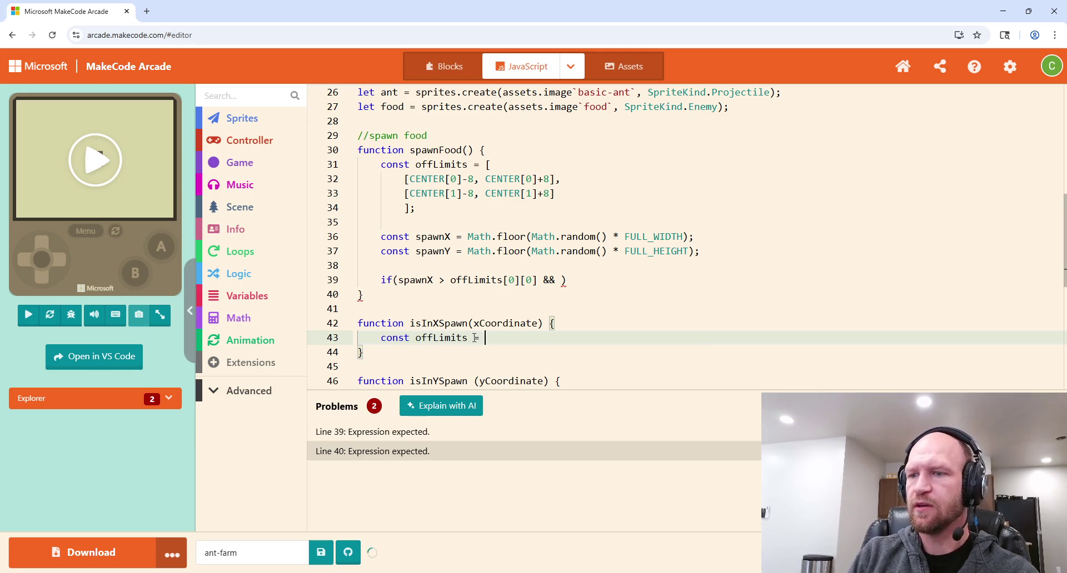
text([)
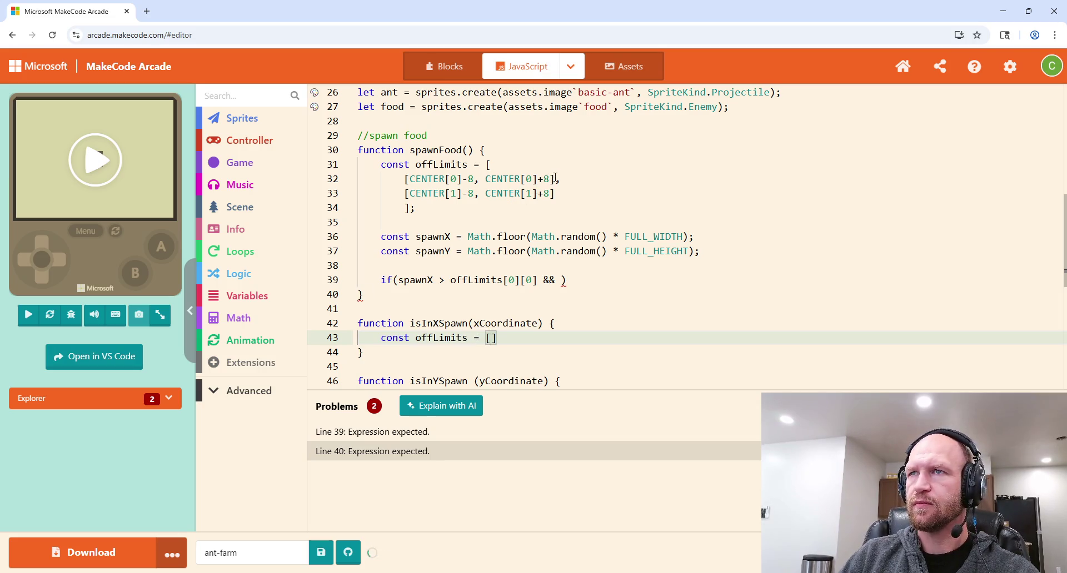
Step: Move the CENTER[0] ±8 range from spawnFood into isInXSpawn's offLimits array, ending with a semicolon
drag(555, 179, 404, 180)
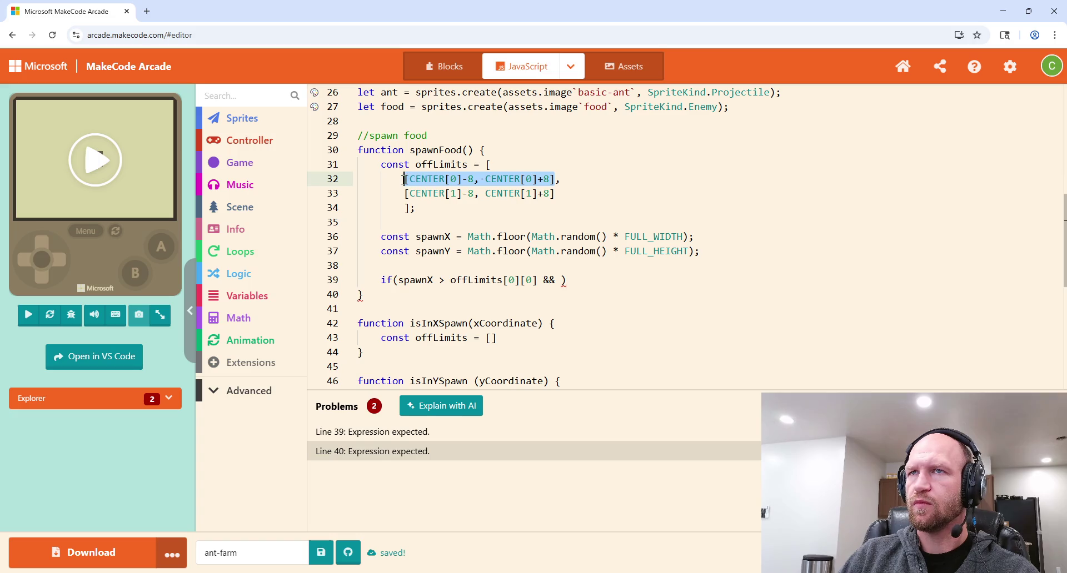
key(ctrl+x)
click(487, 338)
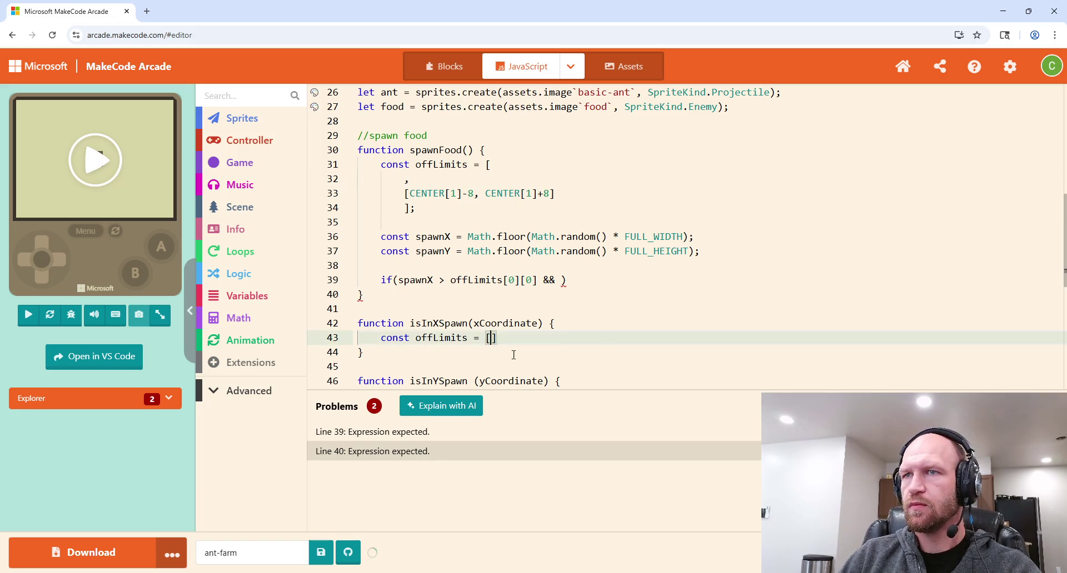
key(ctrl+v)
key(Delete)
click(496, 337)
key(BackSpace)
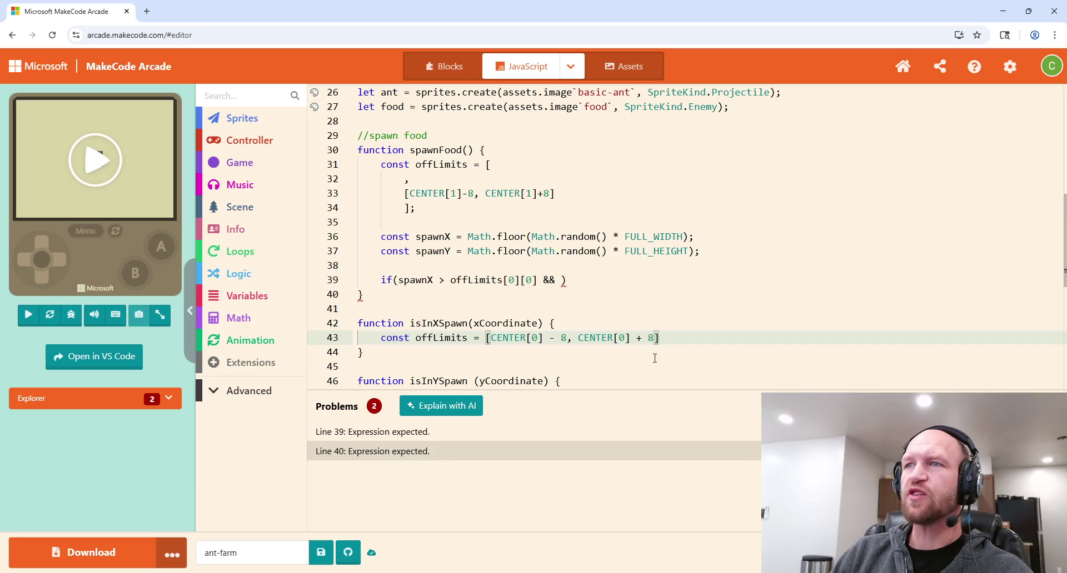
text(;)
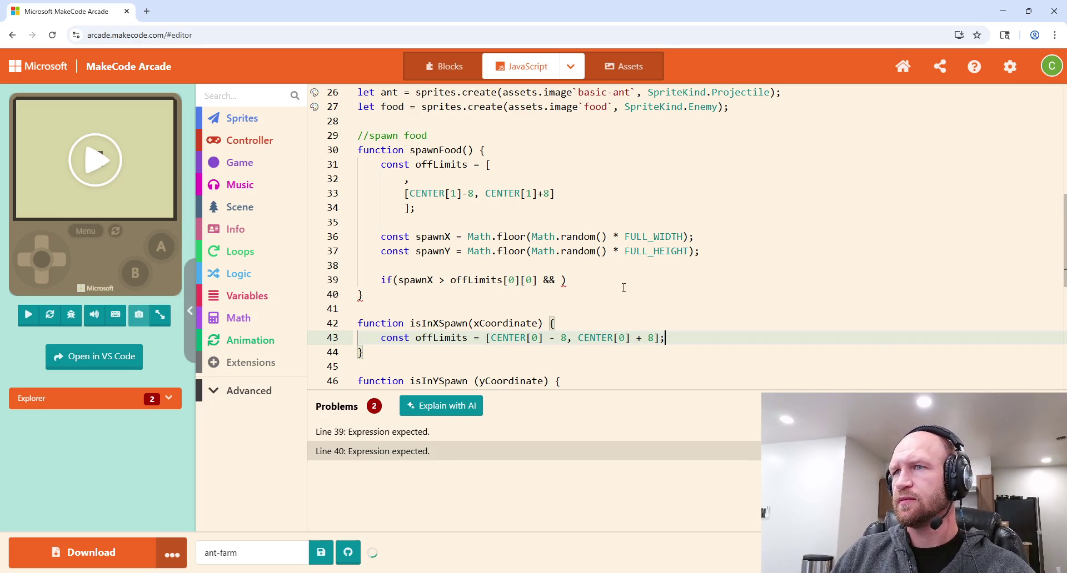
Step: Declare const offLimits in isInYSpawn holding the CENTER[1] ±8 range cut from spawnFood
scroll(616, 308, down, 1)
click(437, 336)
text(const offLimits = )
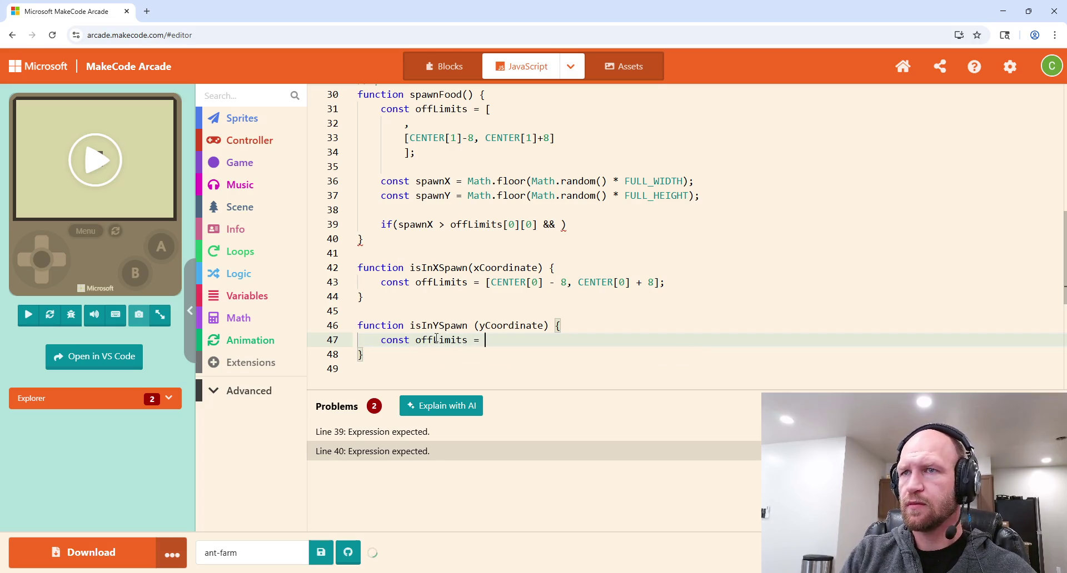
text([)
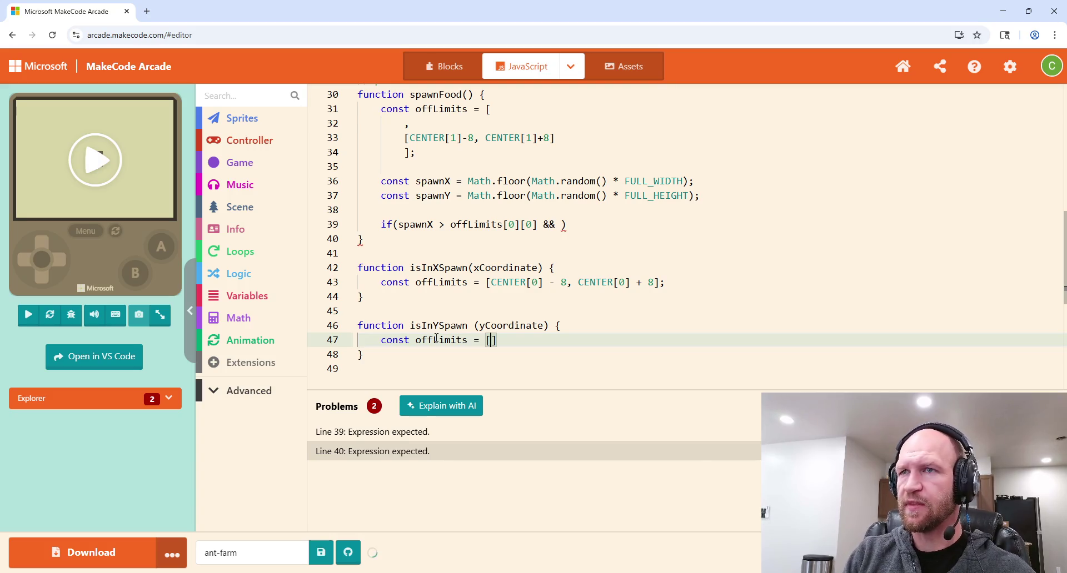
scroll(601, 207, up, 2)
drag(563, 197, 409, 193)
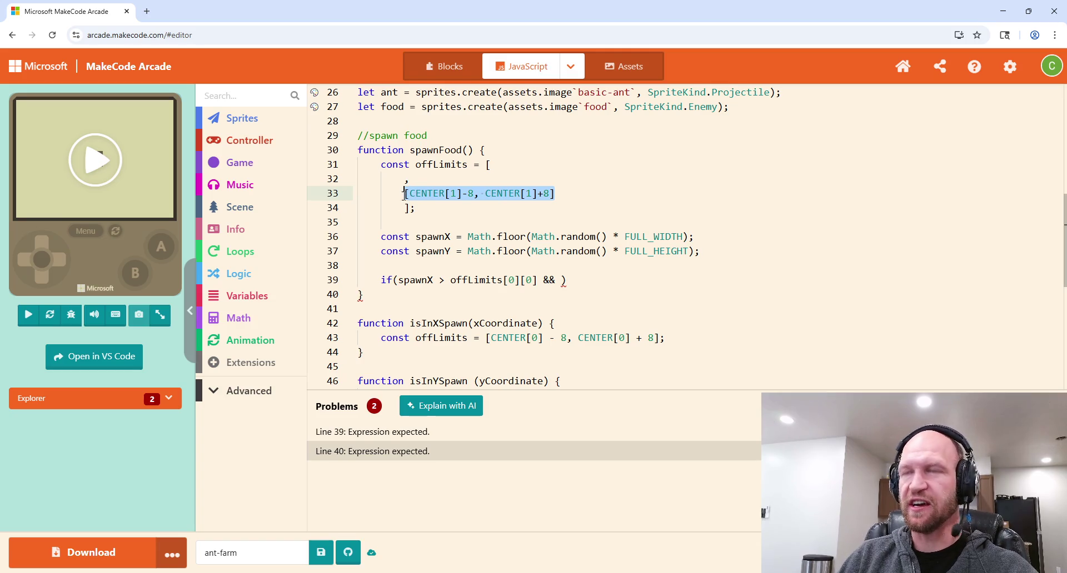
key(ctrl+x)
scroll(482, 267, down, 3)
click(492, 313)
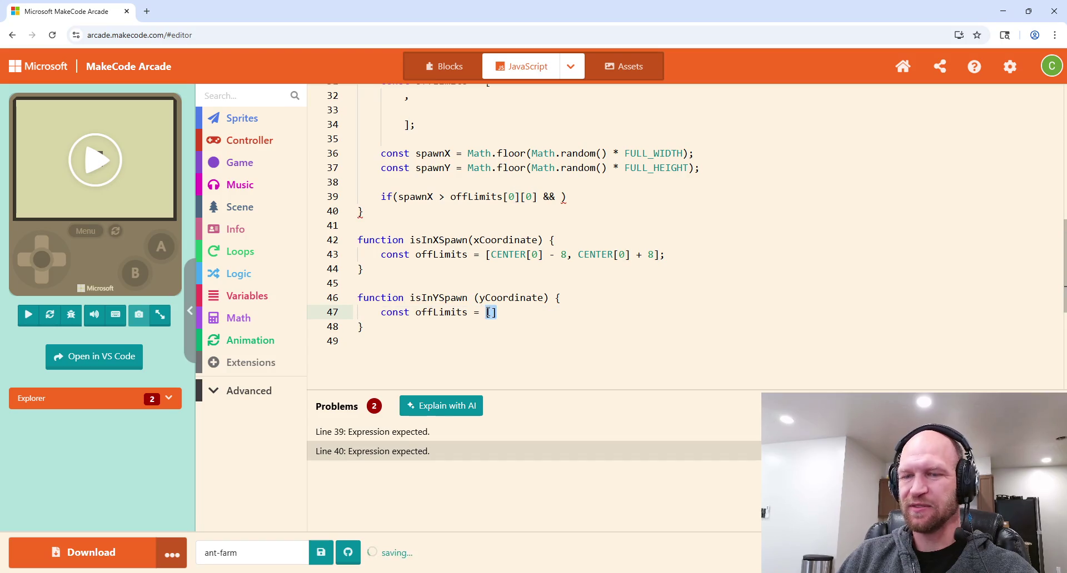
key(ctrl+v)
Step: Delete the old offLimits array and its leftover blank line from spawnFood
scroll(656, 291, up, 2)
mouse_move(422, 236)
mouse_down()
mouse_move(411, 221)
mouse_move(544, 184)
mouse_up()
key(BackSpace)
key(Delete)
key(Delete)
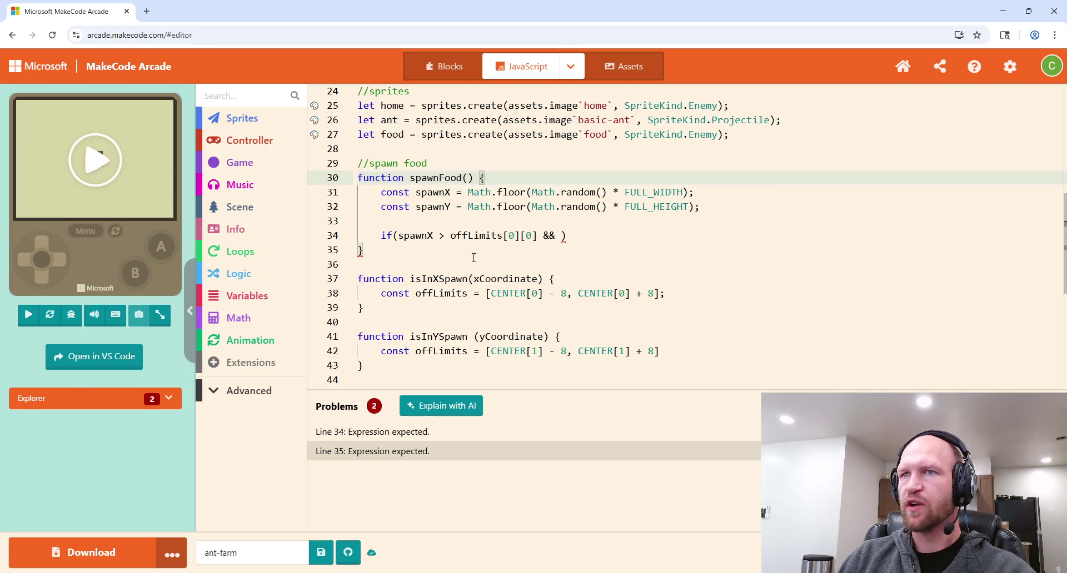
scroll(502, 348, down, 1)
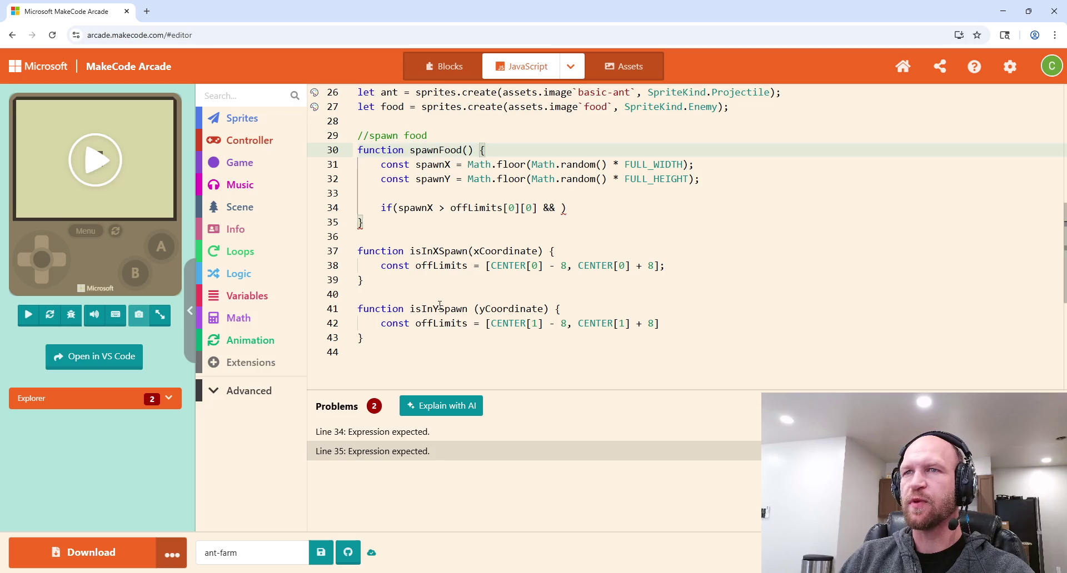
Step: Add an empty function isOffScreenX(xCoordinate) after isInYSpawn
click(371, 342)
key(Return)
key(Return)
text(fu)
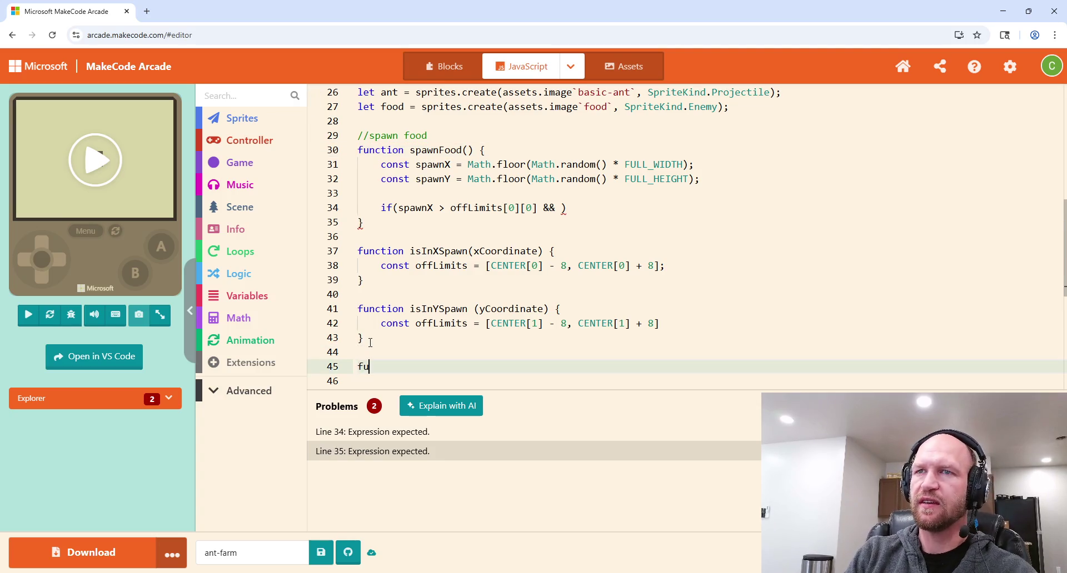
text(nction i)
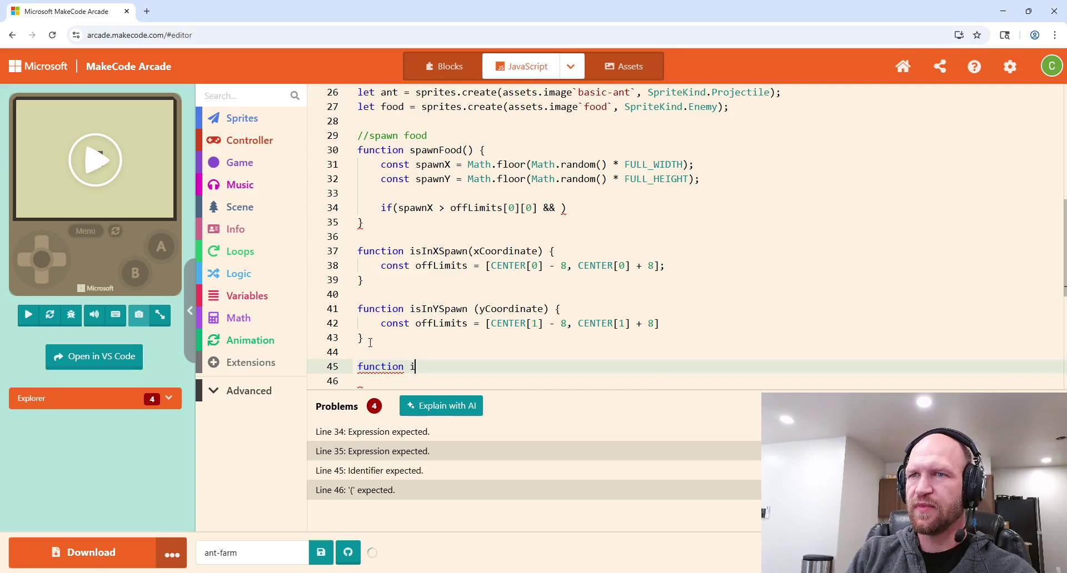
text(sOffScreenX)
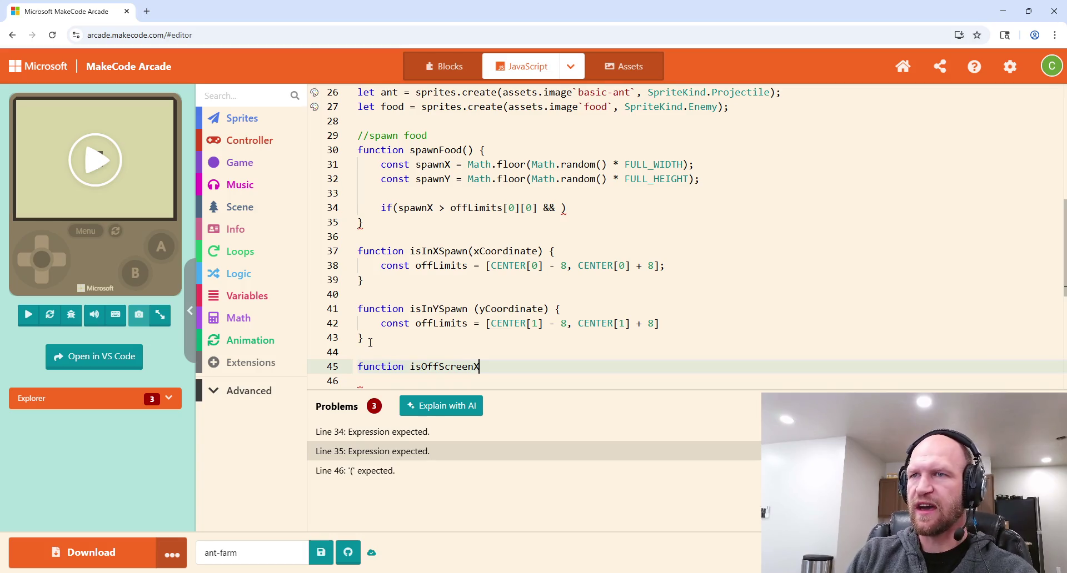
text((xCoordinate) {)
key(Return)
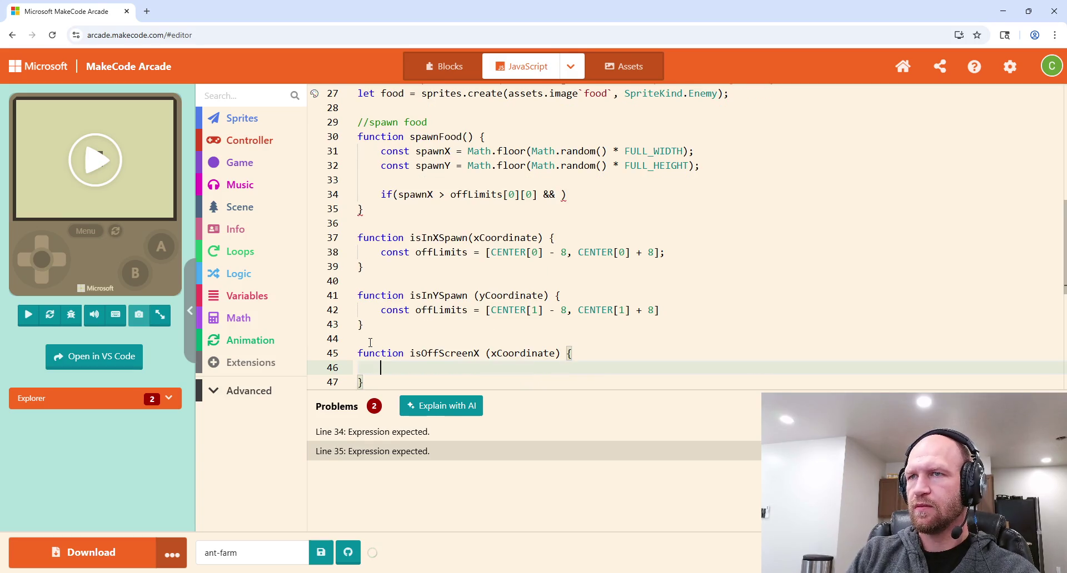
scroll(391, 303, down, 2)
Step: Add an empty function isOffScreenY(yCoordinate) below isOffScreenX, separated by a blank line
click(377, 325)
key(Return)
text(')
key(BackSpace)
key(Return)
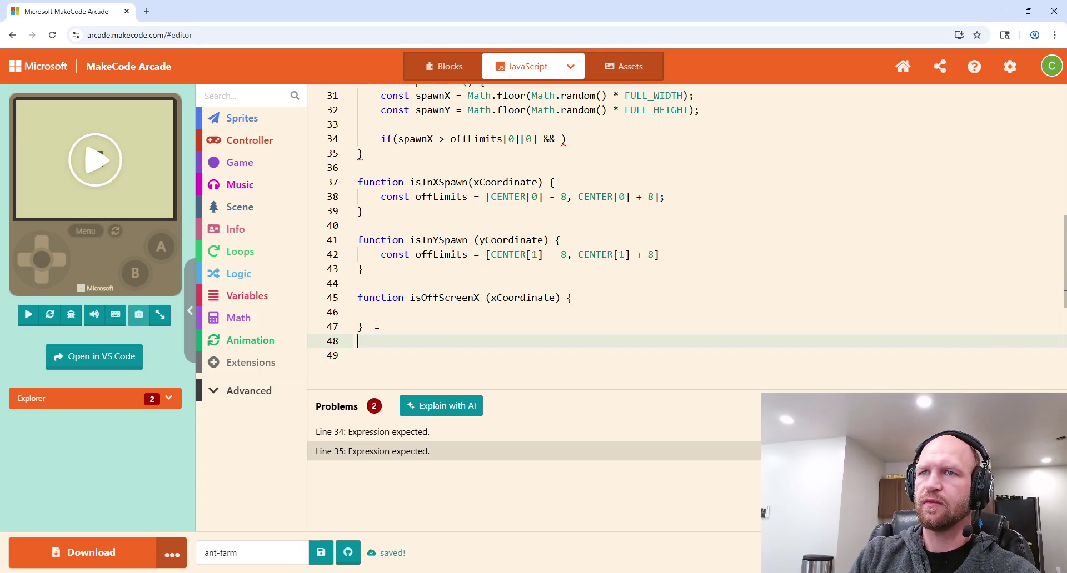
text(function isOffScre)
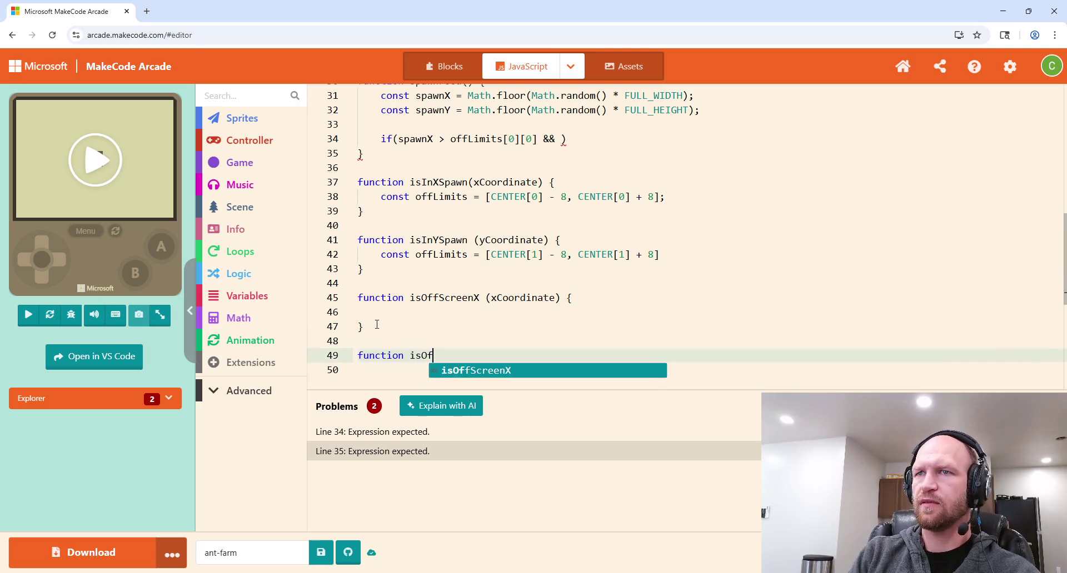
text(enY (Ycoo)
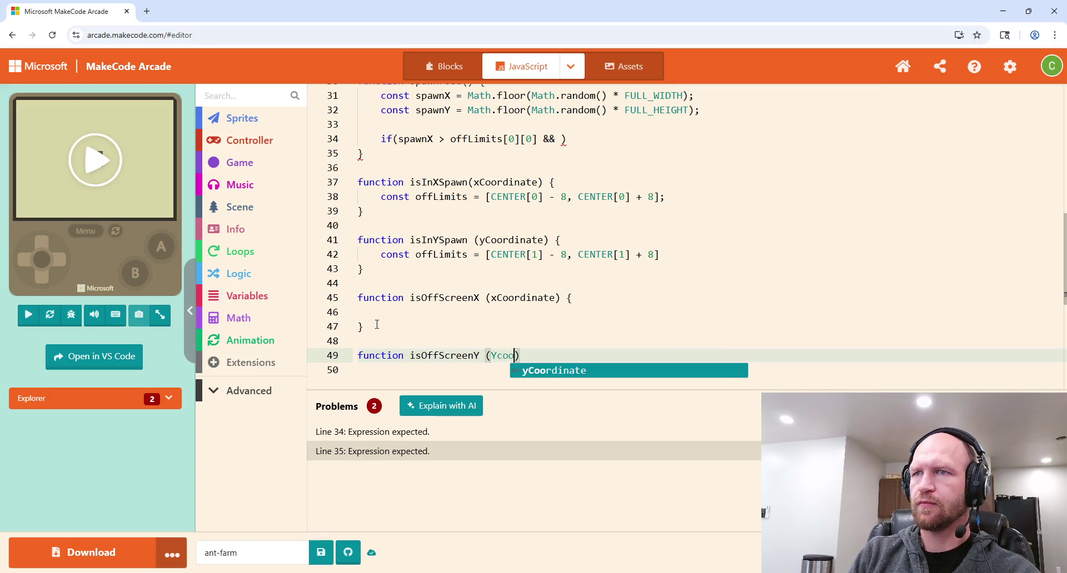
key(Tab)
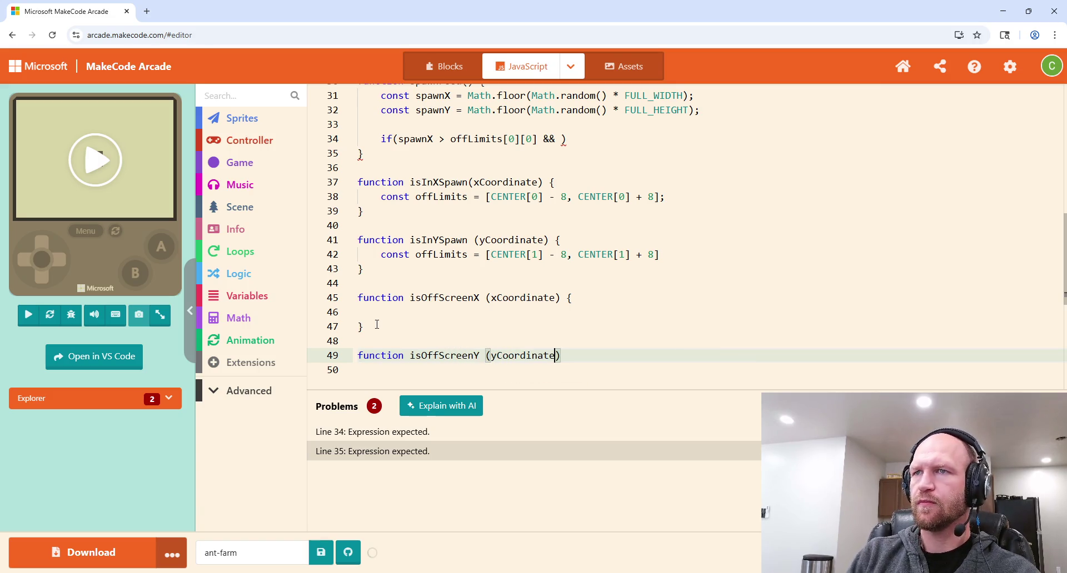
text({)
key(Return)
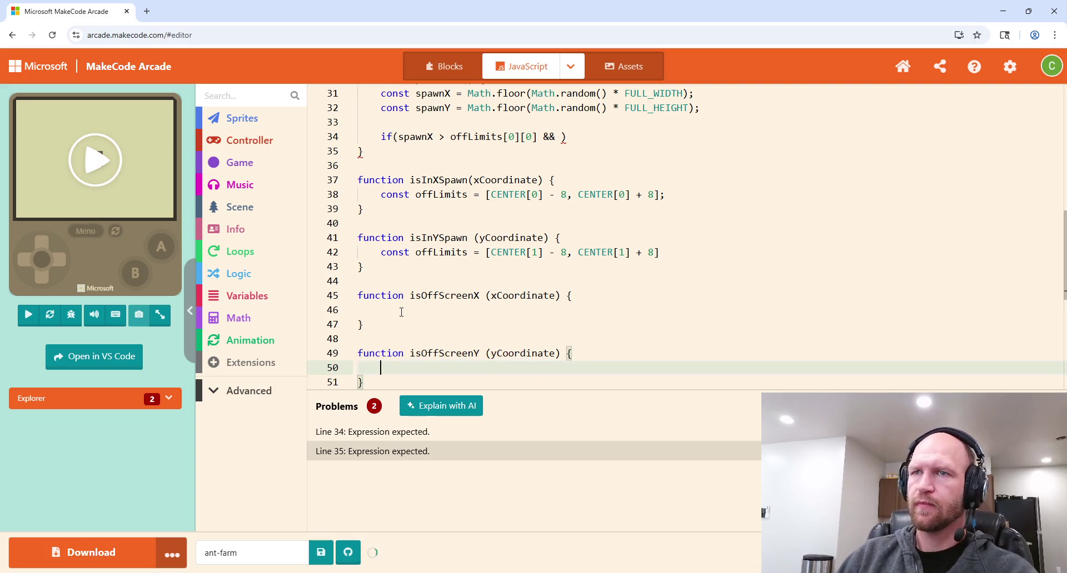
scroll(553, 311, up, 3)
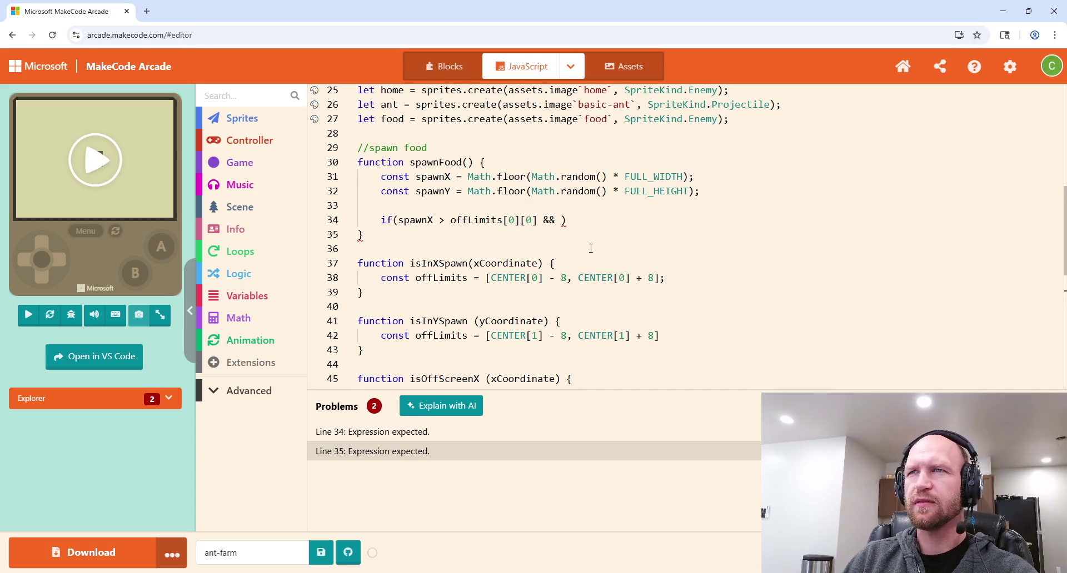
Step: Delete the broken if statement from spawnFood
drag(566, 222, 382, 223)
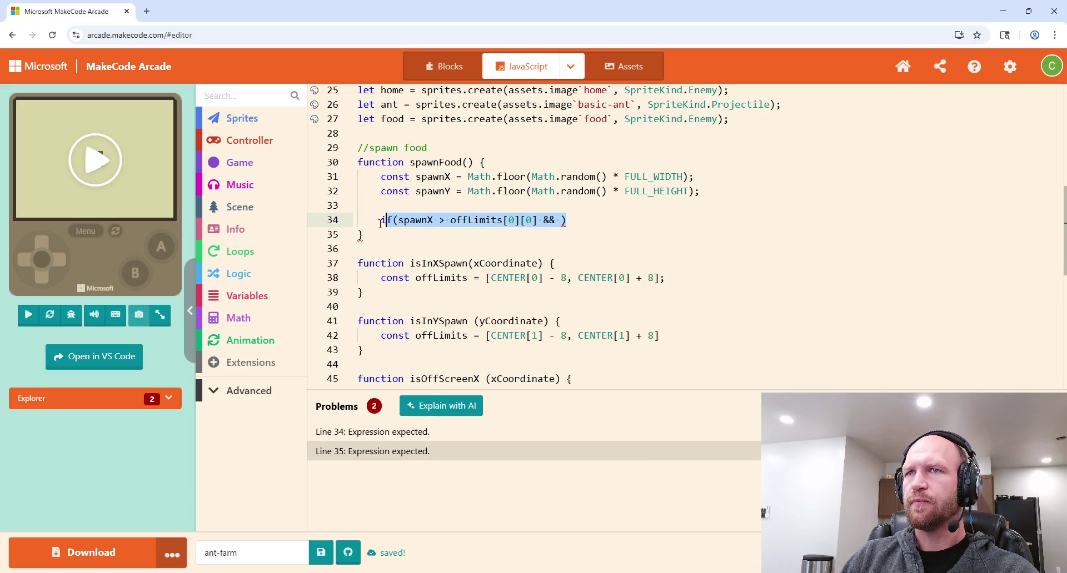
key(BackSpace)
key(BackSpace)
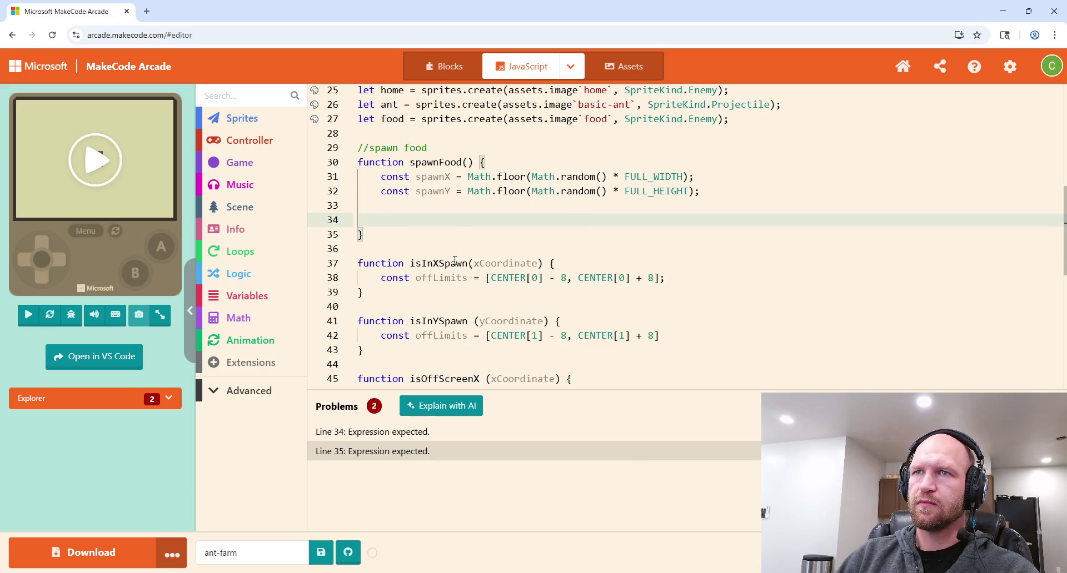
click(565, 264)
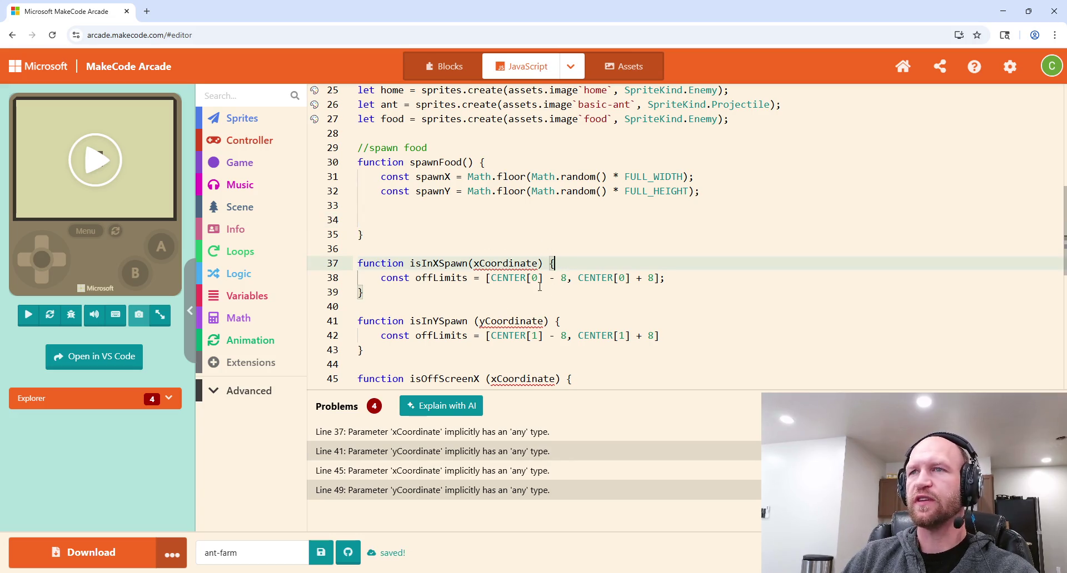
scroll(433, 287, up, 1)
click(397, 270)
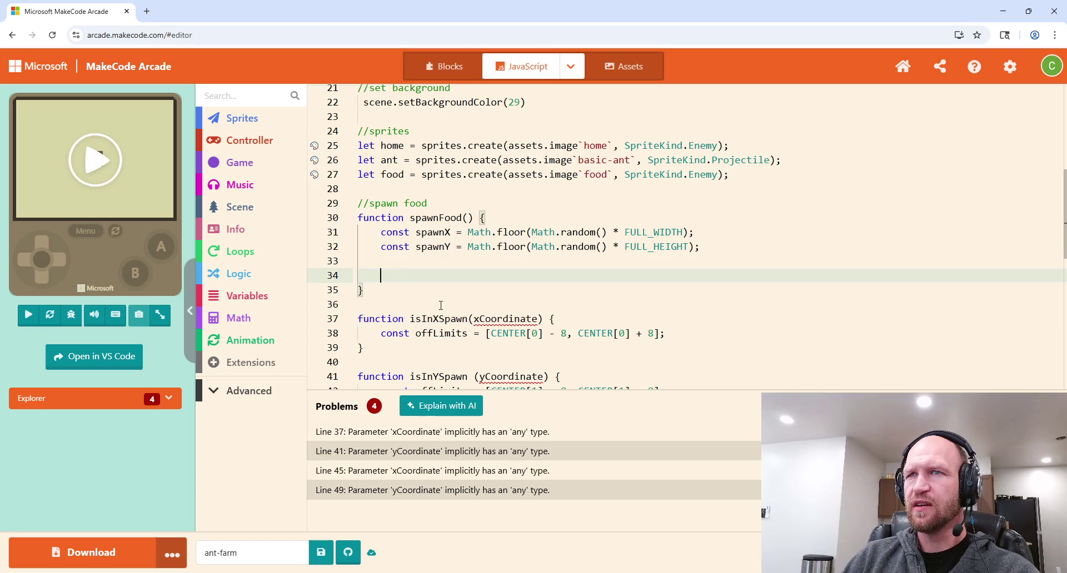
Step: Write an empty if(isInXSpawn(spawnX) && isInYSpawn(spawnY)) block in its place
text(if()
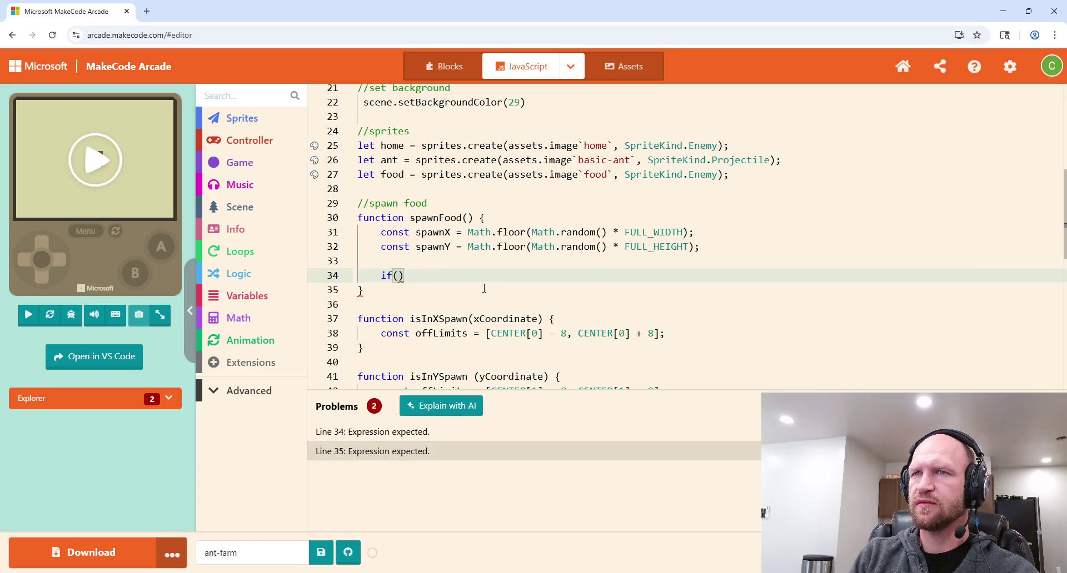
text(isIn)
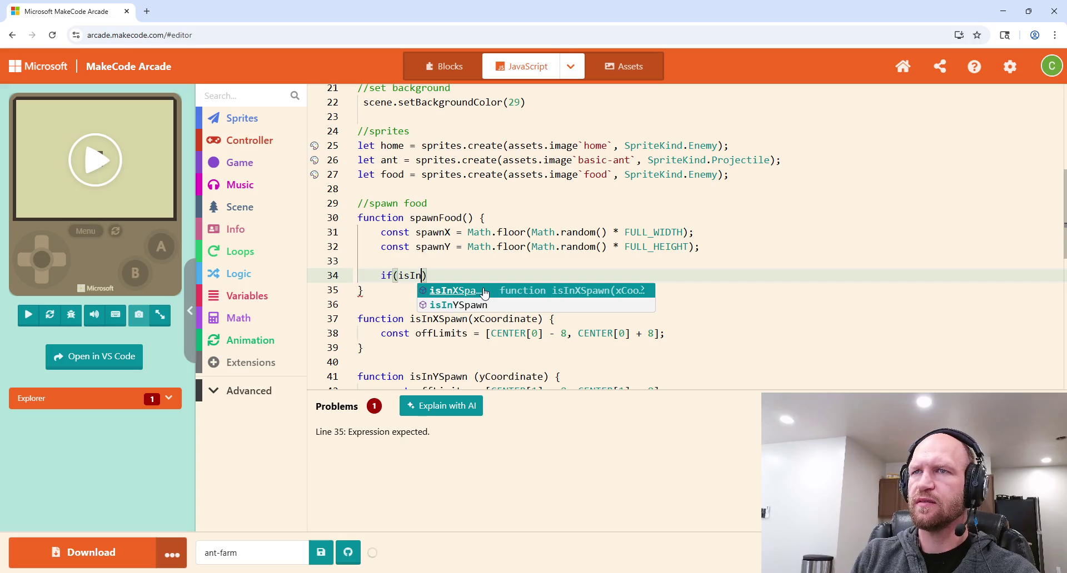
click(483, 291)
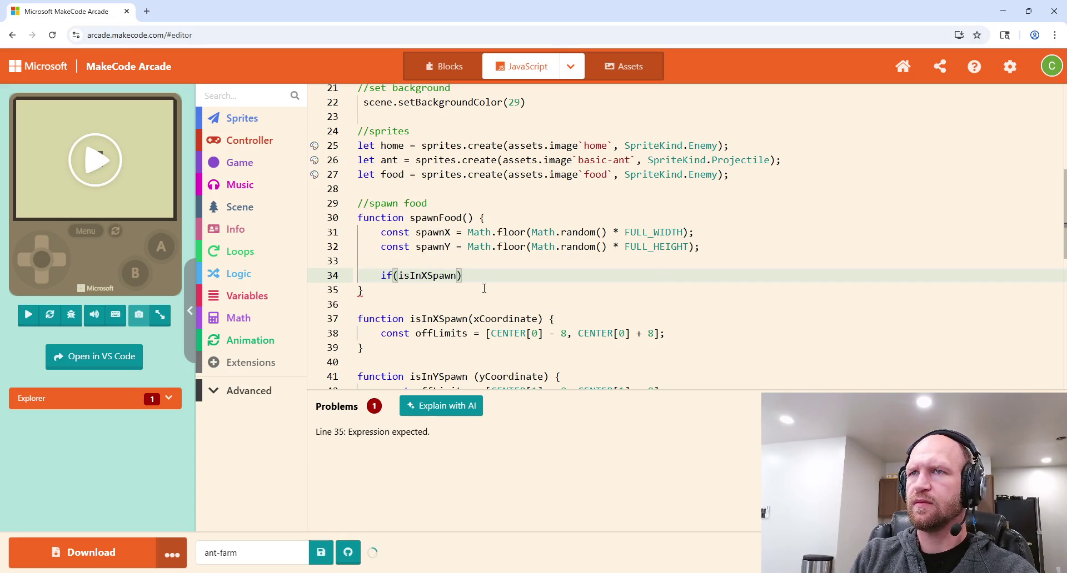
text(()
text(spawnX)
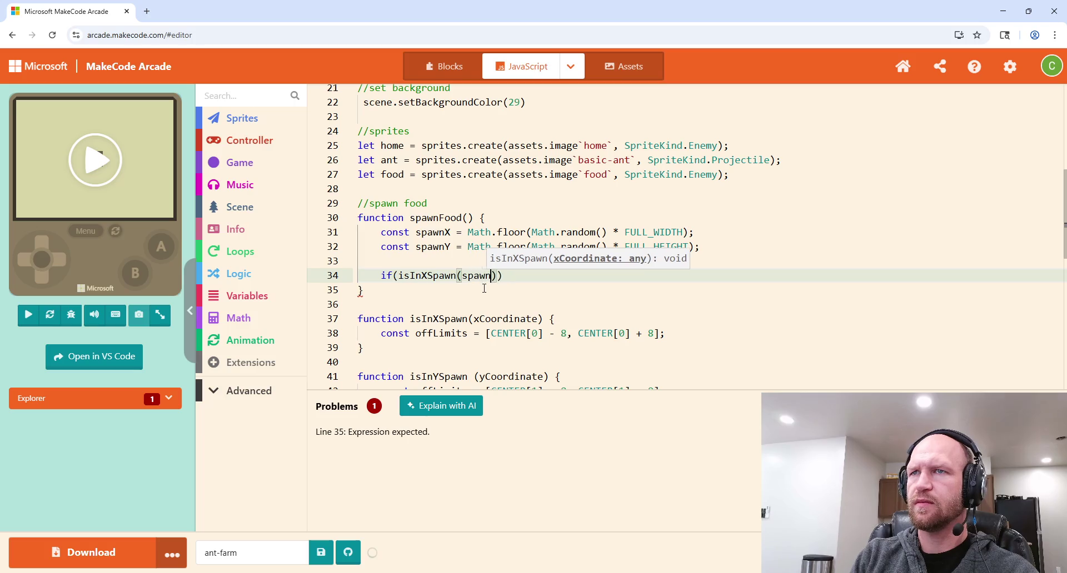
text())
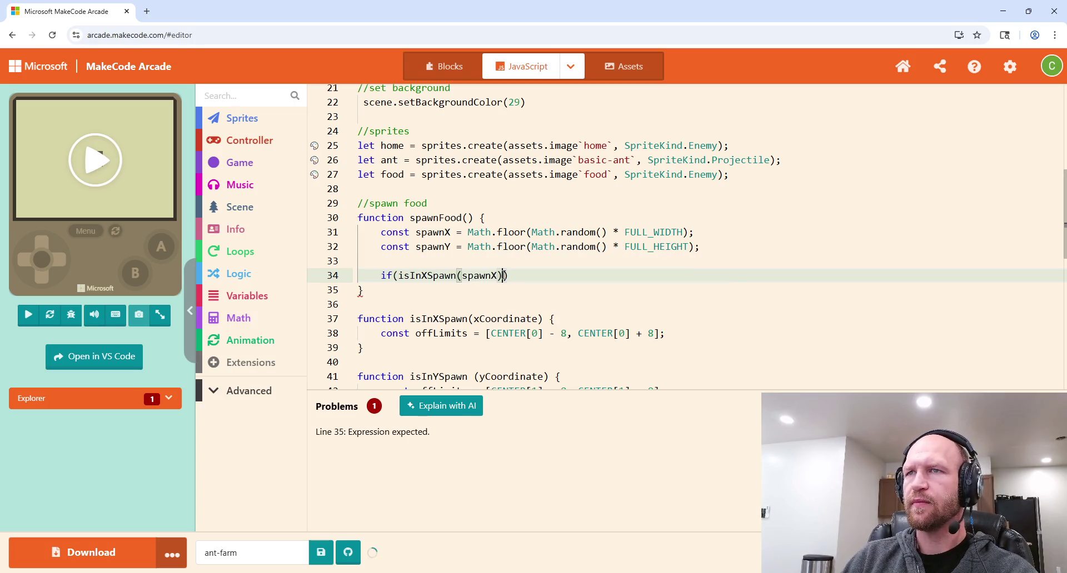
text( && is)
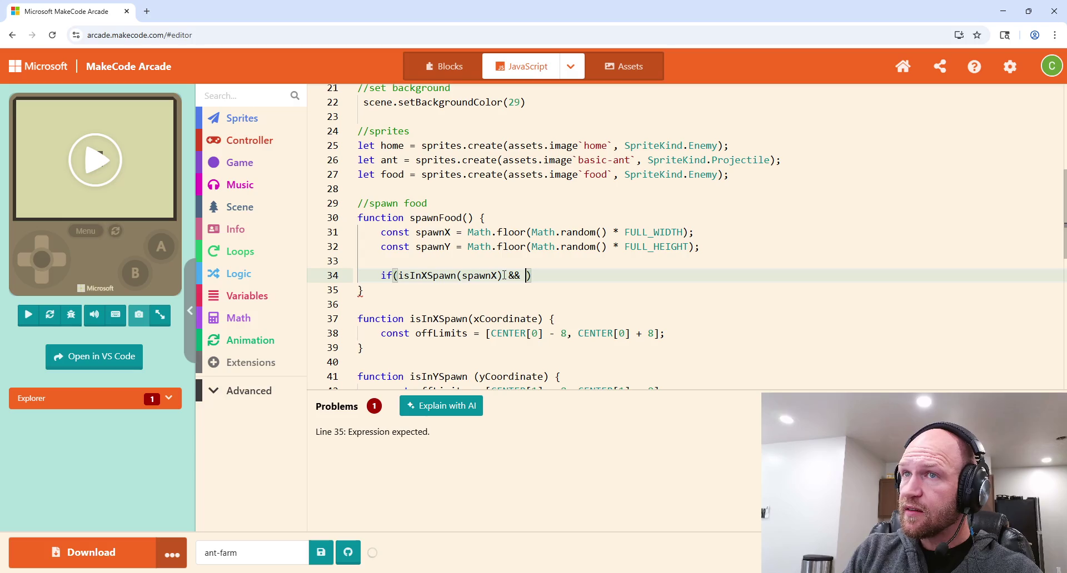
text(In)
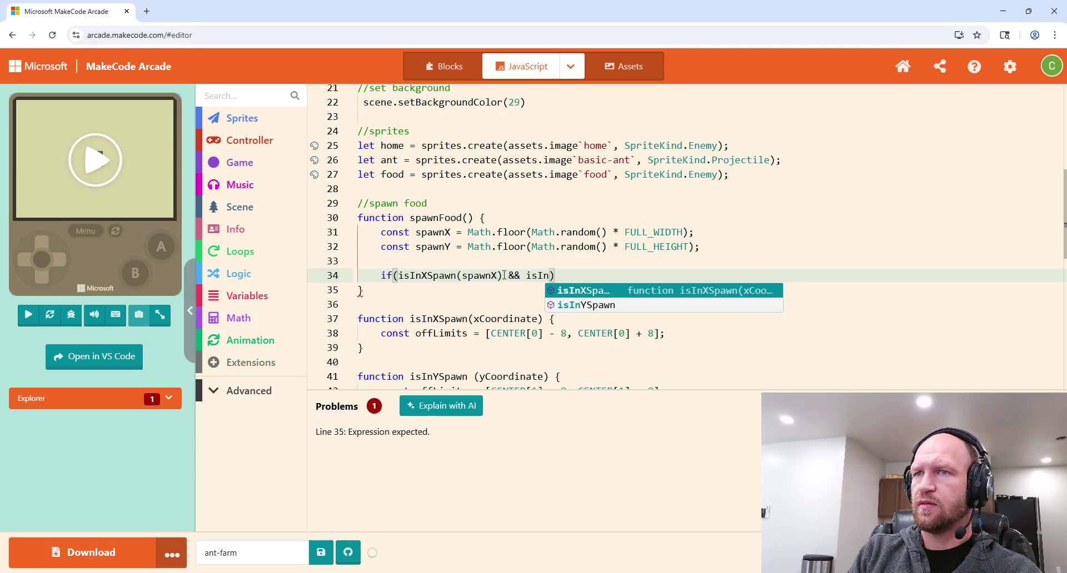
text(Y)
key(Tab)
text(()
text(spawnY)
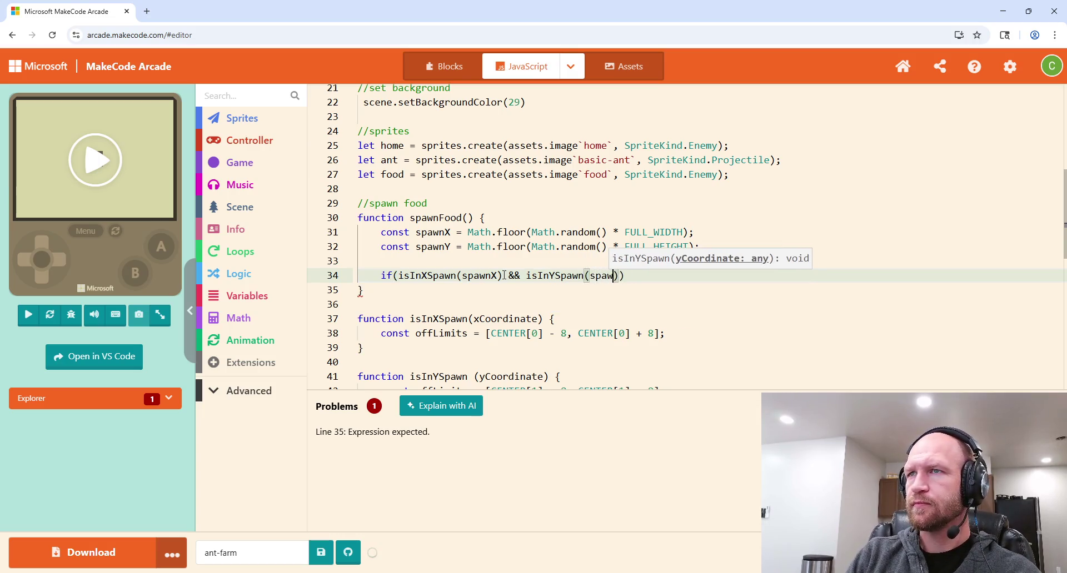
key(End)
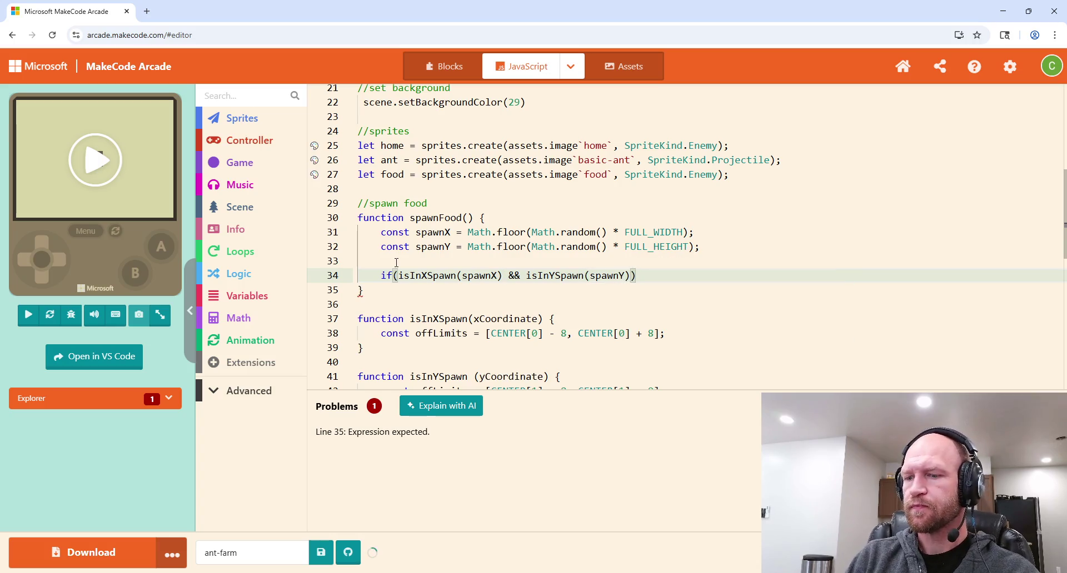
text({)
key(Return)
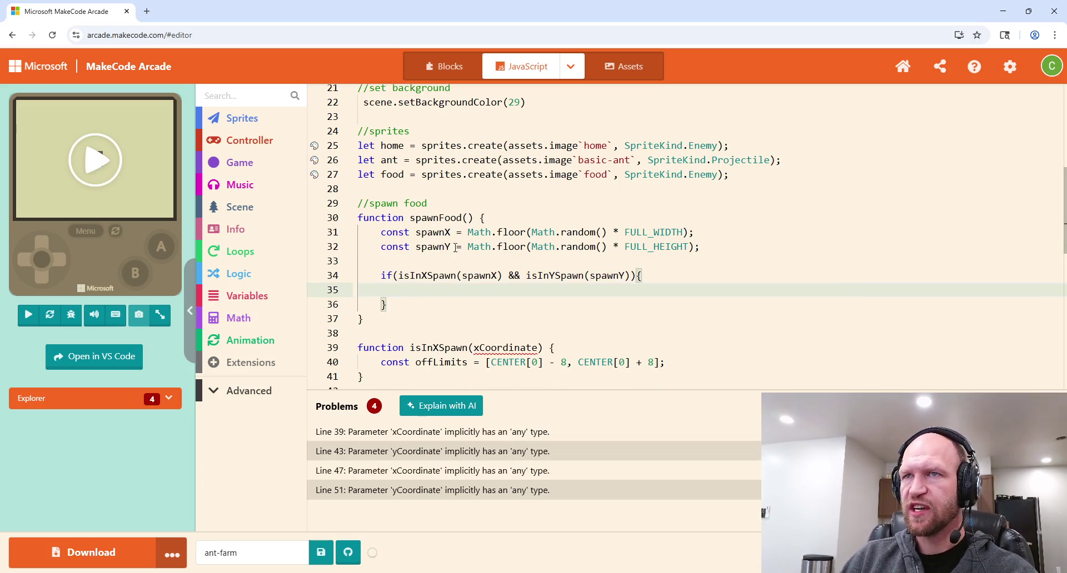
double_click(389, 232)
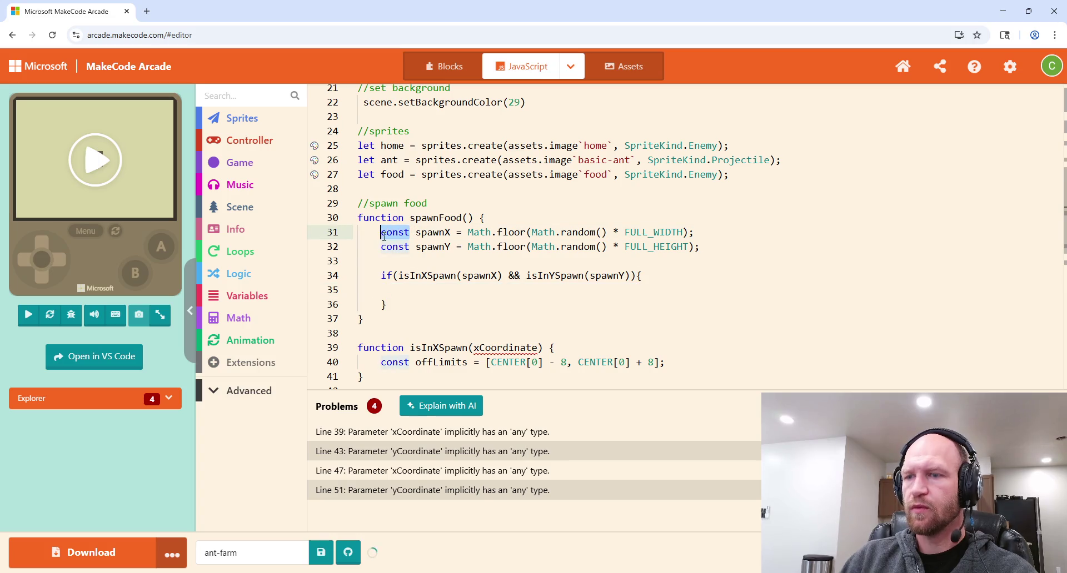
Step: Change the spawnX and spawnY declarations from const to let
text(let)
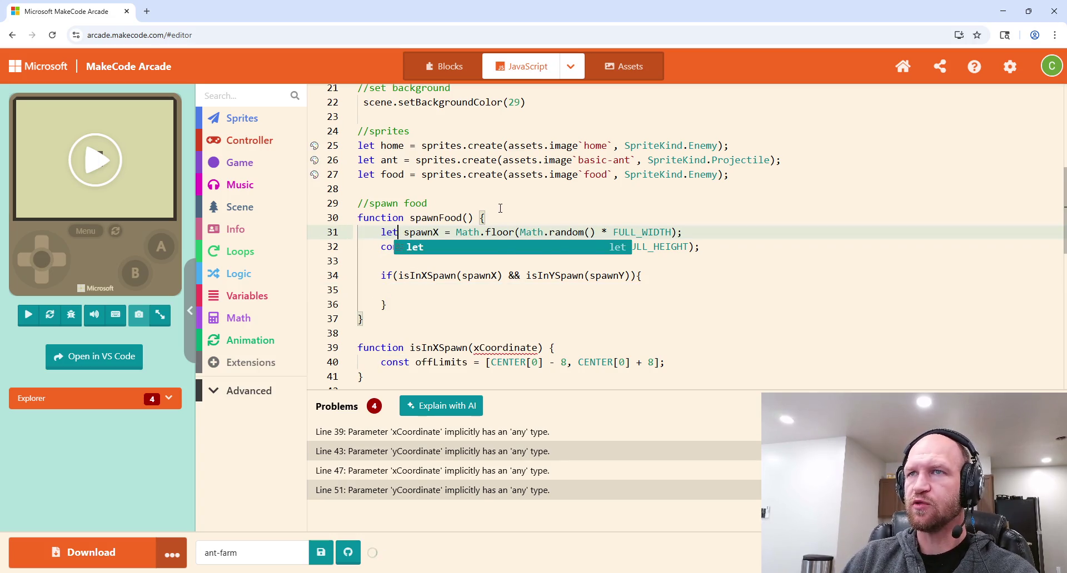
click(426, 203)
click(409, 246)
double_click(409, 246)
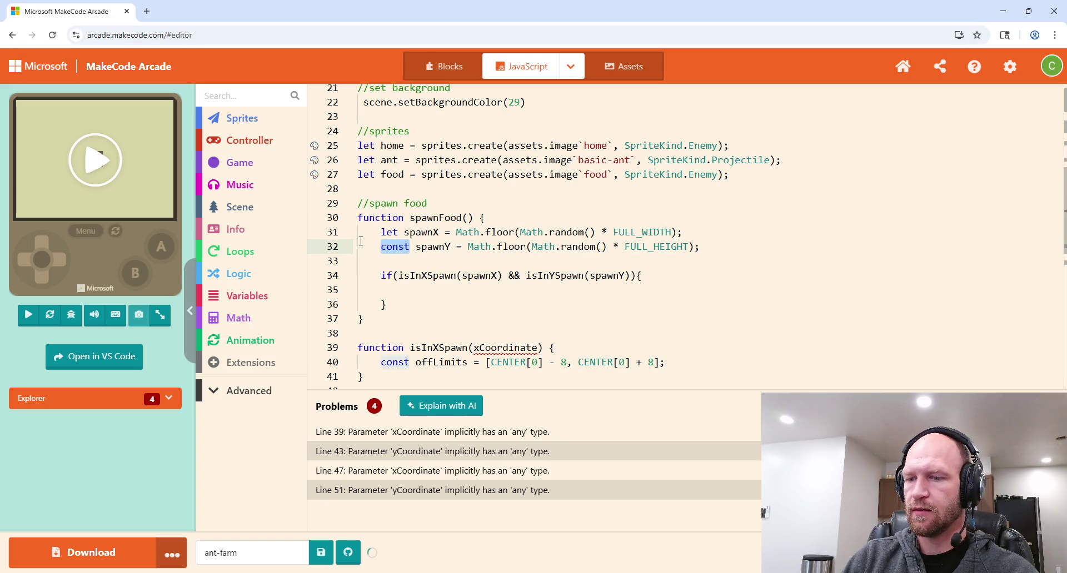
text(let)
click(428, 203)
Step: Add //adjust spawn point inside the if block and //check if in spawn above it
click(438, 285)
text(//)
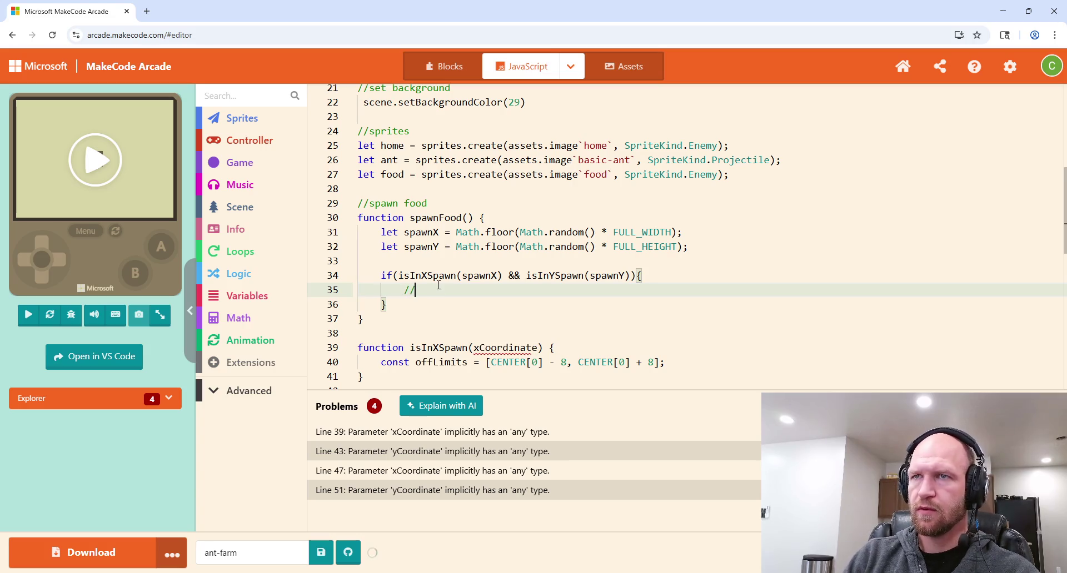
text(adjust spawn)
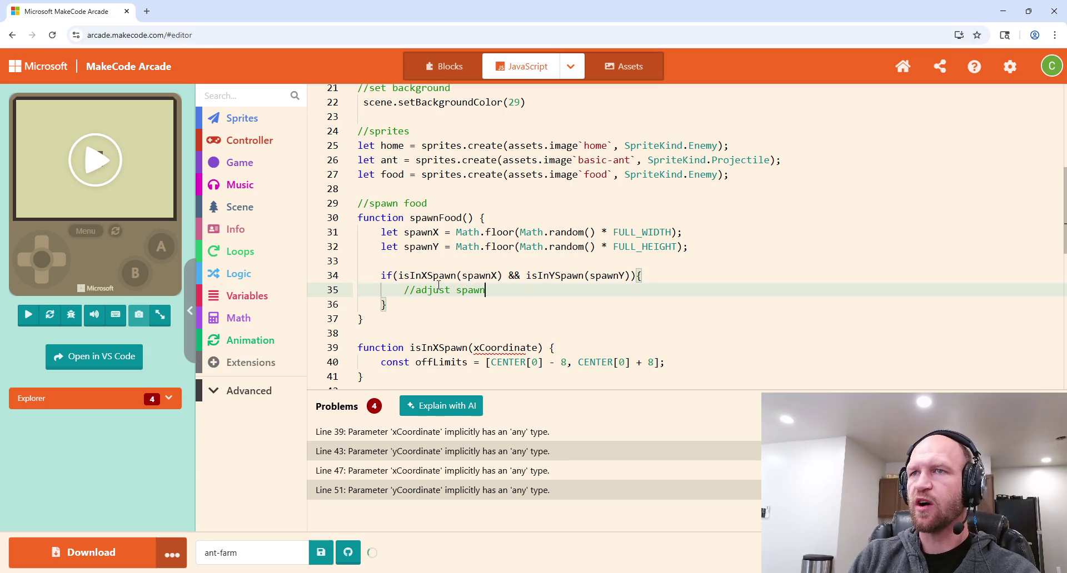
text(point)
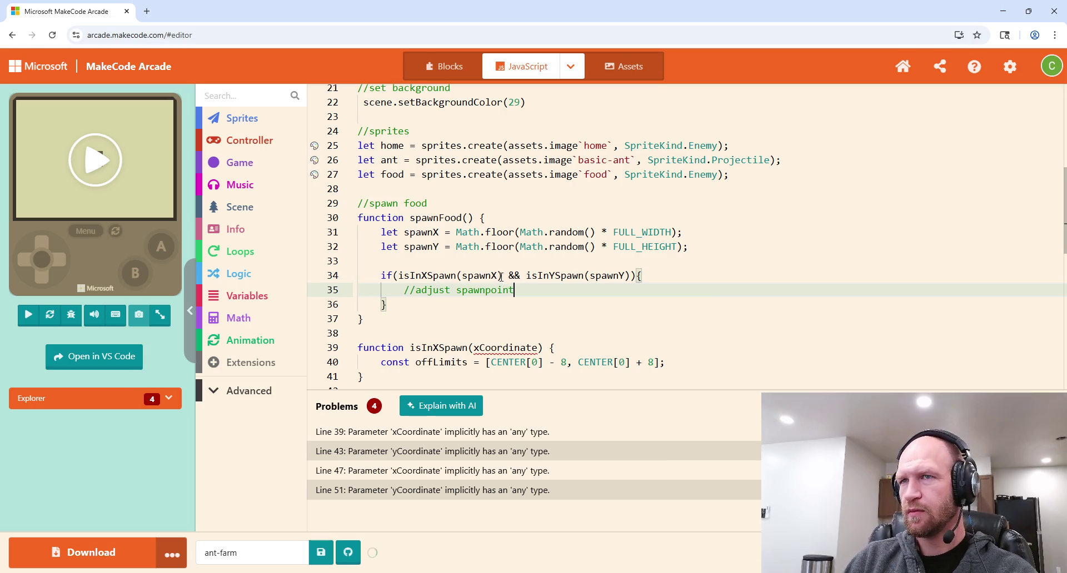
click(486, 290)
scroll(412, 244, down, 1)
key(Down)
click(409, 236)
key(Return)
text(//check if i)
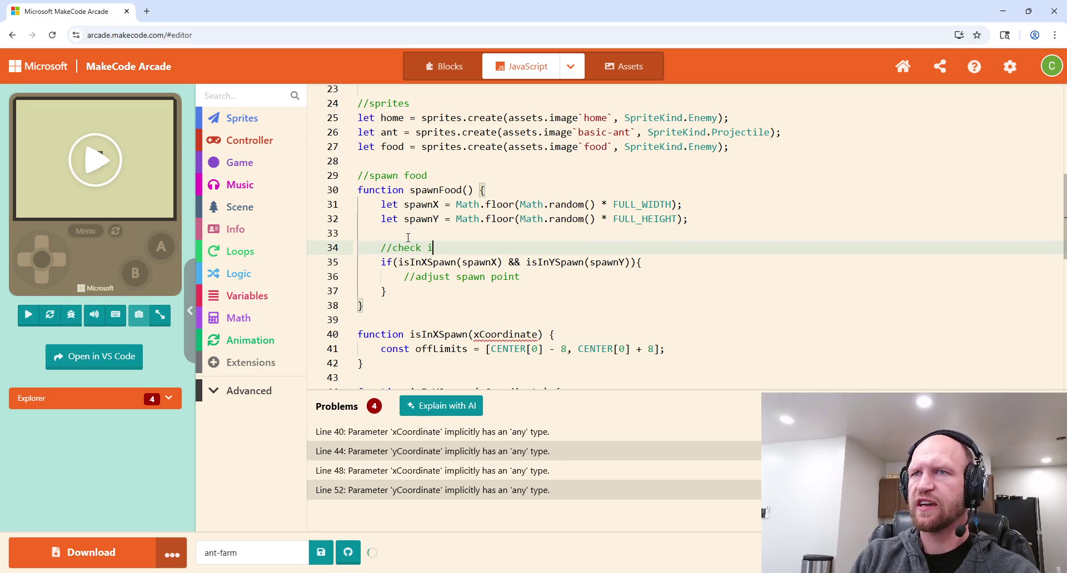
text(n spawn)
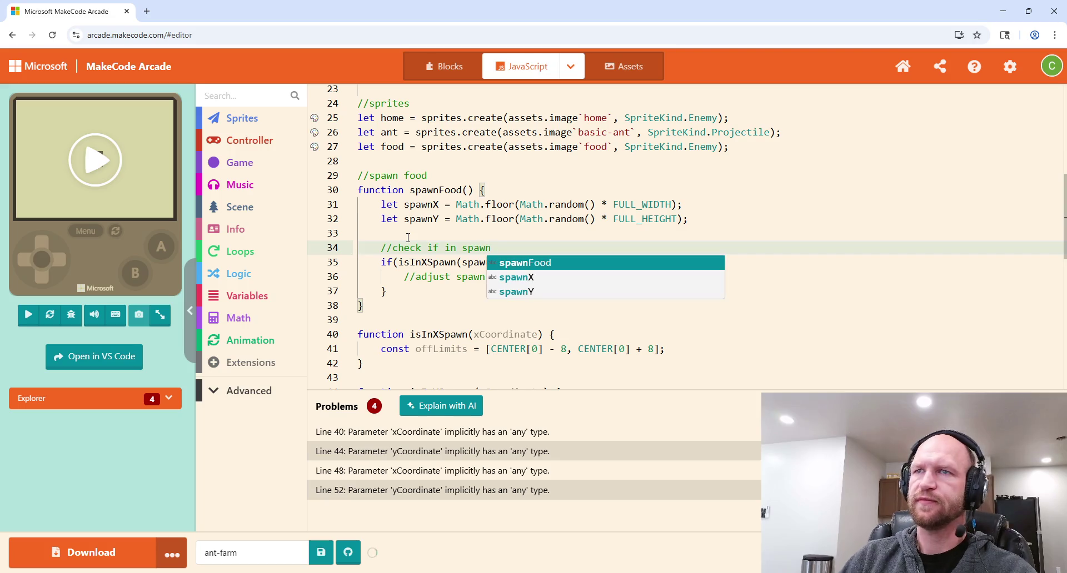
click(398, 289)
key(Return)
key(Return)
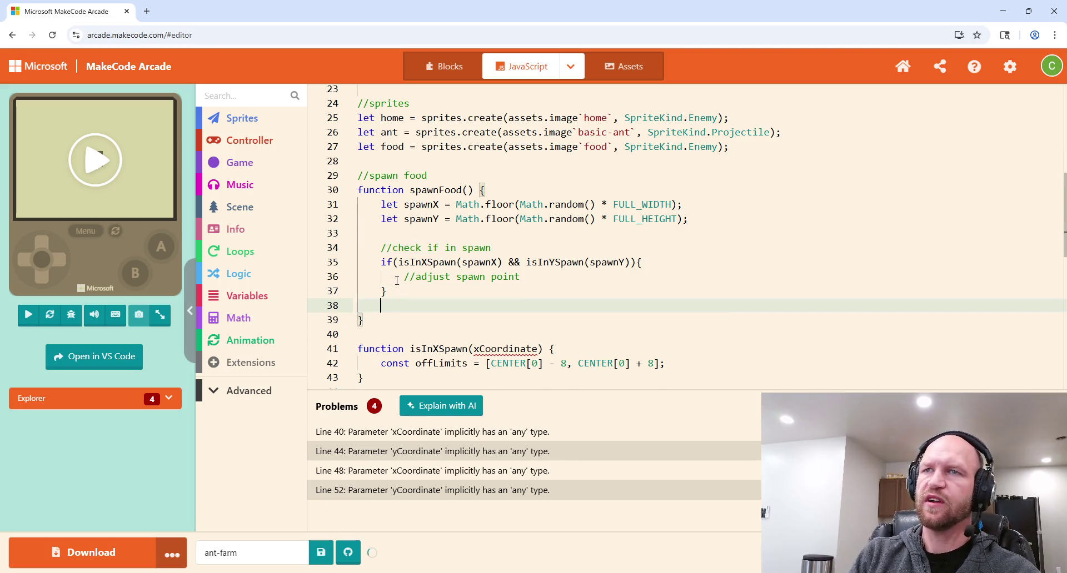
Step: Add an if(isOffScreenX(spawnX) || isOffScreenY(spawnY)) block containing //adjust spawn point
text(if()
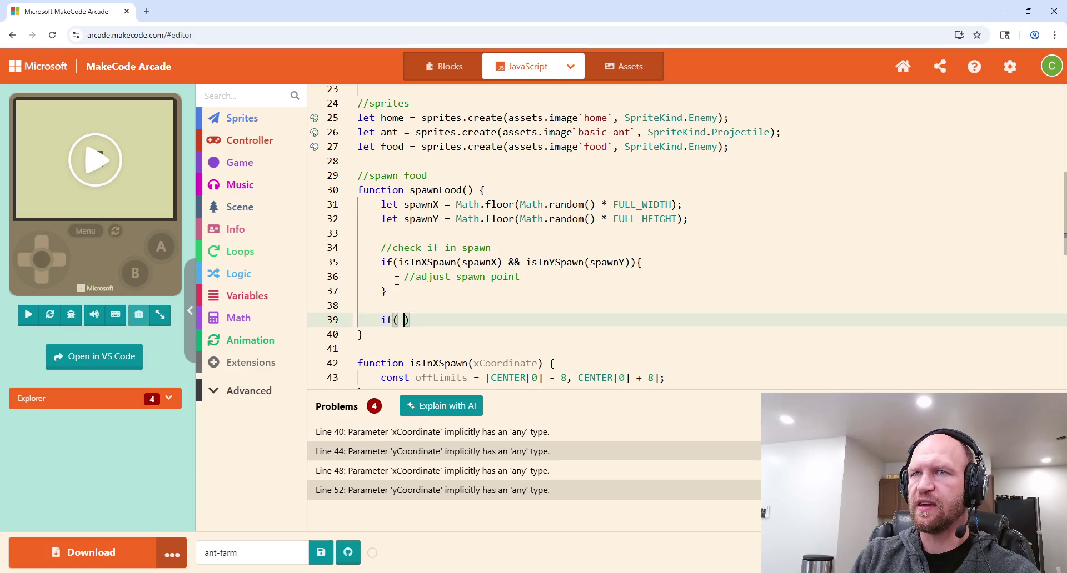
key(BackSpace)
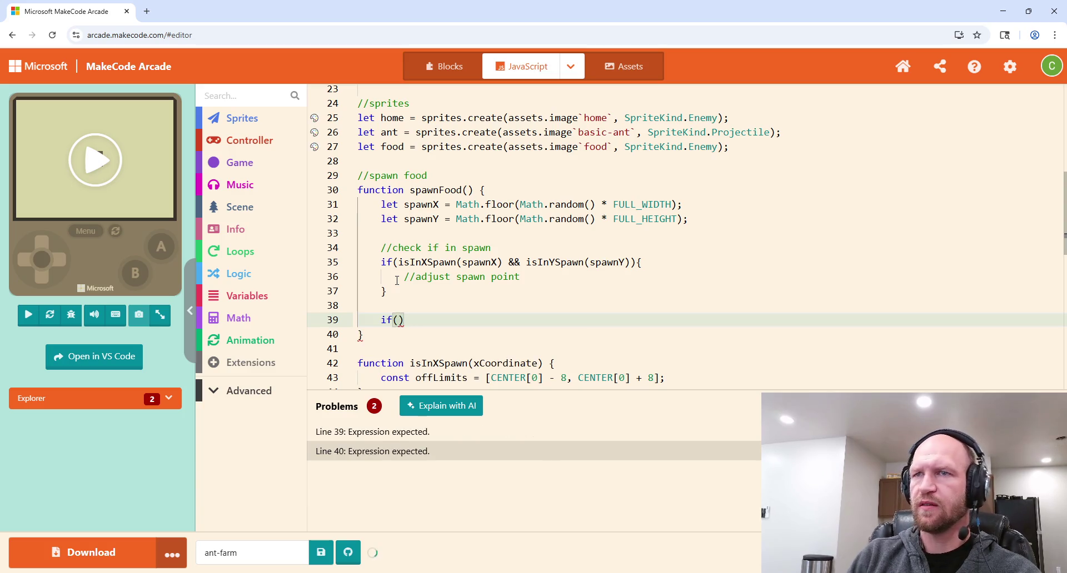
text(isO)
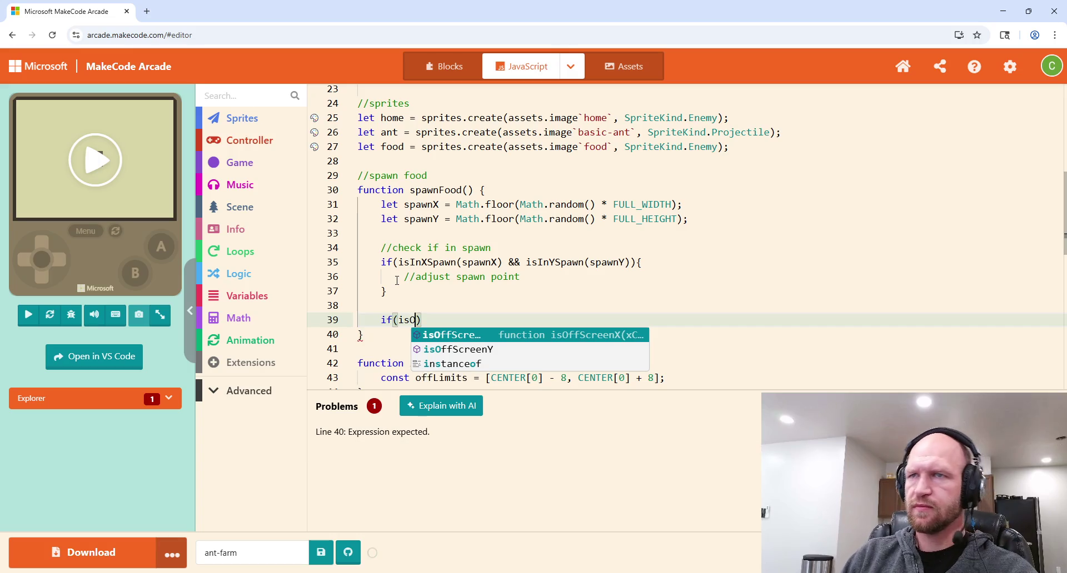
key(Tab)
text((spawnX)
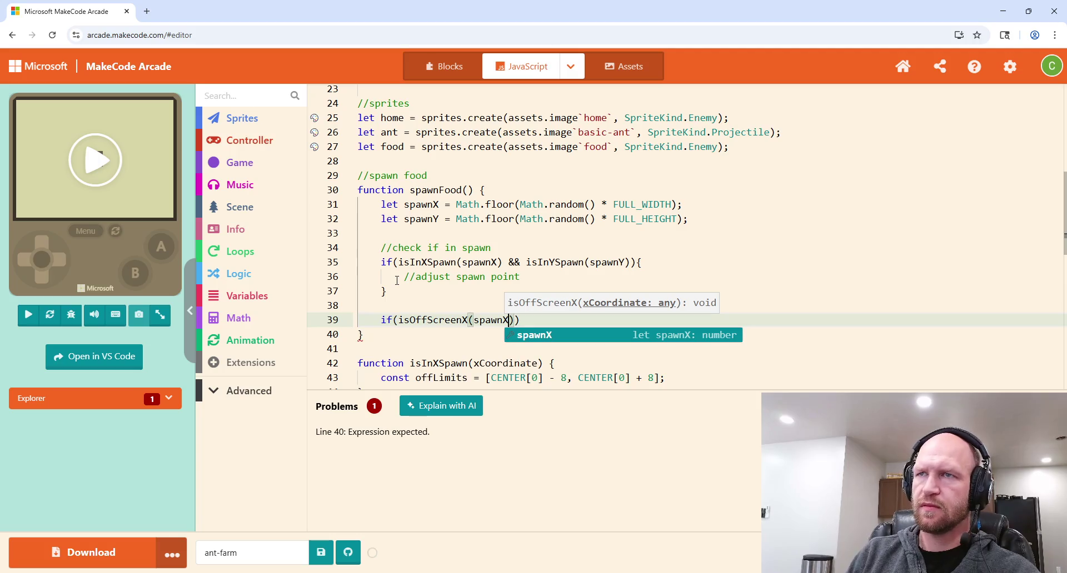
text())
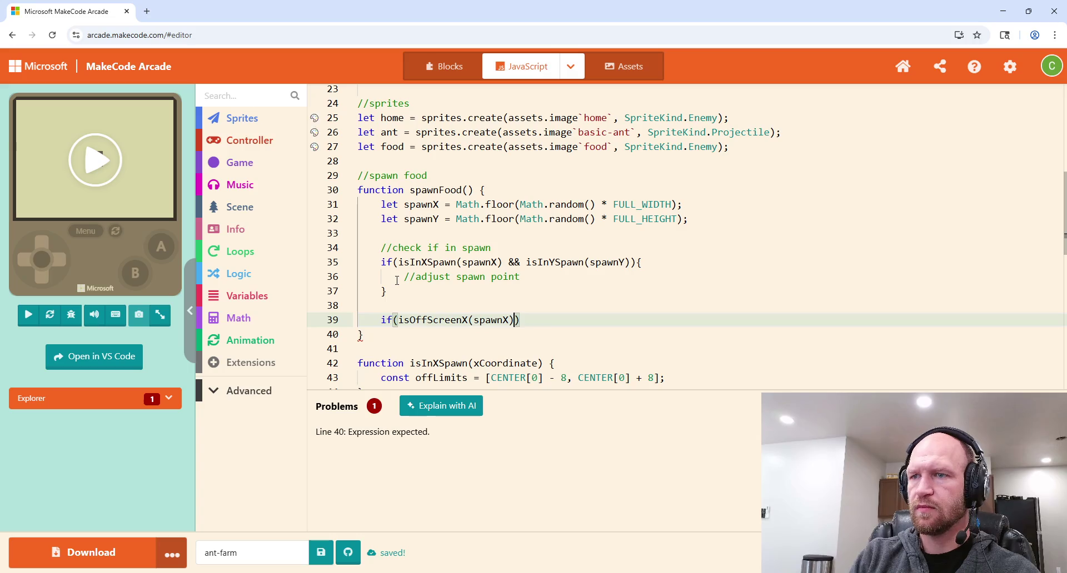
text( || isOffScreenY)
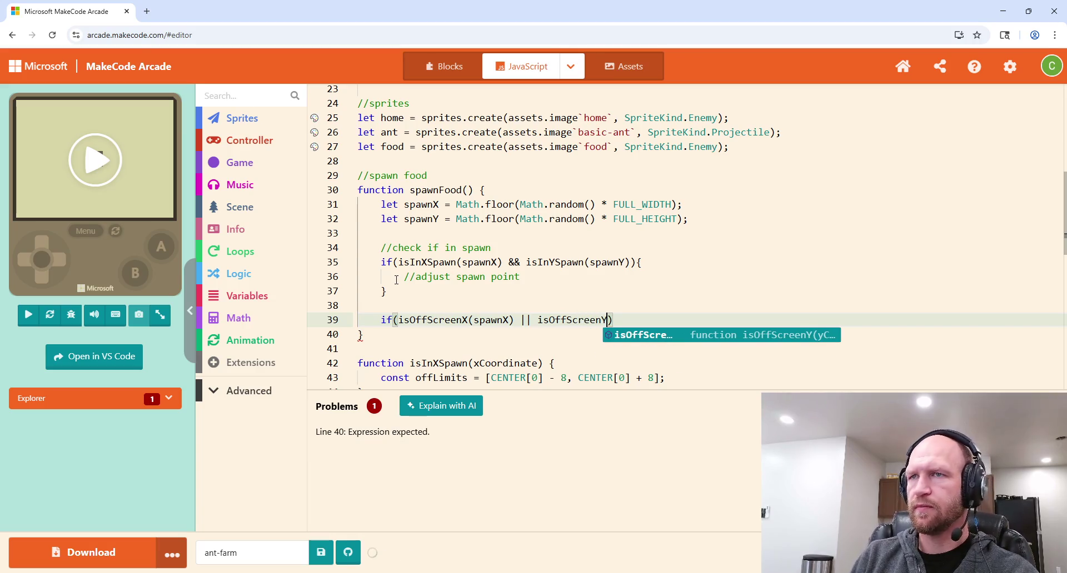
text((spawnY)
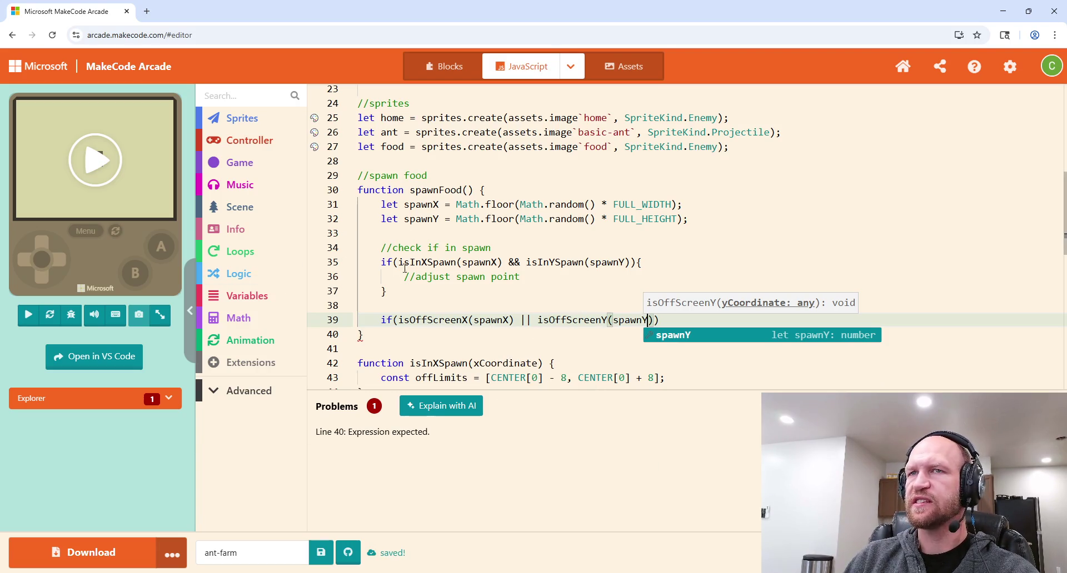
click(667, 320)
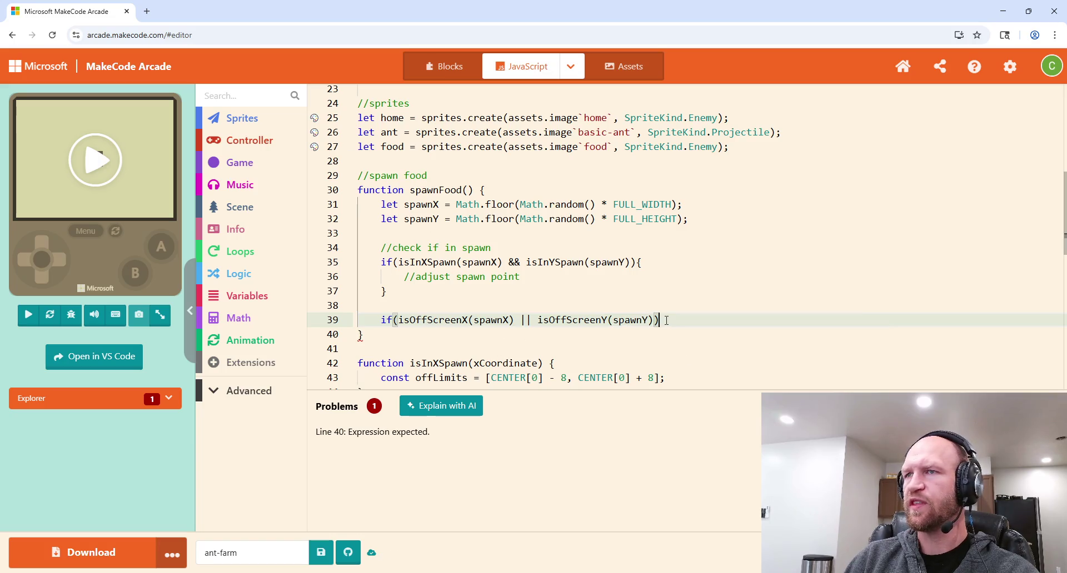
text({)
key(Return)
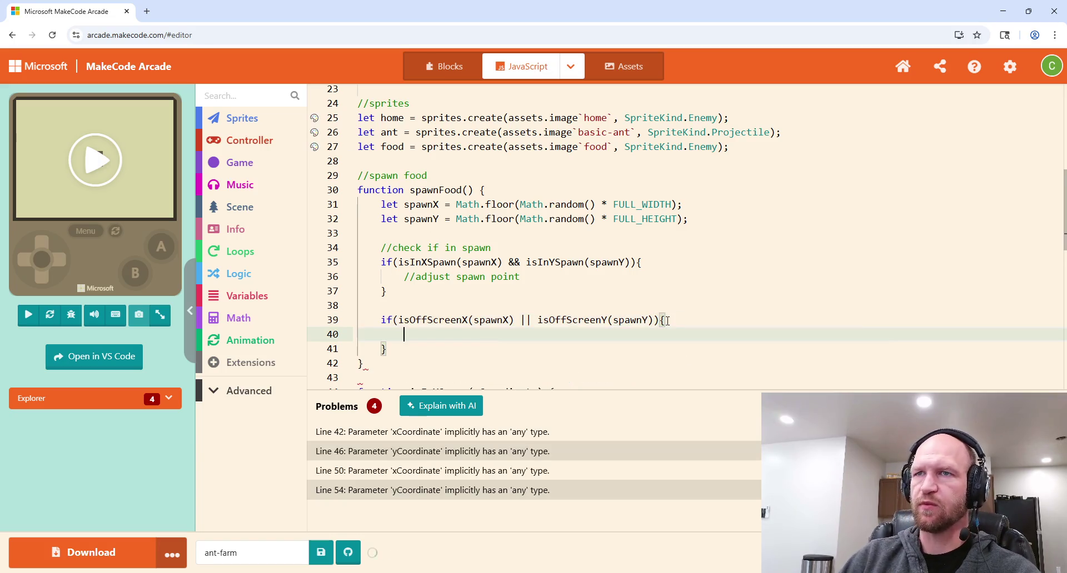
text(//adjust spawn point)
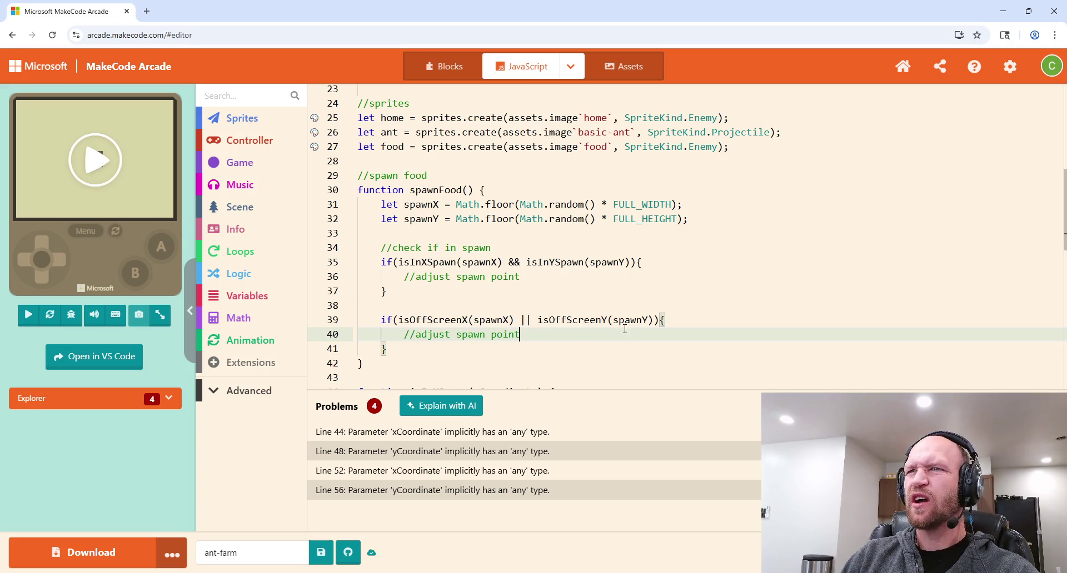
drag(654, 320, 513, 320)
Step: Remove ' || isOffScreenY(spawnY)' from the X check and start an if(isOffScreenY(spawnY)) below it
key(BackSpace)
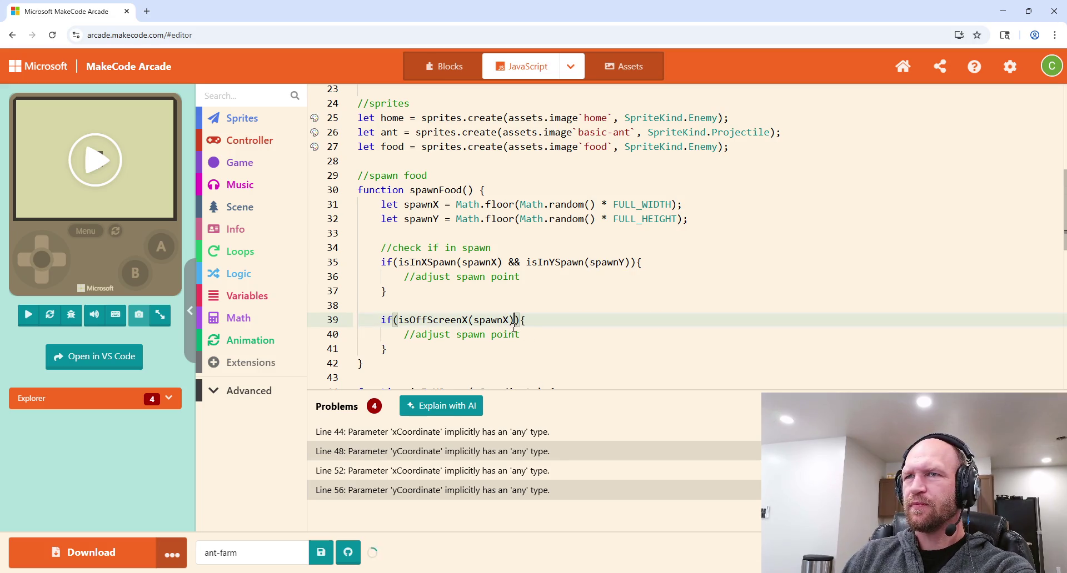
click(409, 350)
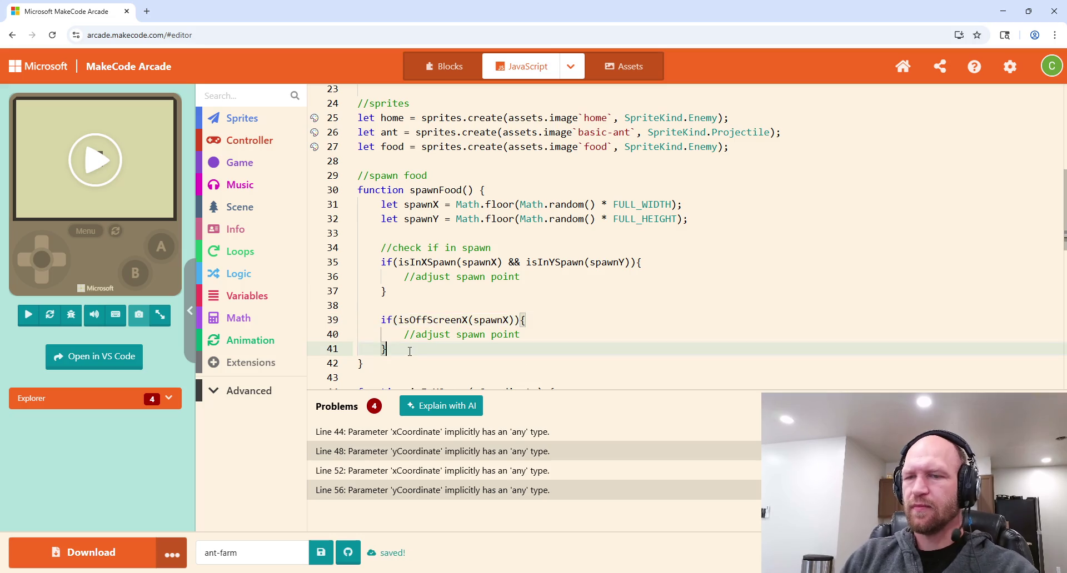
key(Return)
key(Return)
text(if(is)
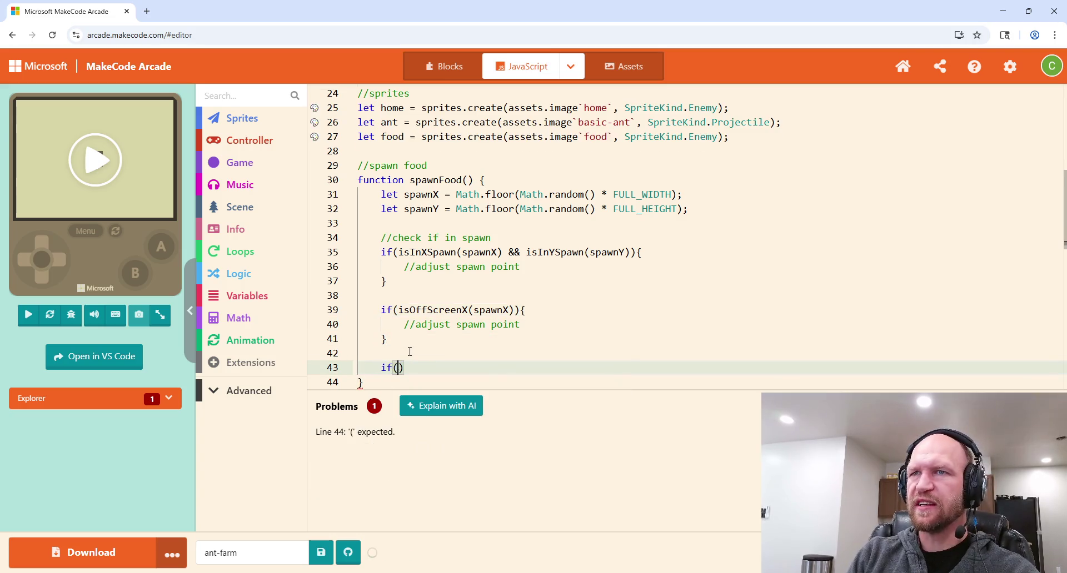
text(Off)
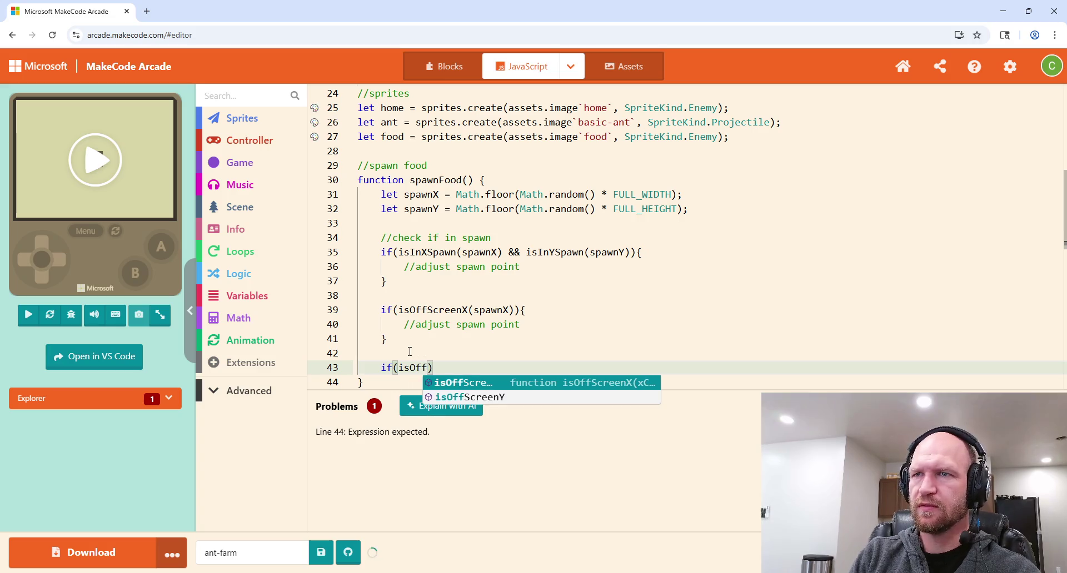
key(Down)
key(Return)
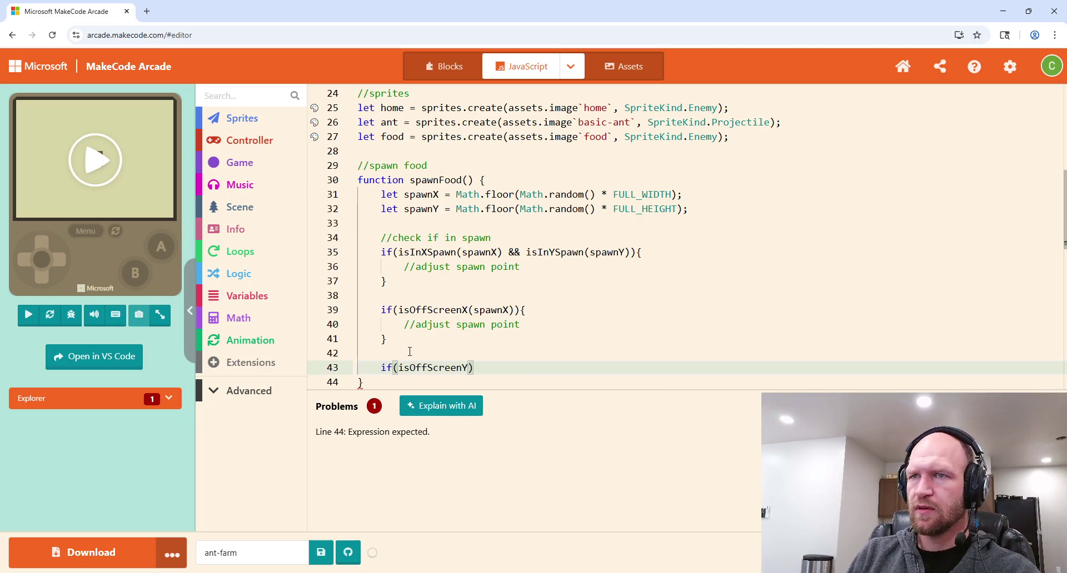
text(()
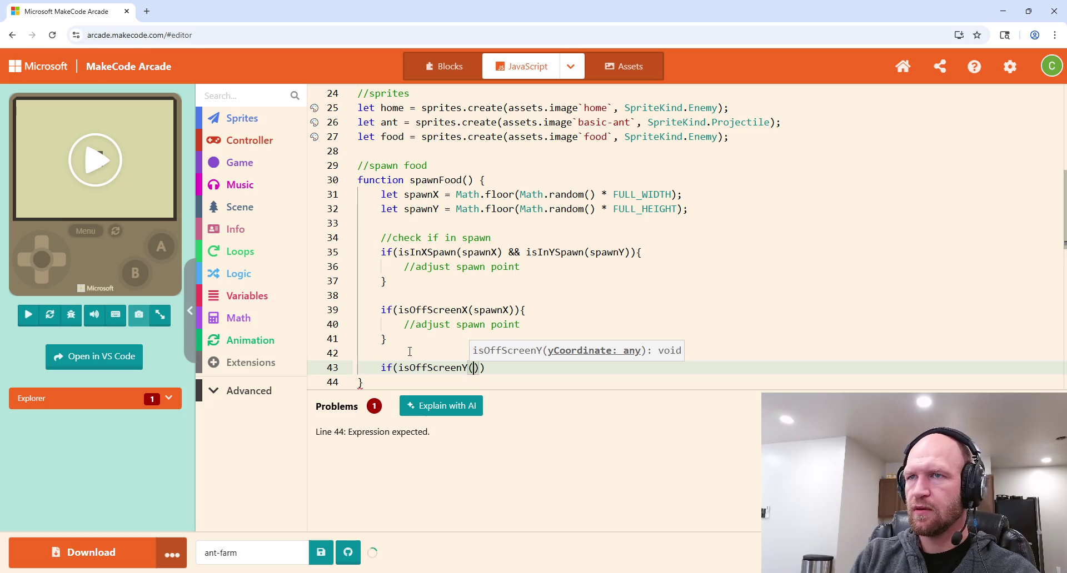
text(spawnY)
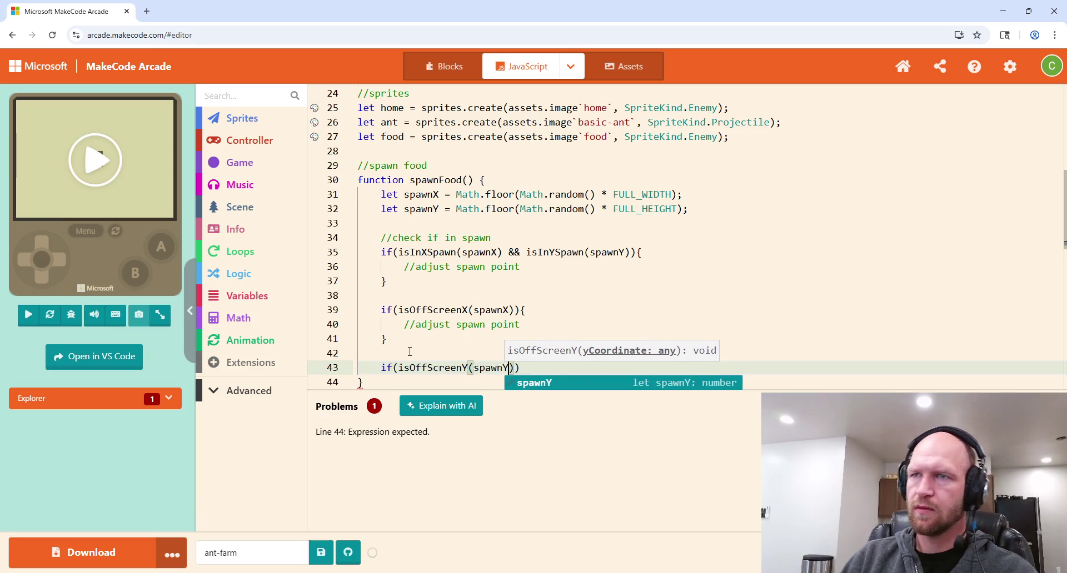
Step: Give the isOffScreenY block braces and an //adjust spawn Point comment
click(522, 366)
text({)
key(Return)
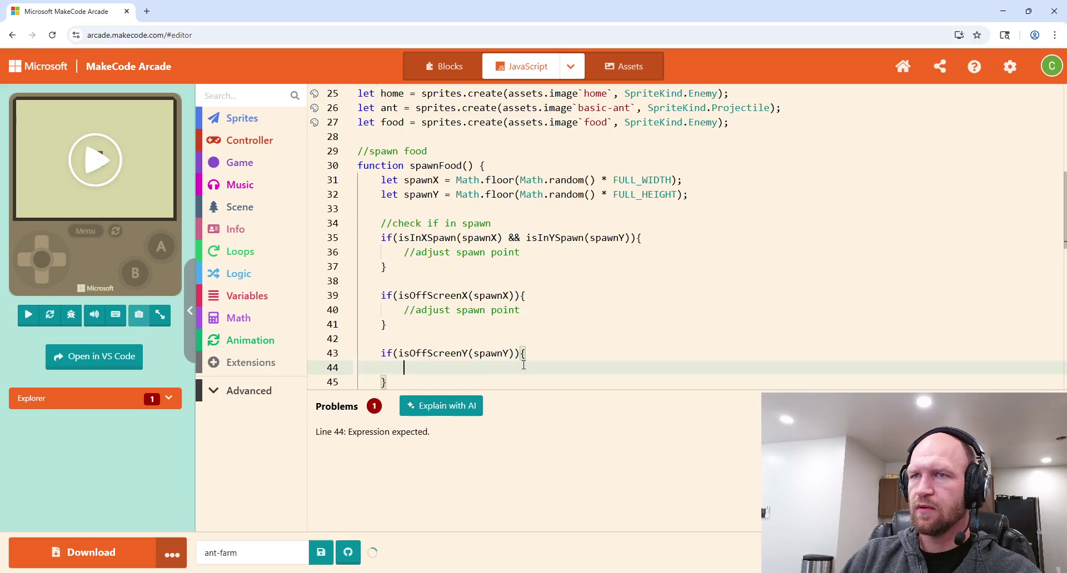
text(//ad)
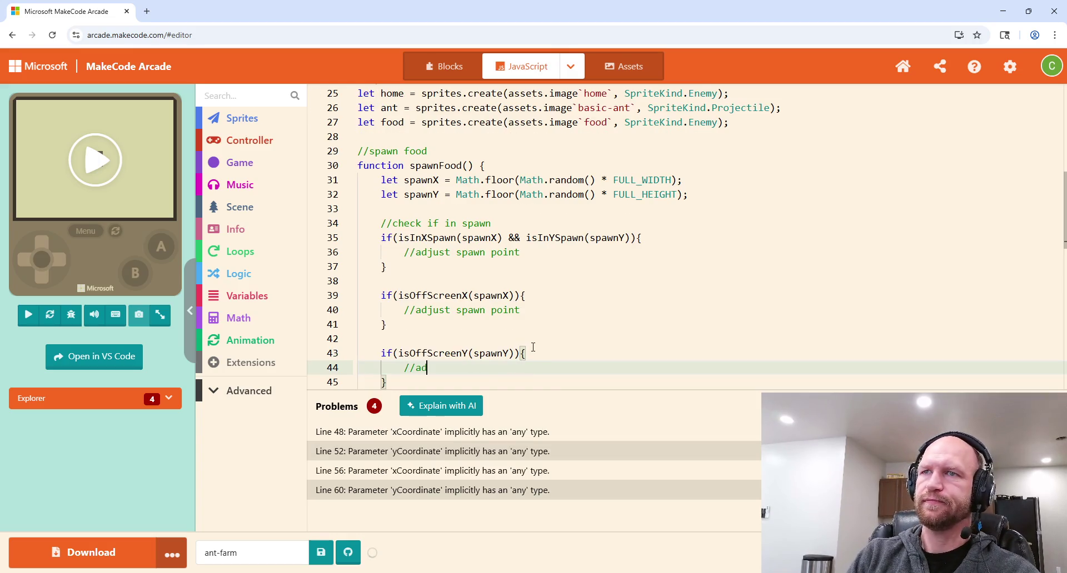
text(just spawn Point)
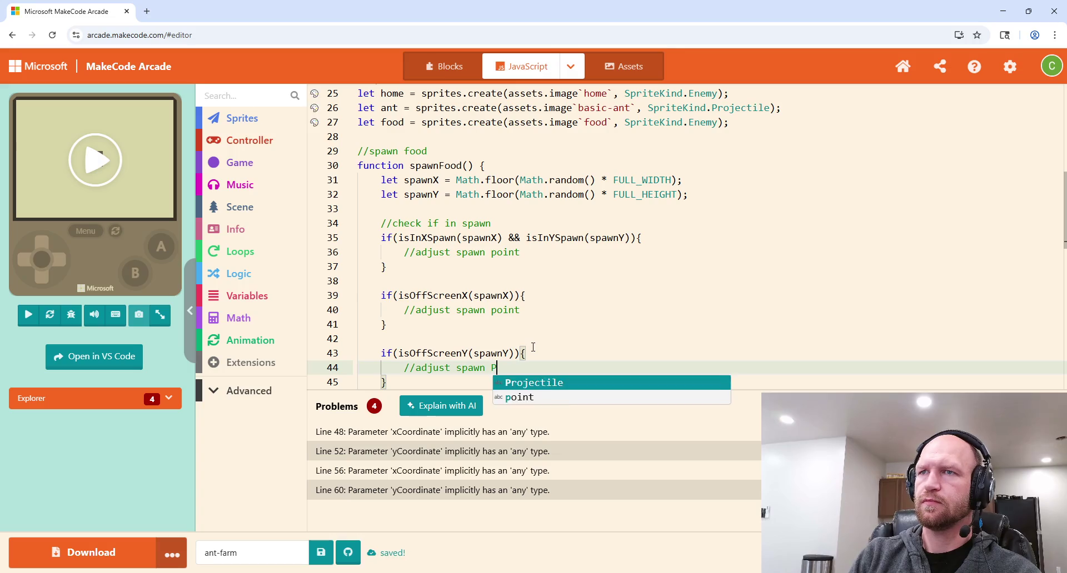
click(534, 350)
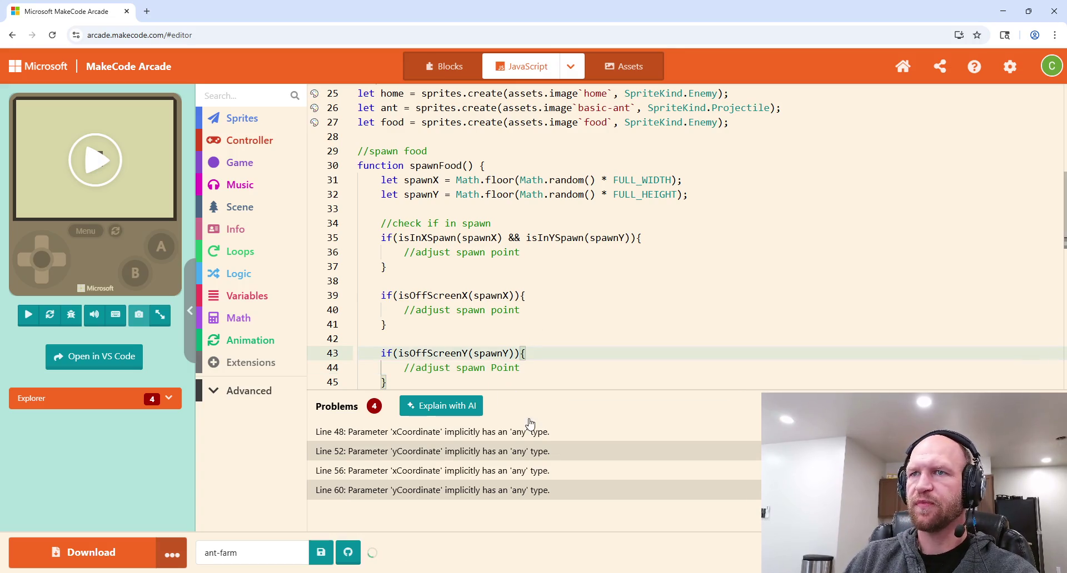
click(533, 256)
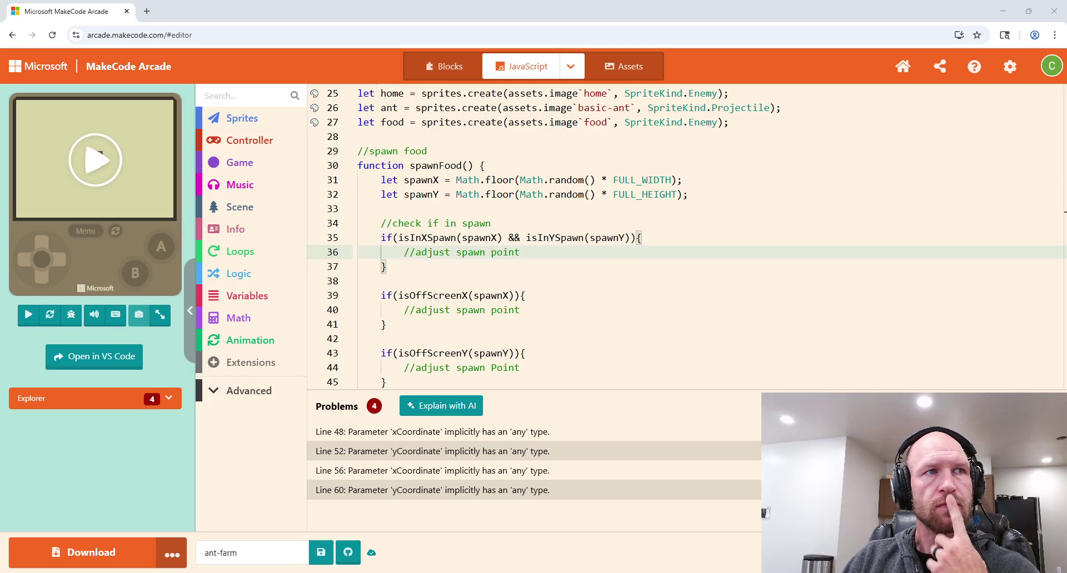
Step: Delete the //check if in spawn line above the first if in spawnFood
click(358, 281)
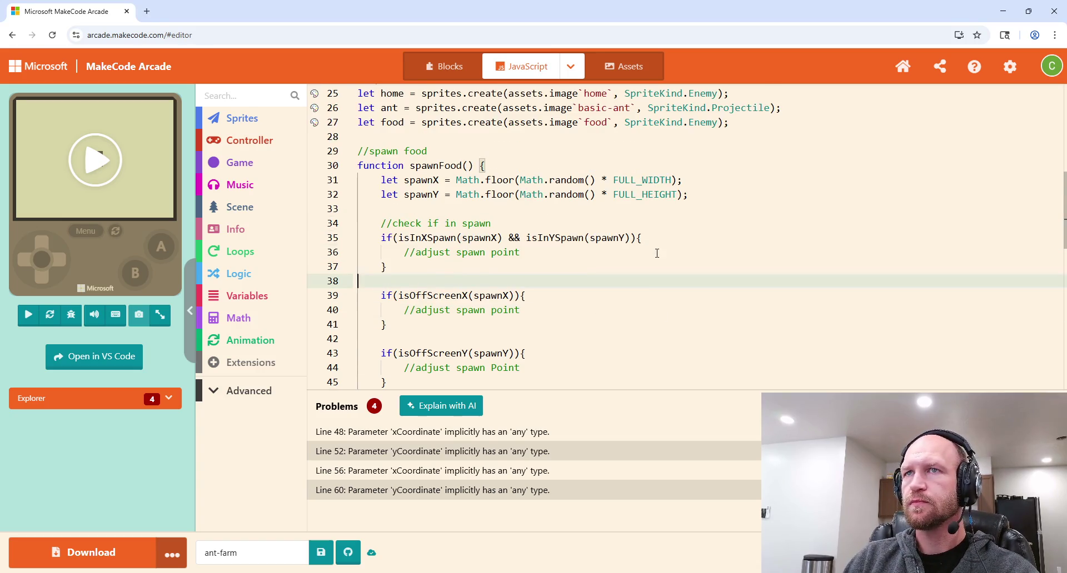
drag(564, 222, 568, 215)
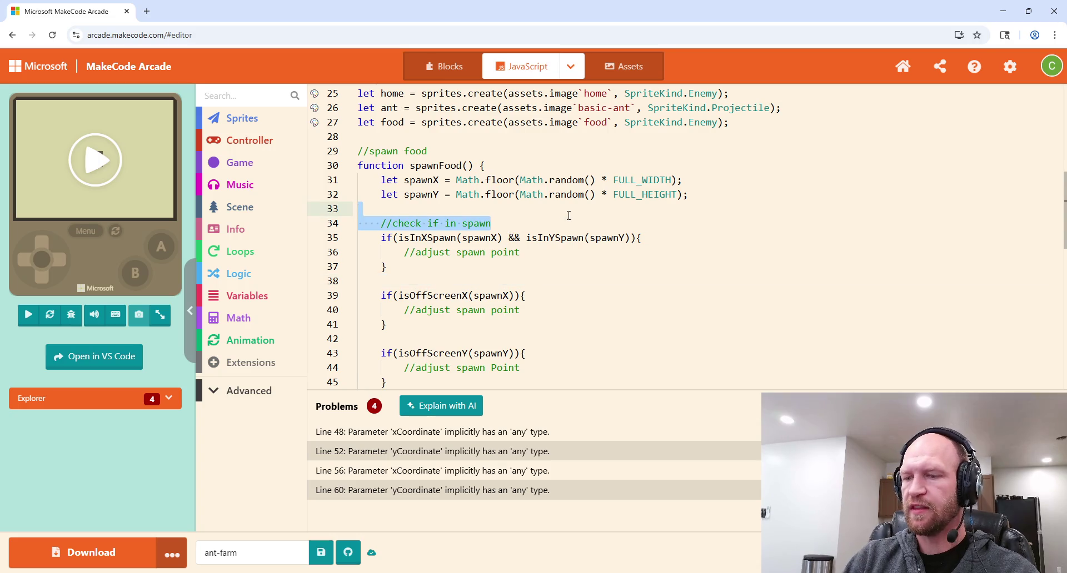
key(BackSpace)
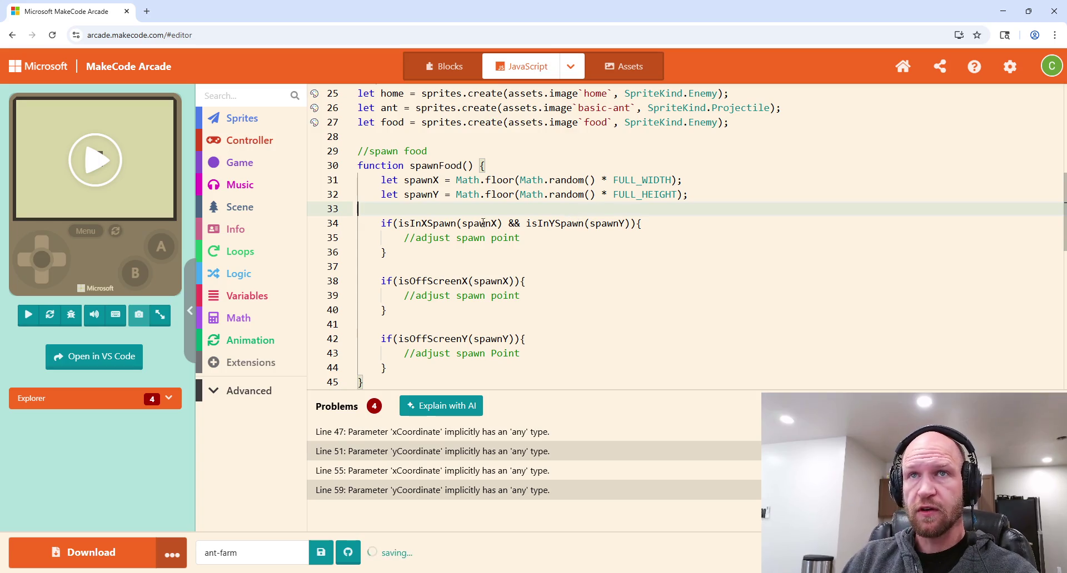
click(552, 239)
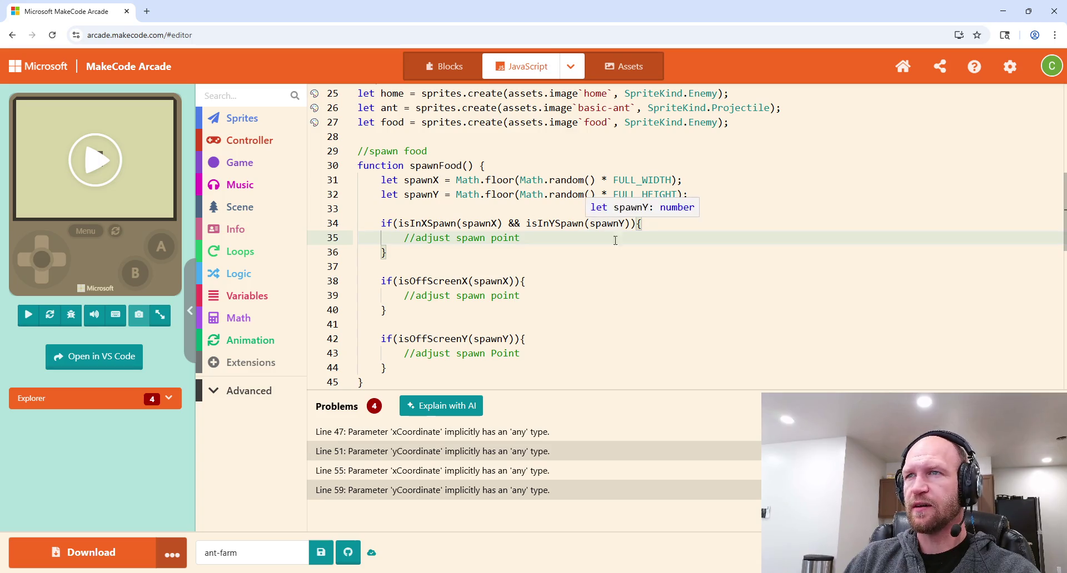
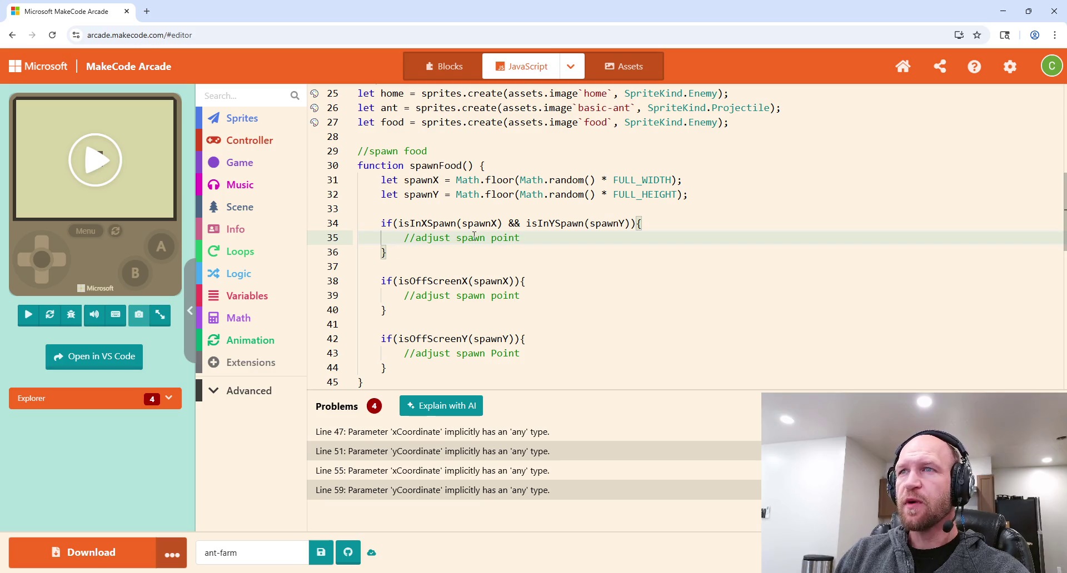
Step: Delete the '//adjust spawn point' comment inside spawnFood's spawn check and start an if(spawnX condition
mouse_move(537, 241)
mouse_down()
mouse_move(391, 238)
mouse_move(399, 242)
mouse_up()
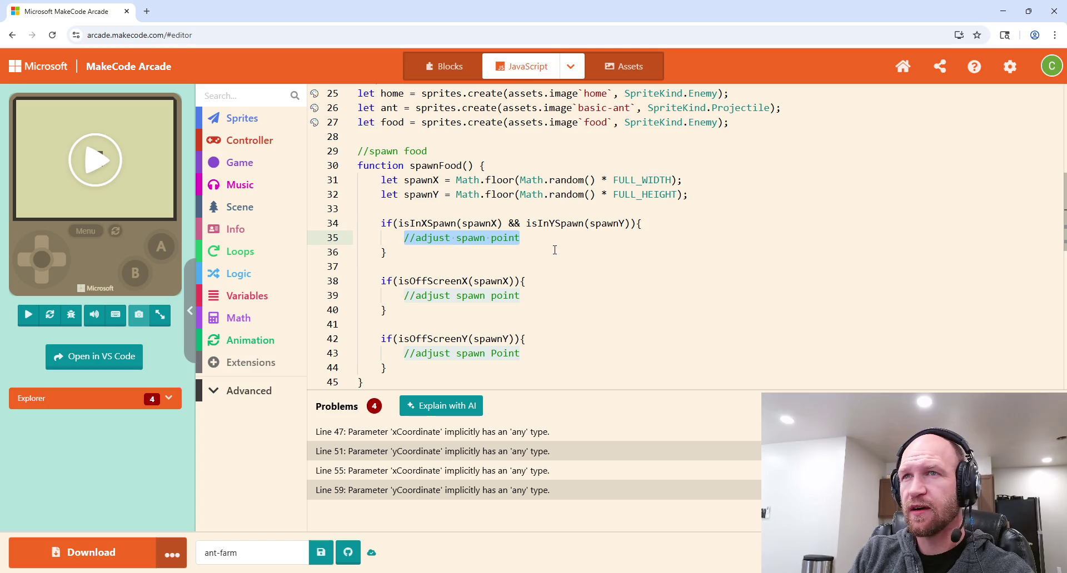
key(BackSpace)
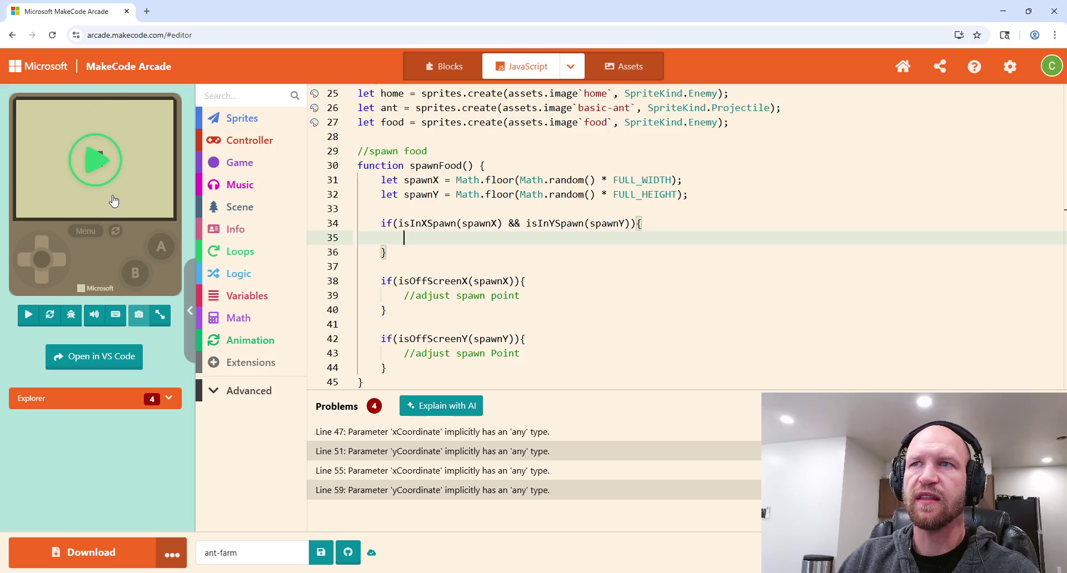
text(i)
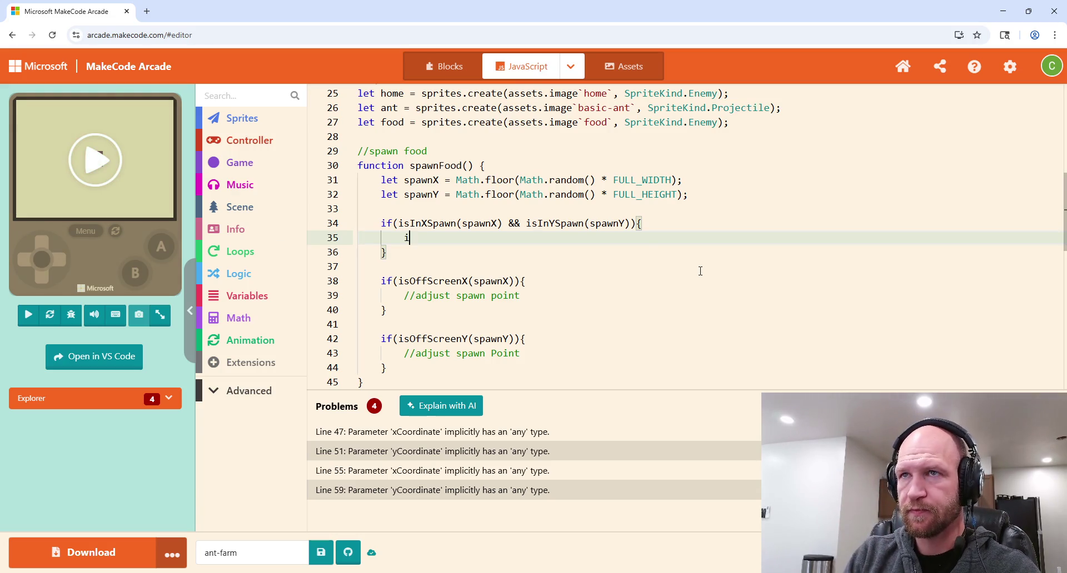
text(f(spawnX)
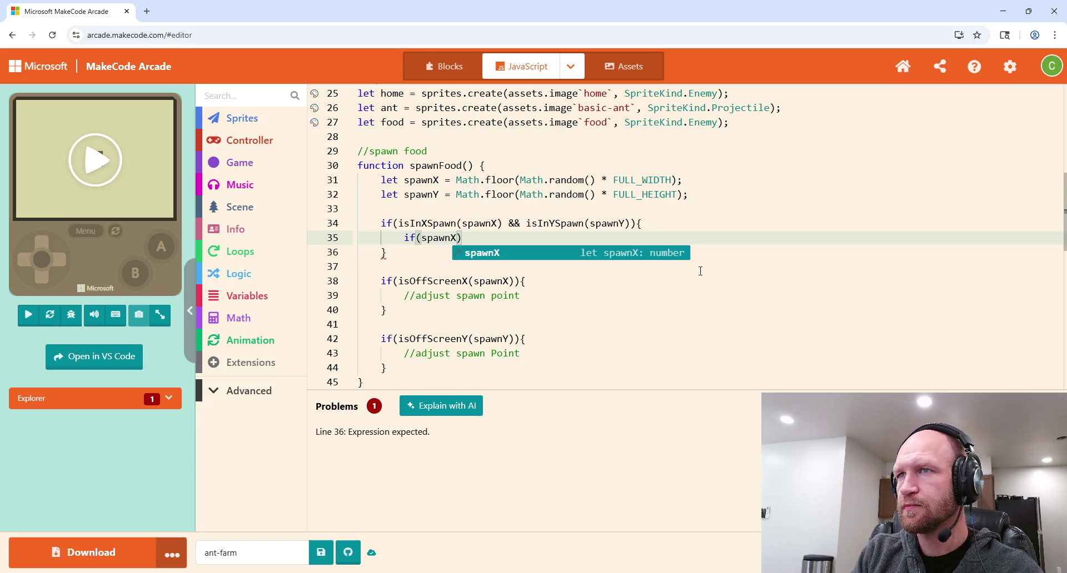
Step: Complete the condition as if(spawnX < CENTER[0])
text(>)
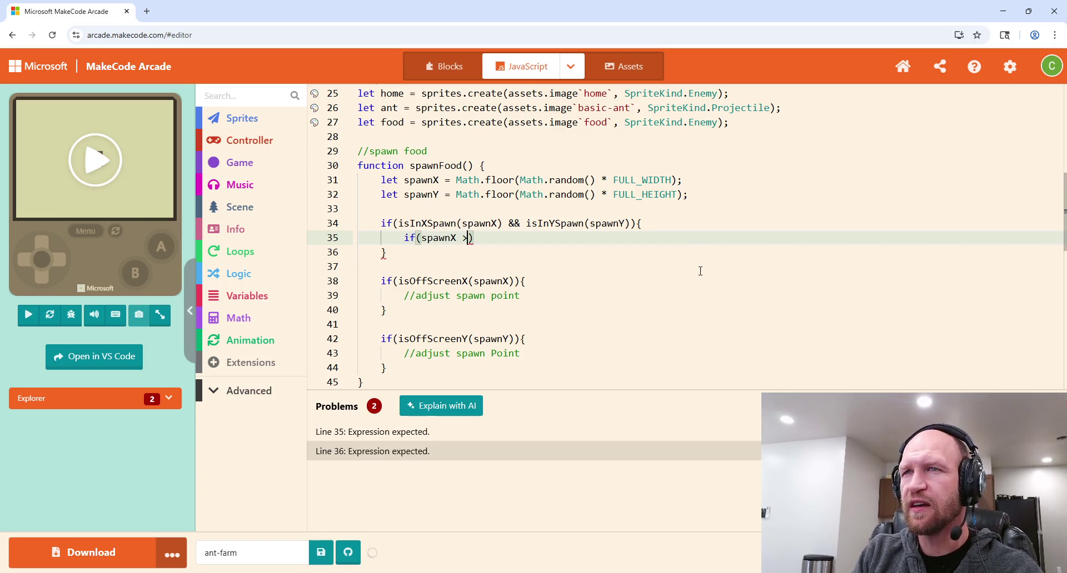
key(BackSpace)
key(BackSpace)
text(>)
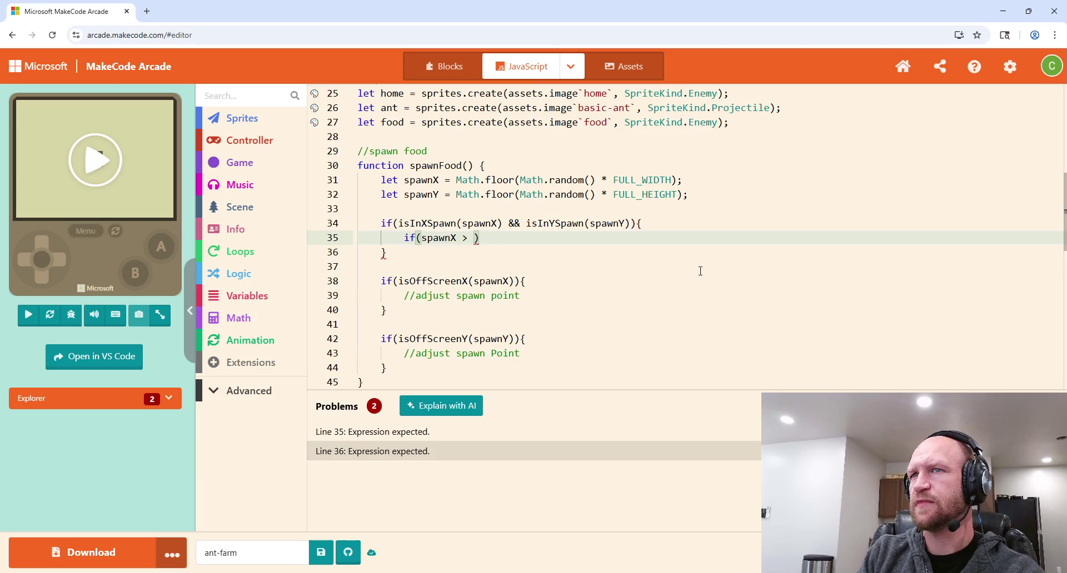
text(CENTE)
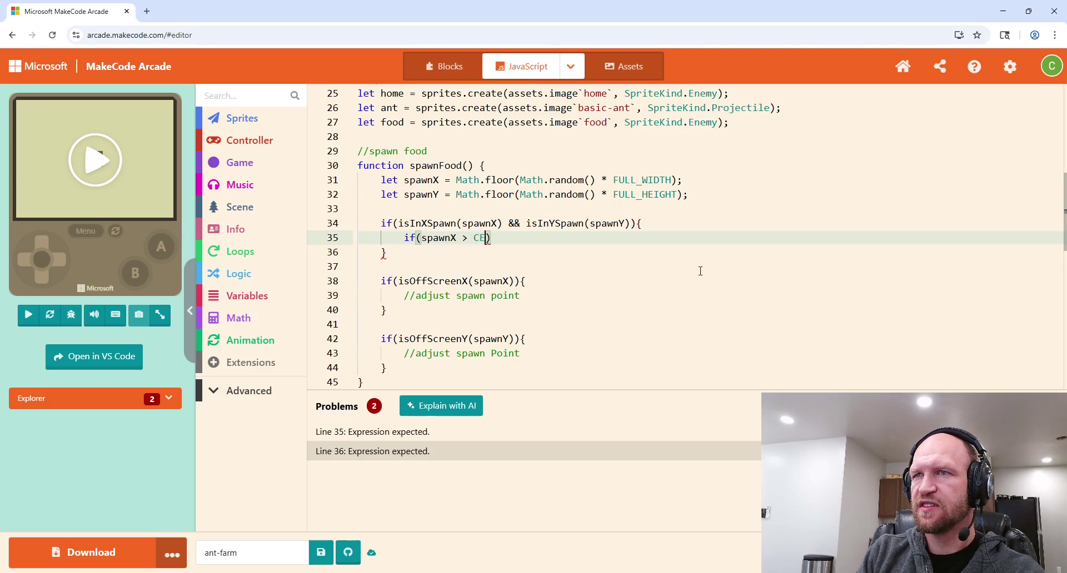
text(R[0)
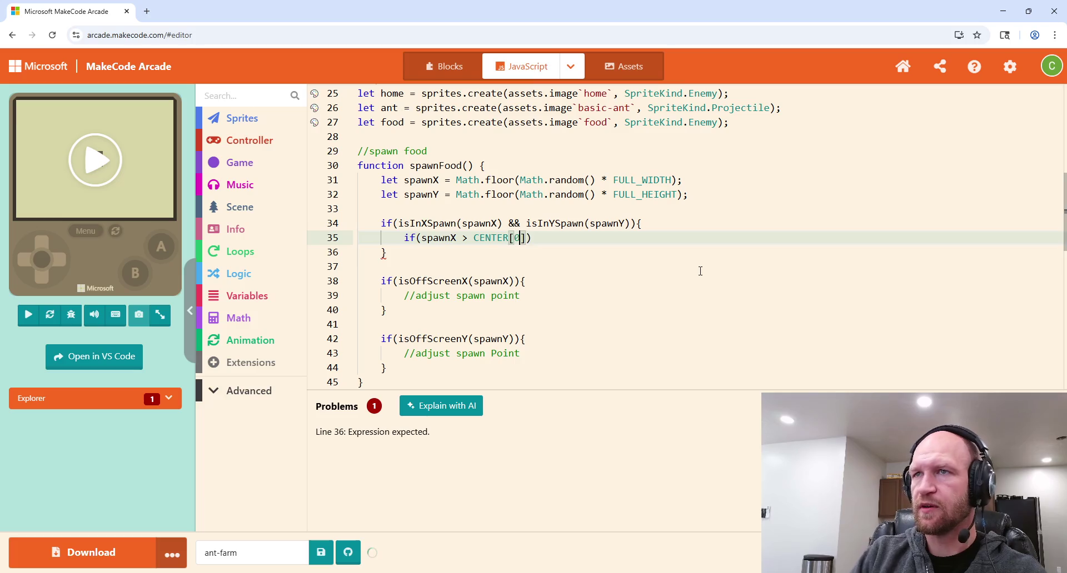
key(End)
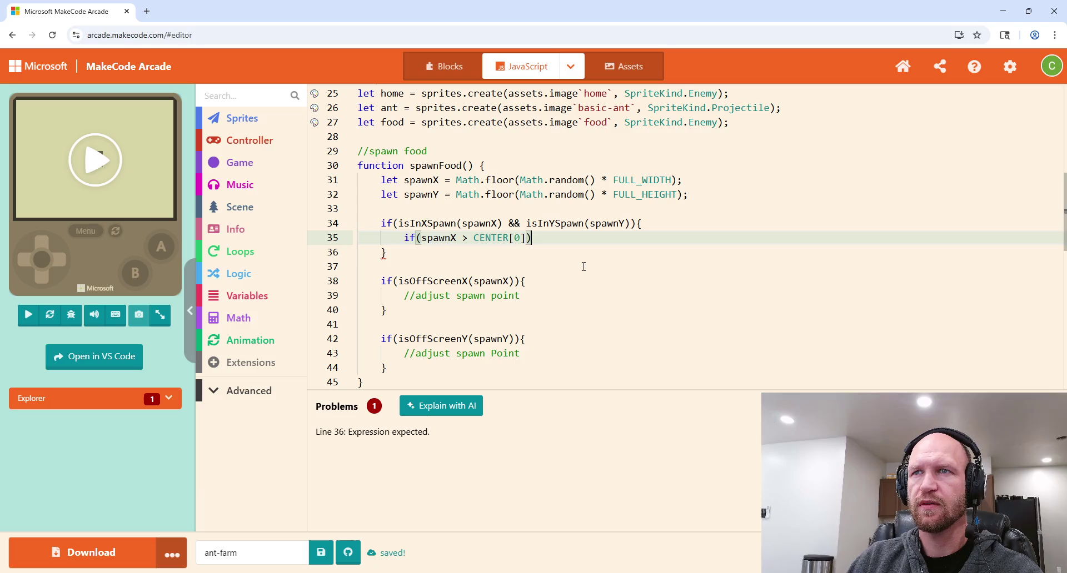
click(468, 239)
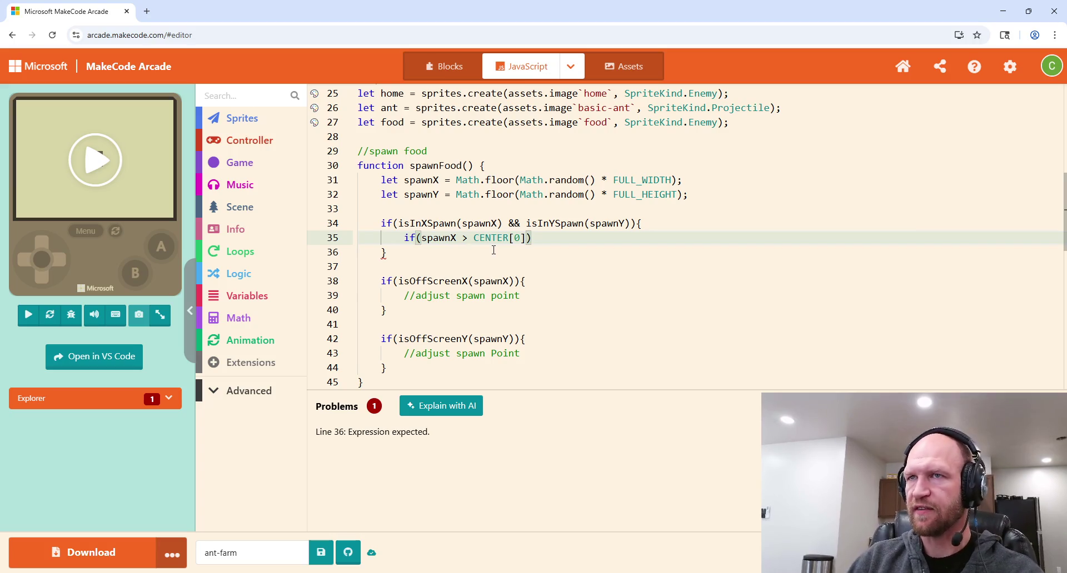
key(BackSpace)
text(<)
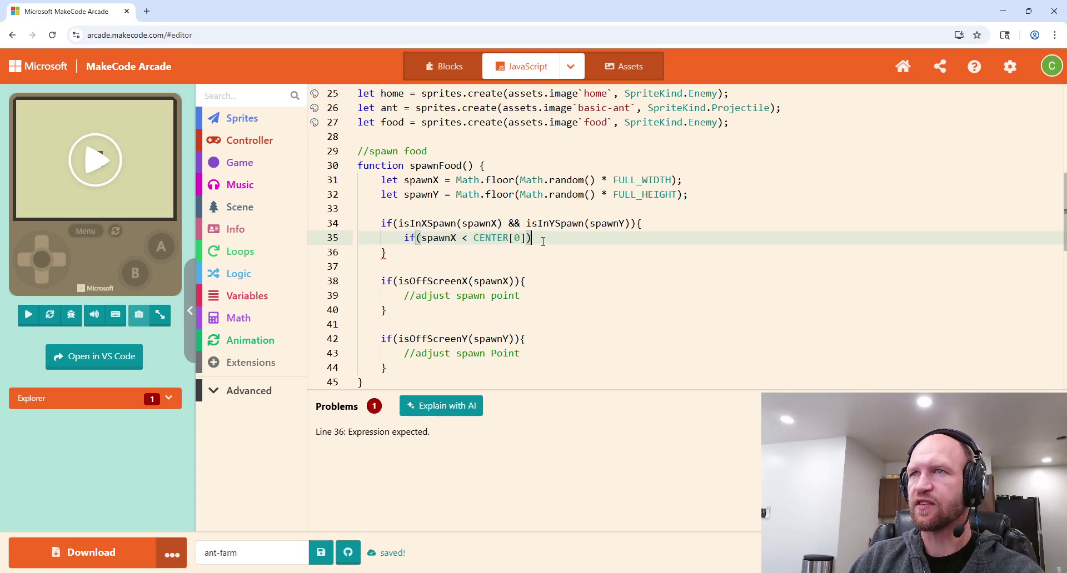
scroll(542, 241, up, 1)
scroll(542, 242, down, 4)
scroll(539, 241, up, 3)
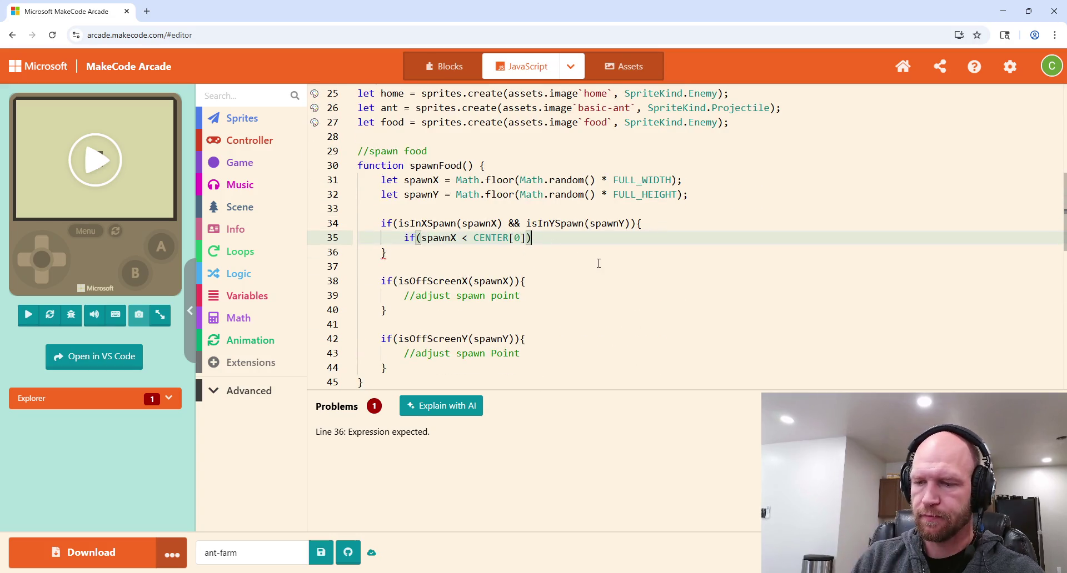
Step: Give the if block spawnX -= 10; and add an else block with spawnX += 10;
text({)
key(Return)
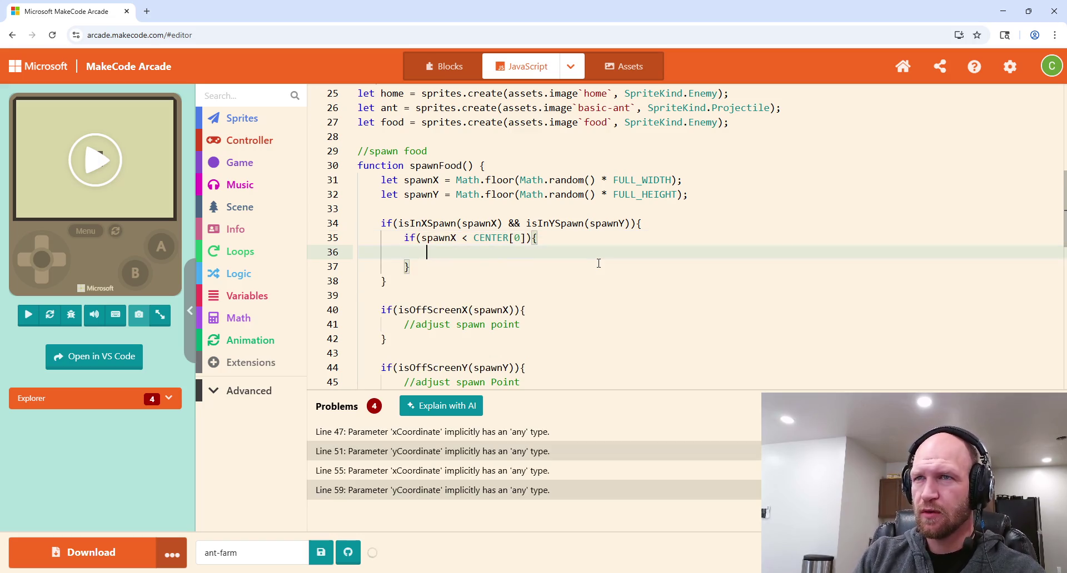
text(spawnX)
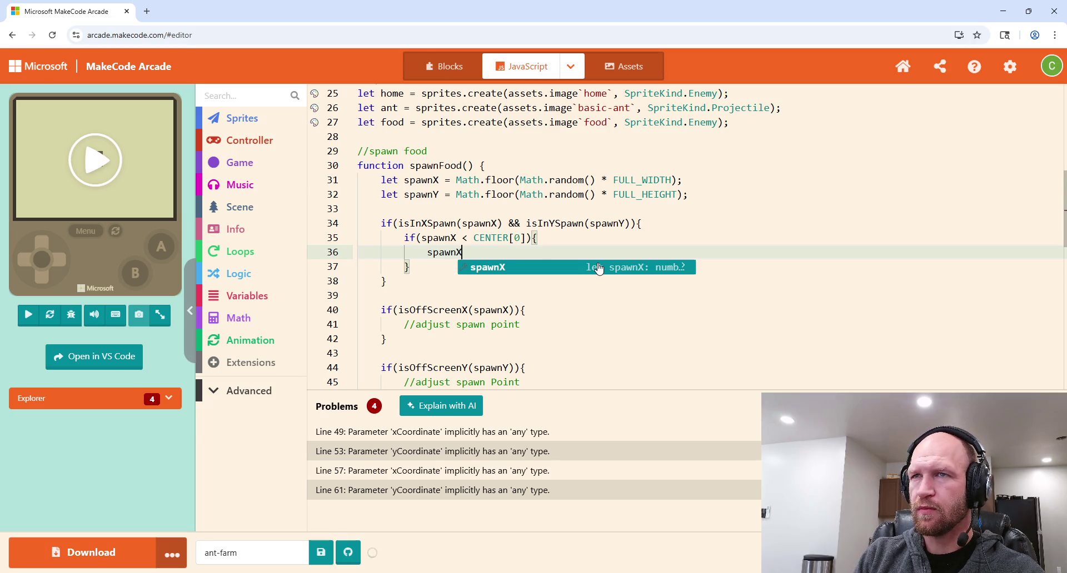
text( -=)
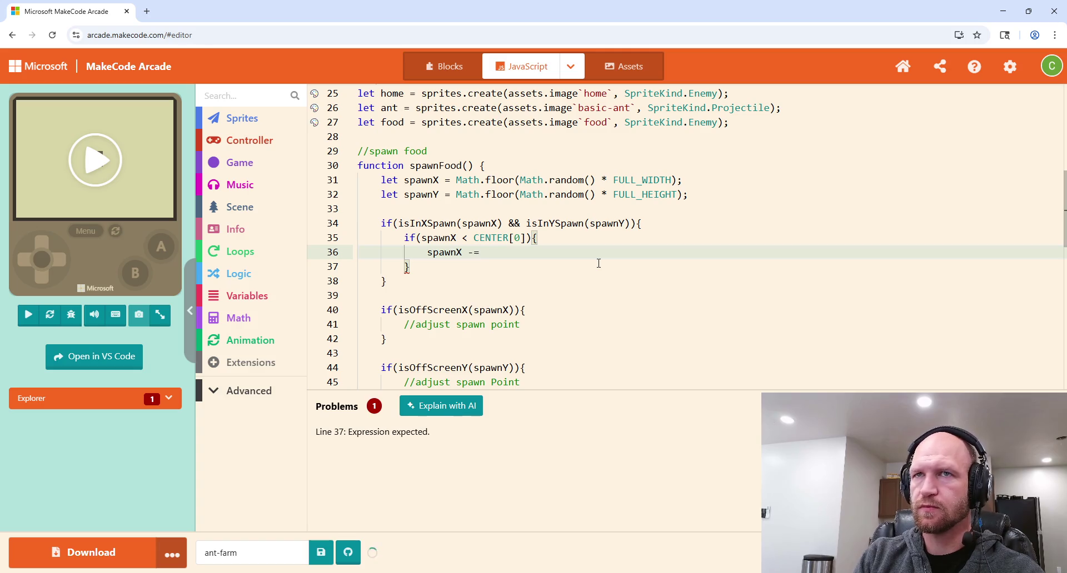
text( 10;)
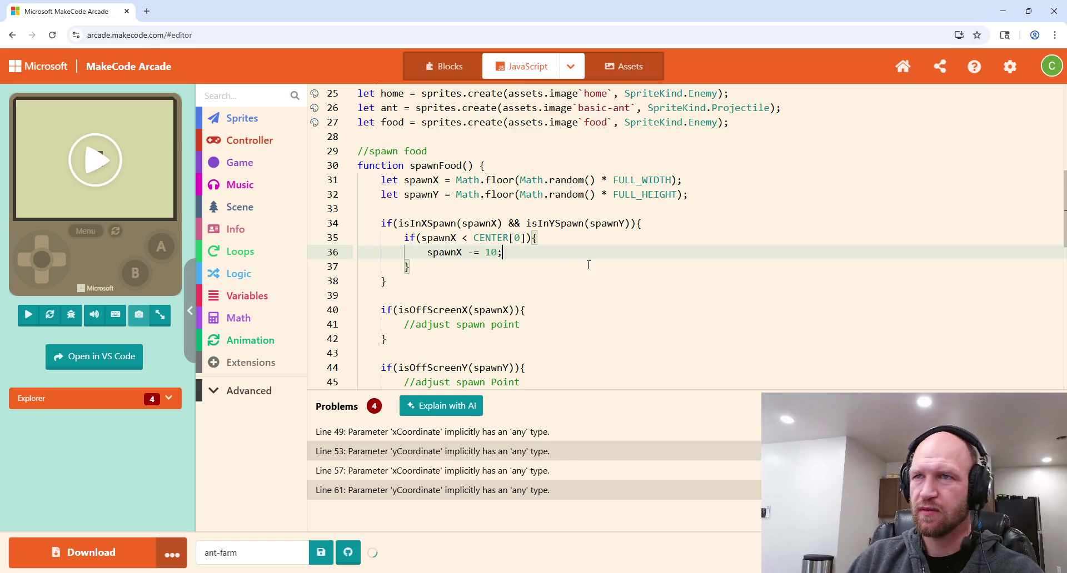
click(452, 271)
text(else {)
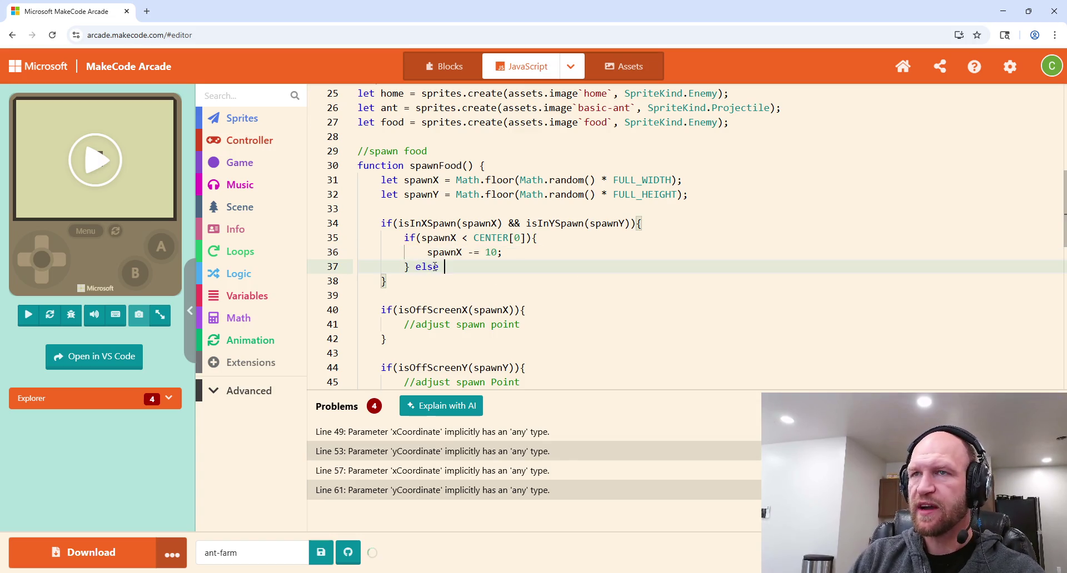
key(Return)
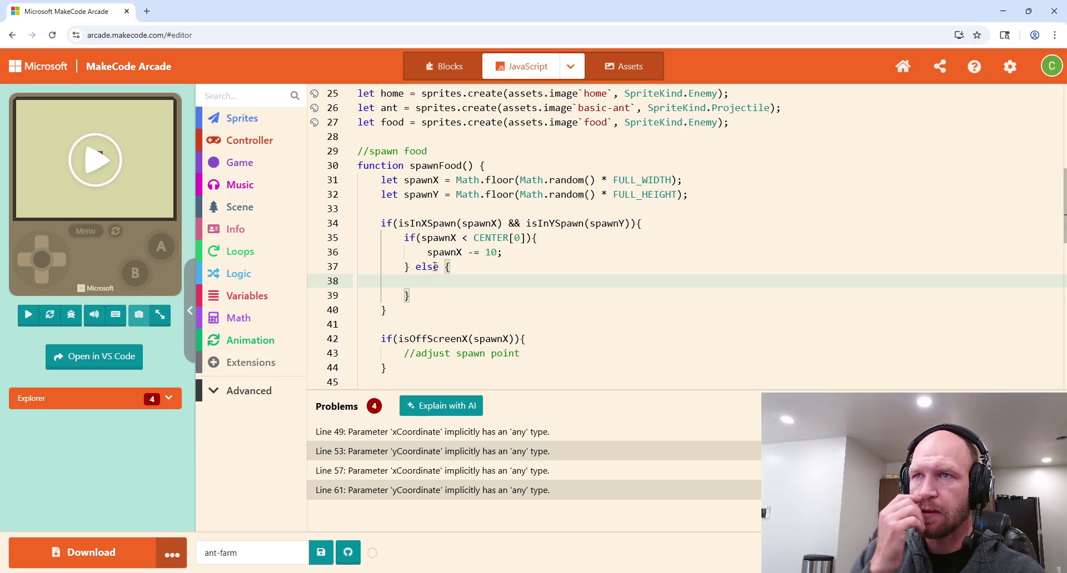
text(sp)
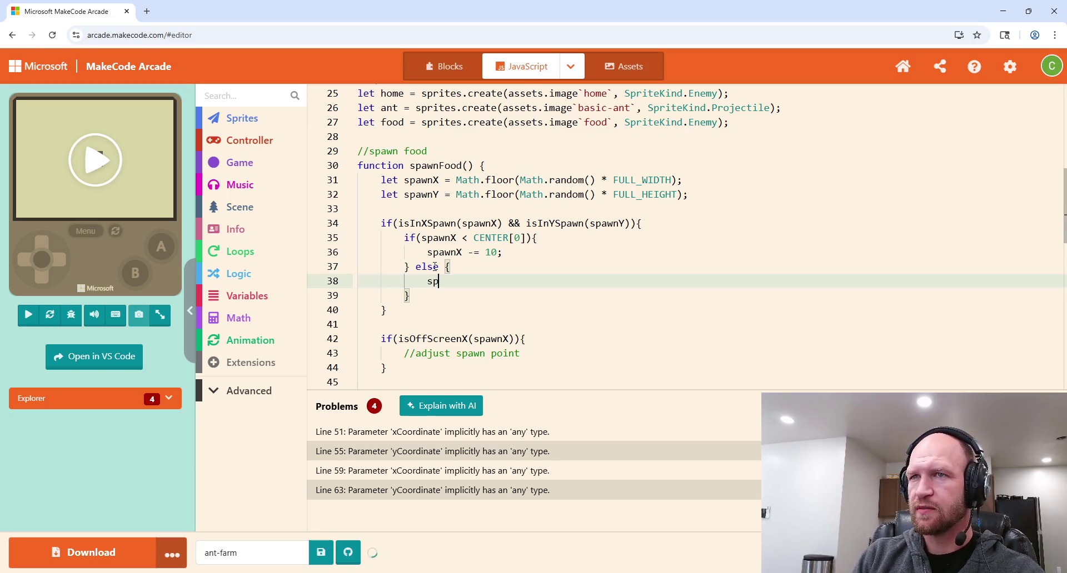
text(awnX += 10;)
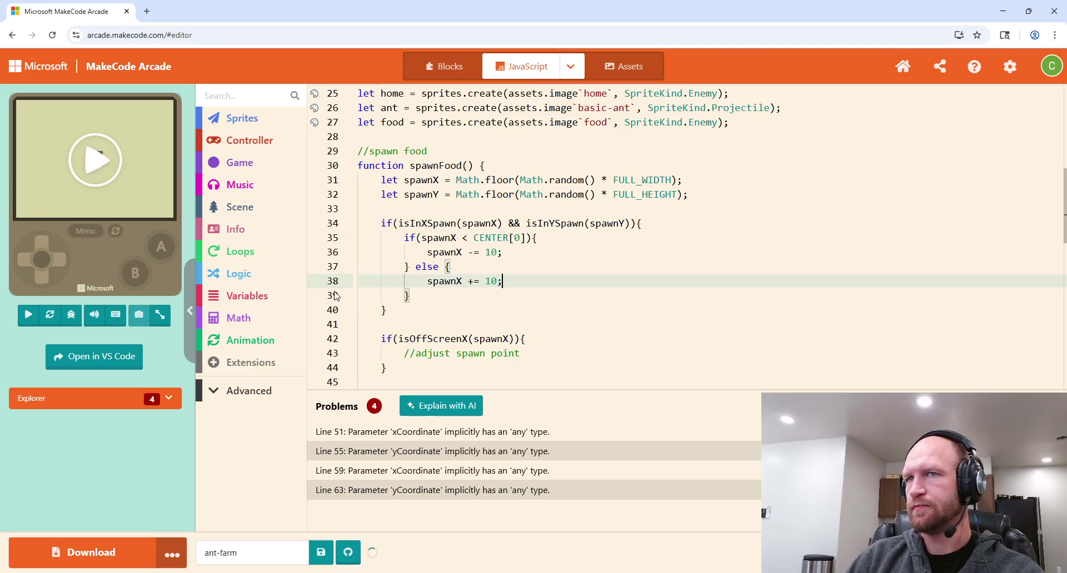
Step: Start a new if(spawnY < Center[1] condition below the spawnX check
click(437, 294)
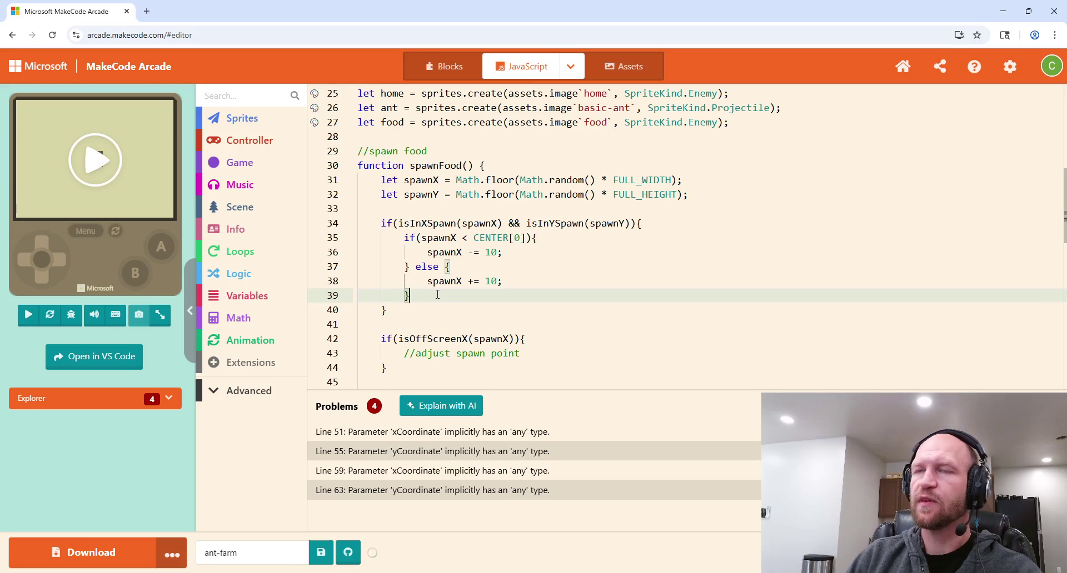
key(Return)
key(Return)
text(if)
text((spawnY)
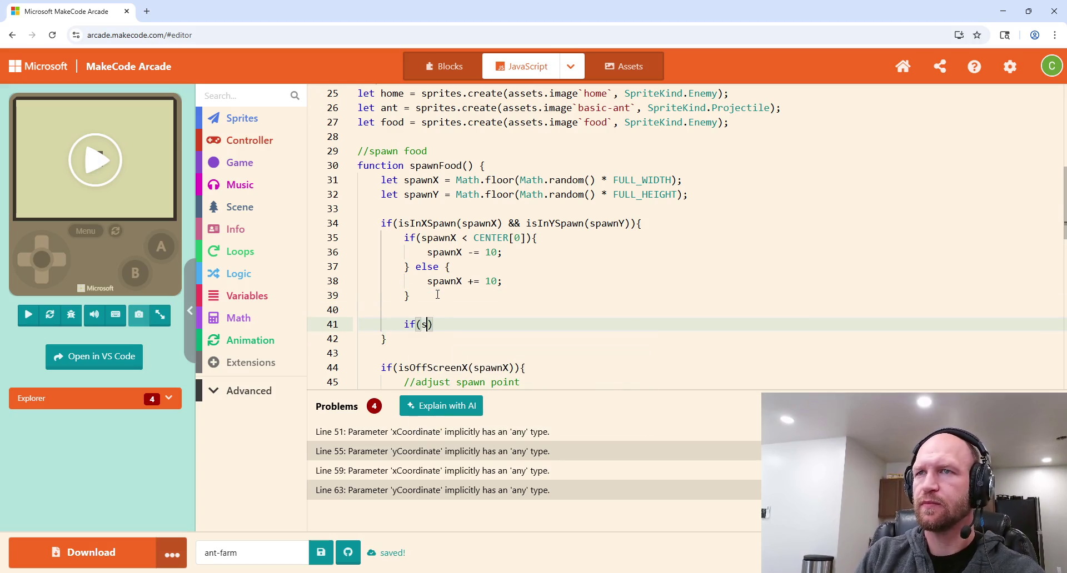
text( < C)
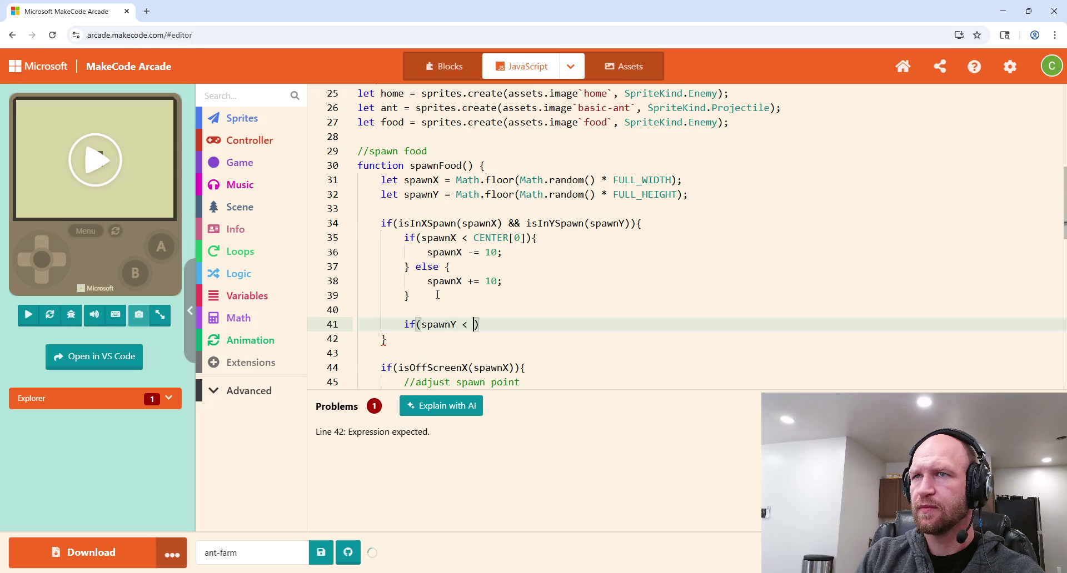
text(enter[1)
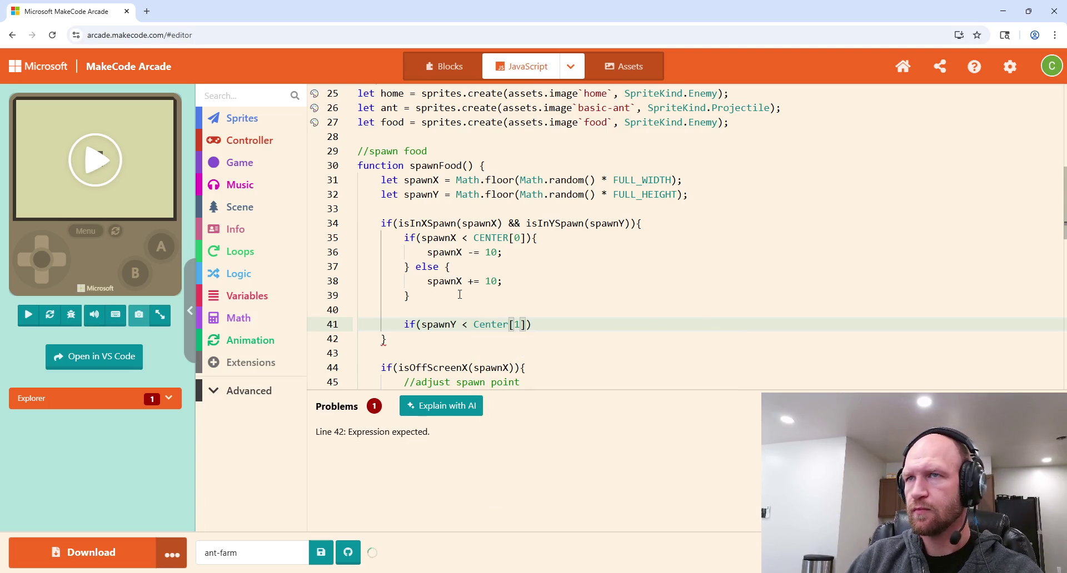
Step: Give the spawnY check a body of spawnY -= 10; and an else with spawnY += 10;
click(547, 323)
text({)
key(Return)
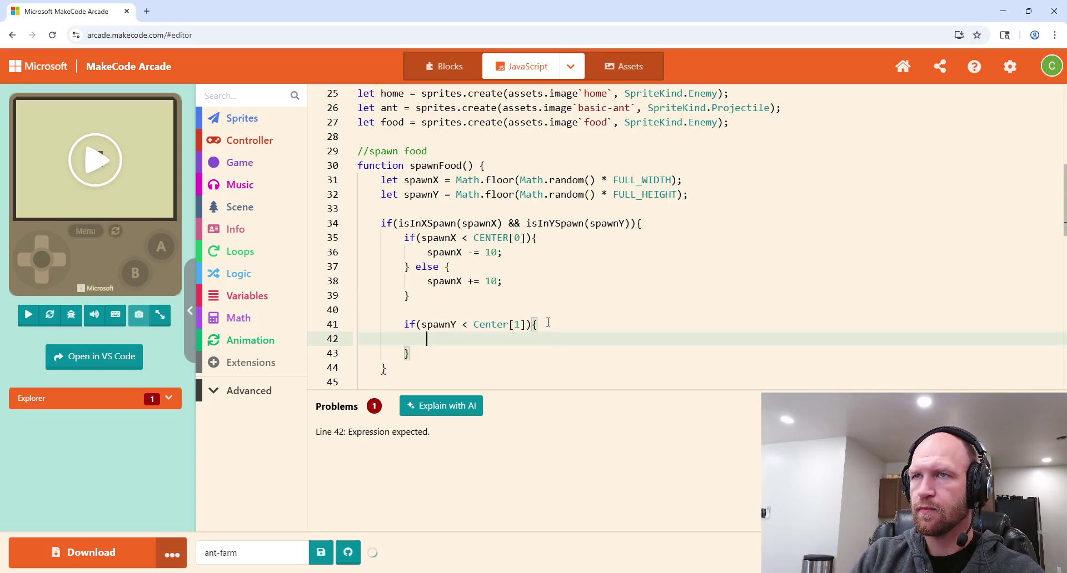
text(spawnY )
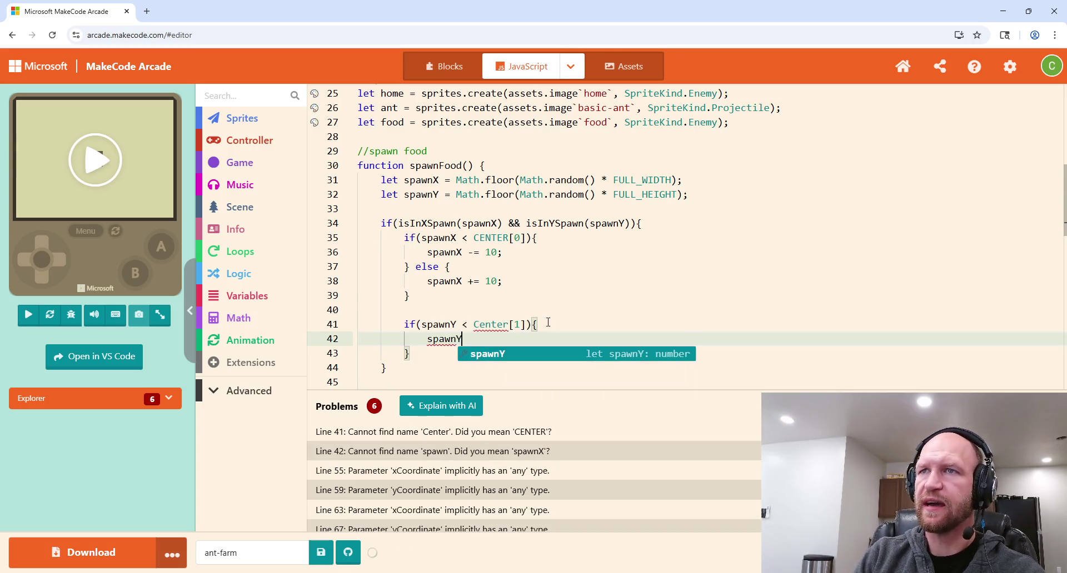
text(-= 10;)
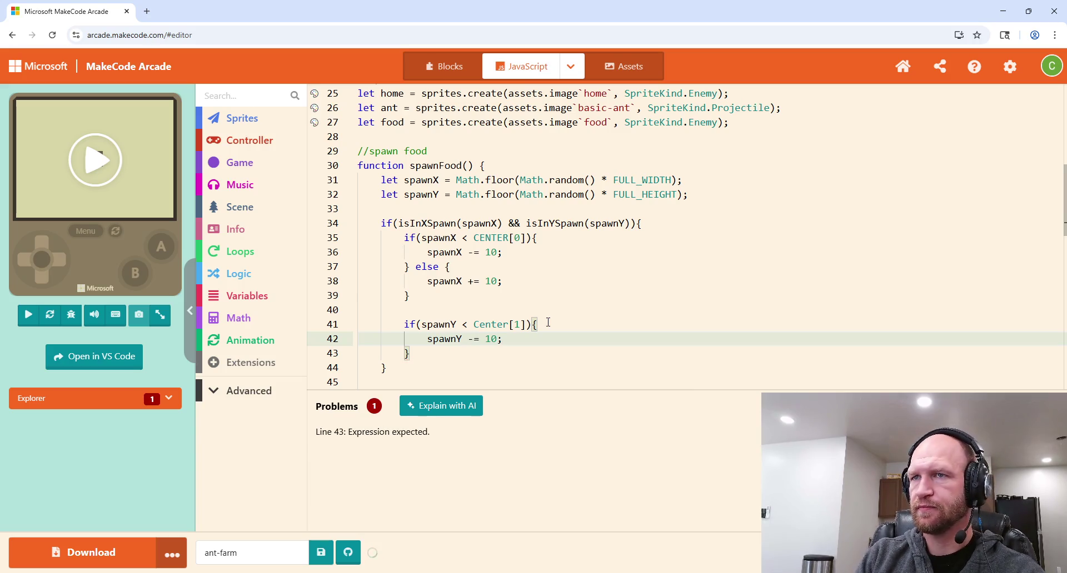
key(Down)
text(else {)
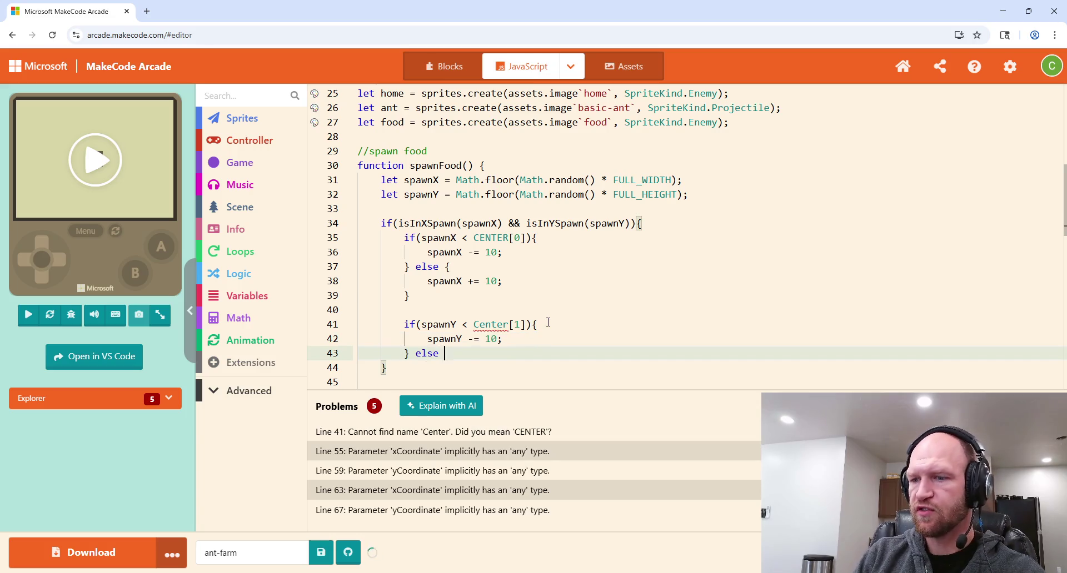
key(Return)
text(spawn)
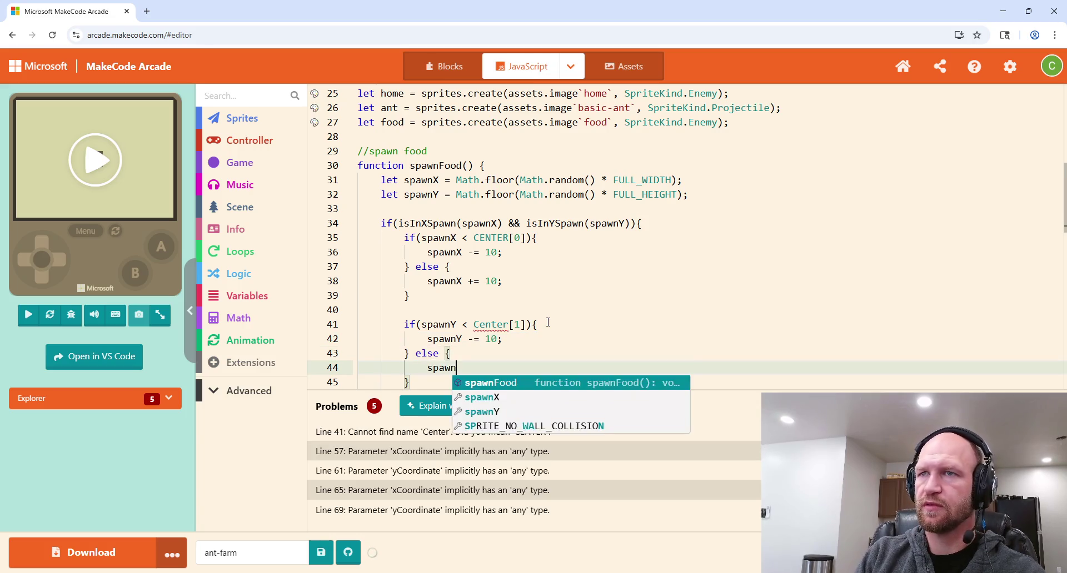
text(Y += 10)
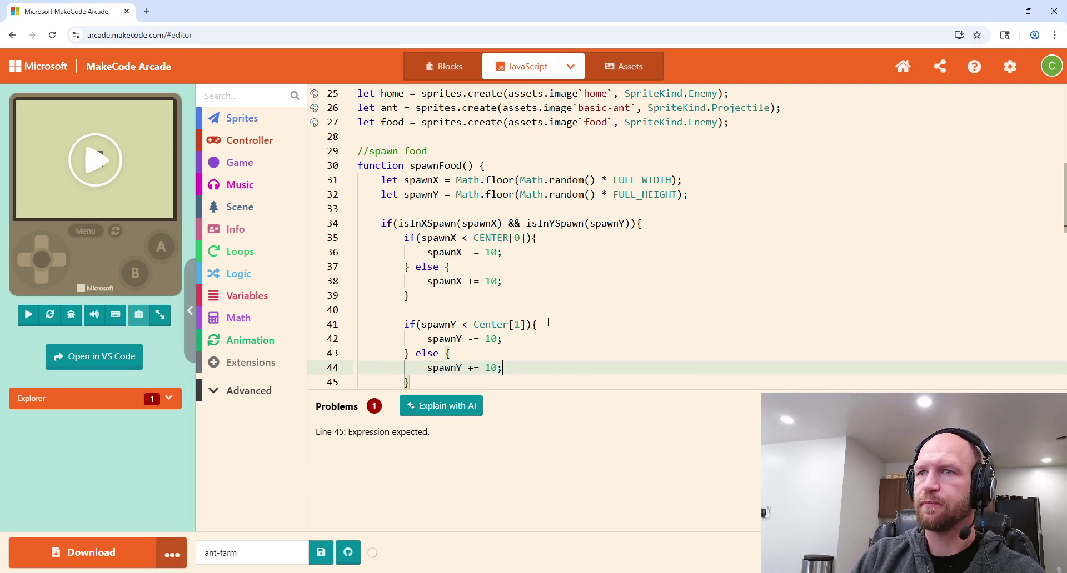
text(;)
Step: Correct the 'Center' typo to CENTER in the spawnY condition
scroll(512, 264, down, 2)
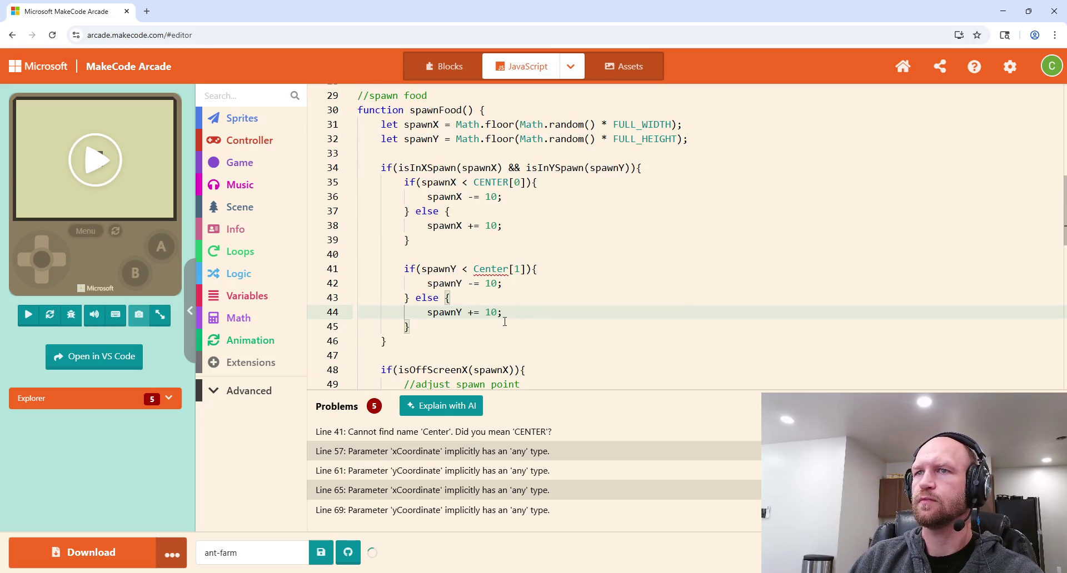
drag(509, 269, 478, 273)
text(ENTER)
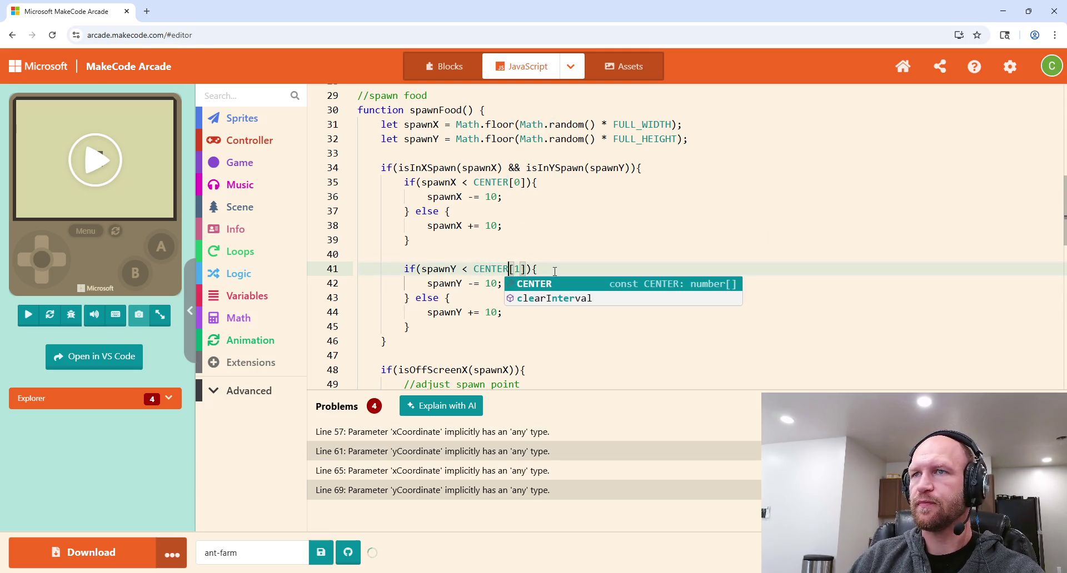
click(554, 267)
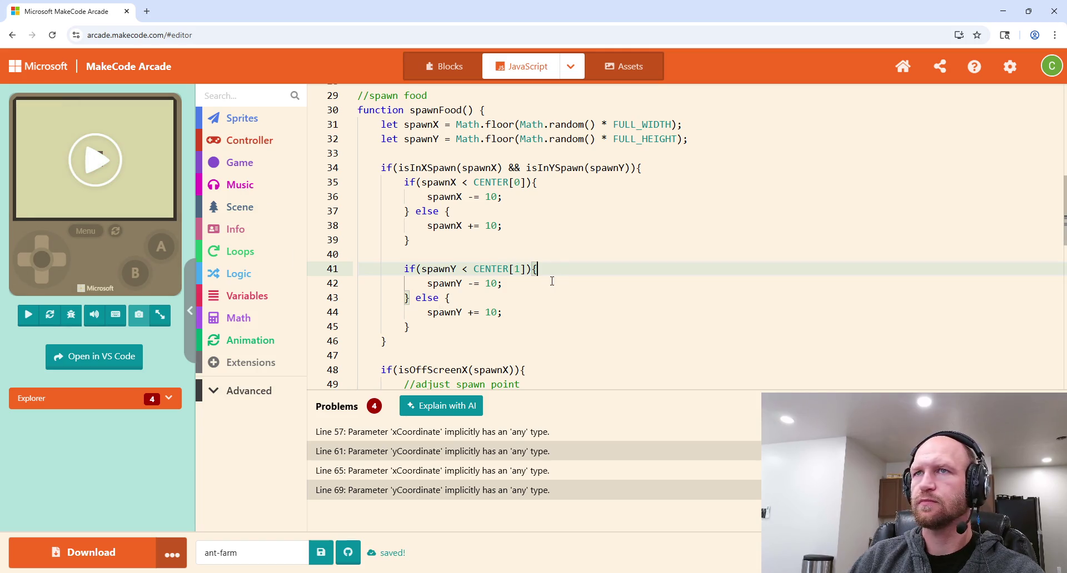
Step: Add a spawnFood(); line at the bottom of the script, after the isOffScreenY function
scroll(551, 280, up, 6)
scroll(545, 281, down, 5)
scroll(546, 282, up, 2)
scroll(546, 281, down, 2)
scroll(544, 281, up, 2)
scroll(431, 239, down, 4)
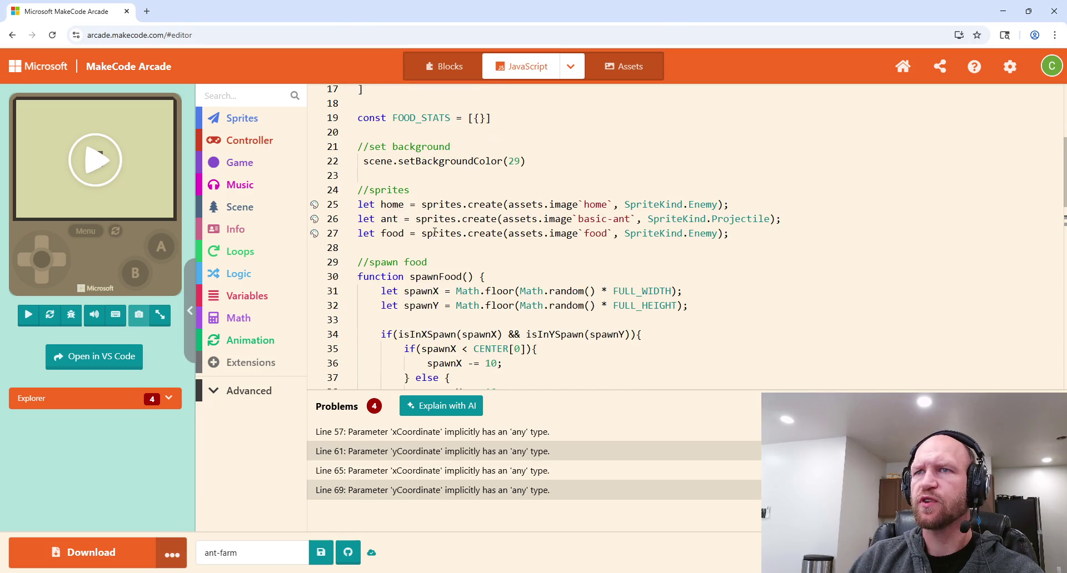
scroll(431, 234, up, 3)
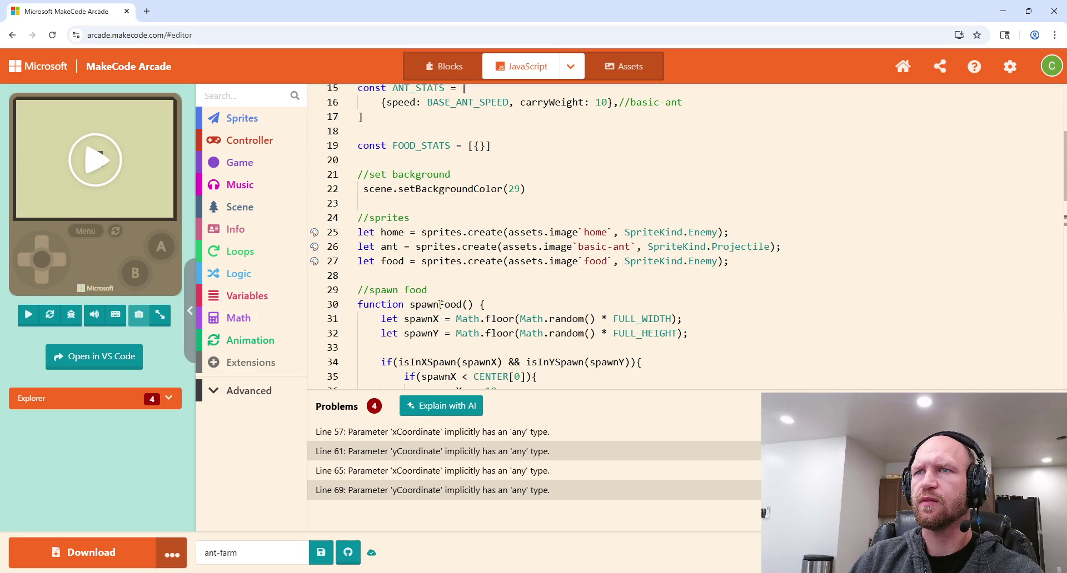
scroll(530, 228, down, 14)
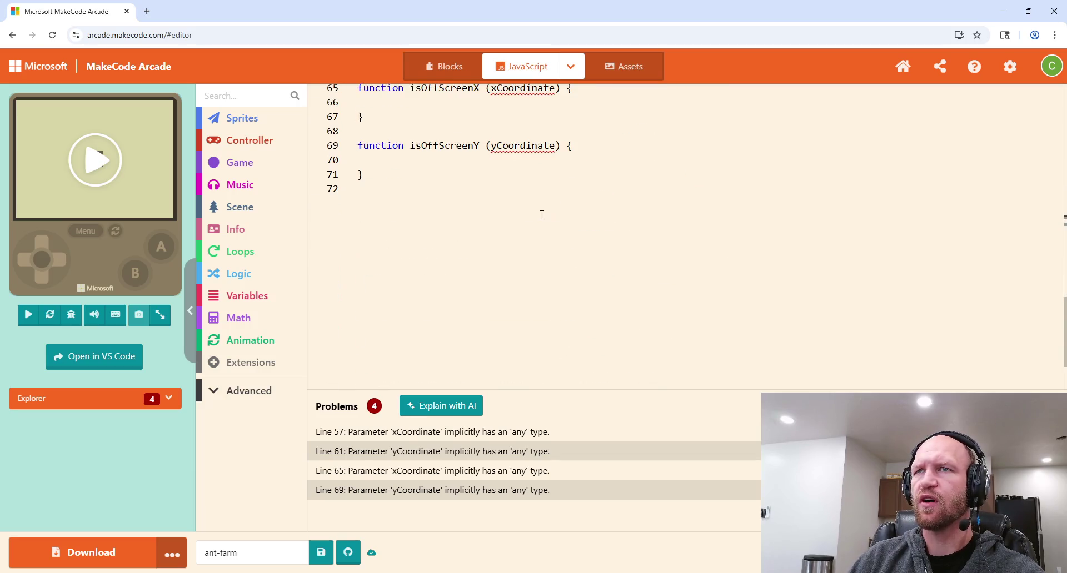
scroll(397, 307, up, 2)
click(373, 288)
key(Return)
key(Return)
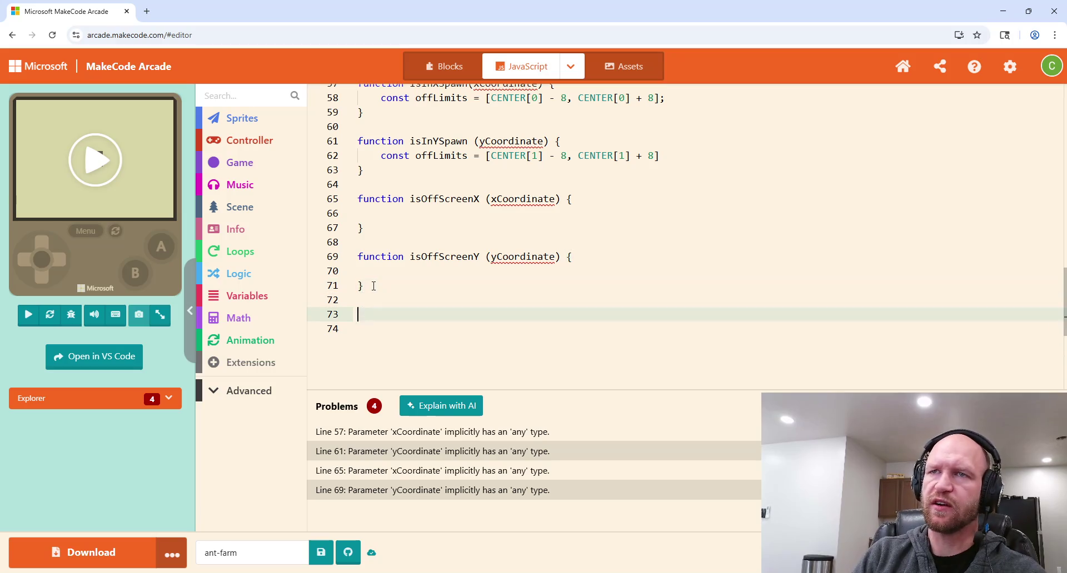
text(spawn)
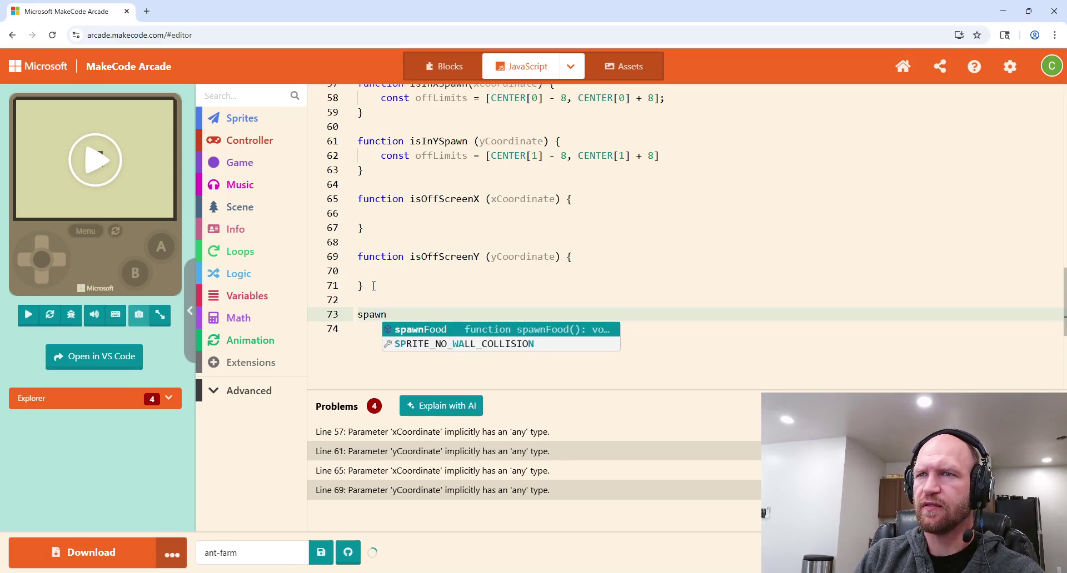
text(Food();)
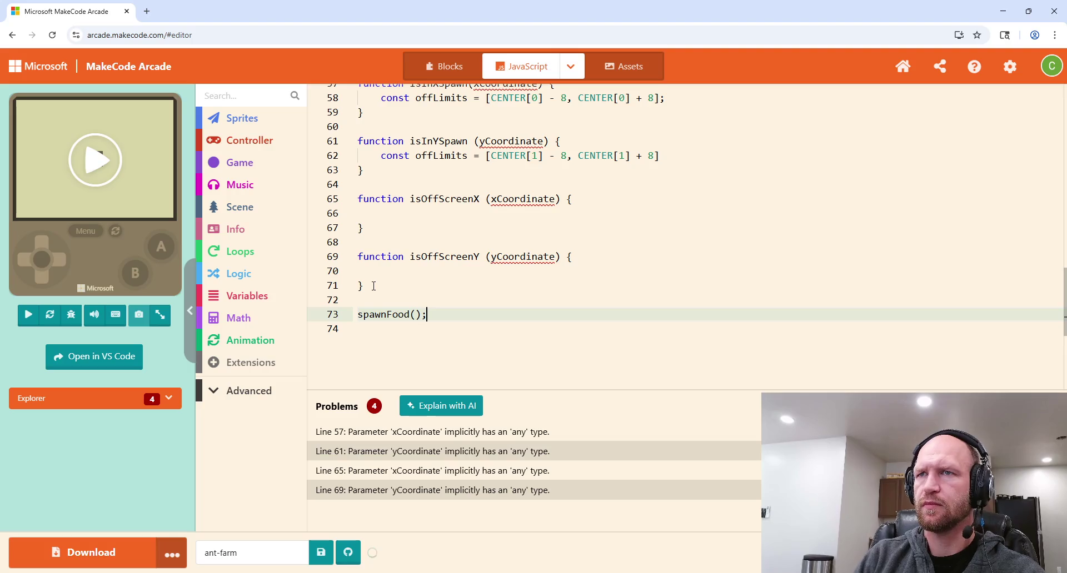
scroll(556, 251, up, 3)
scroll(557, 250, up, 10)
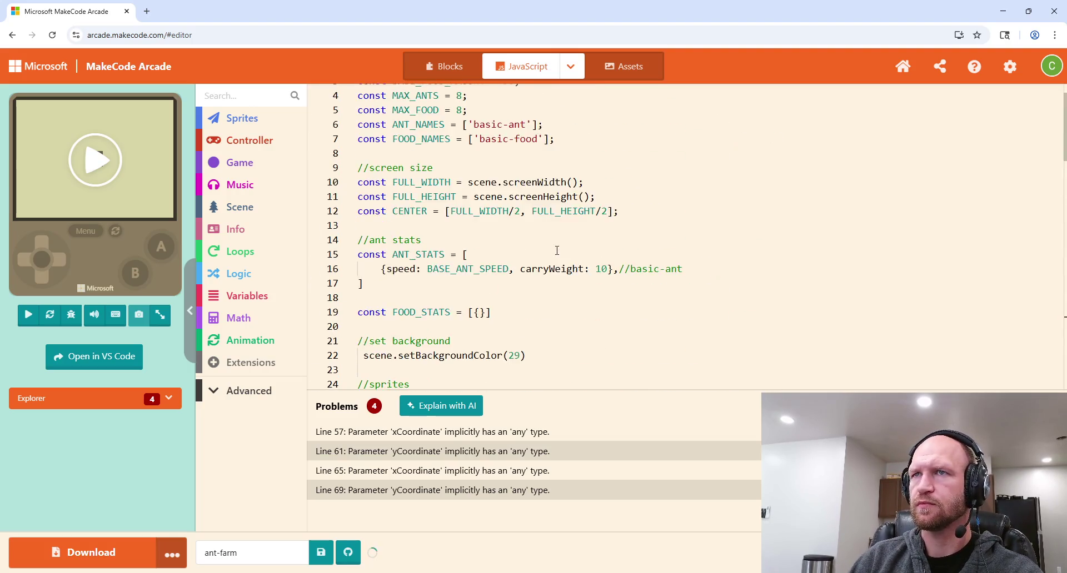
scroll(549, 238, down, 2)
scroll(550, 238, down, 5)
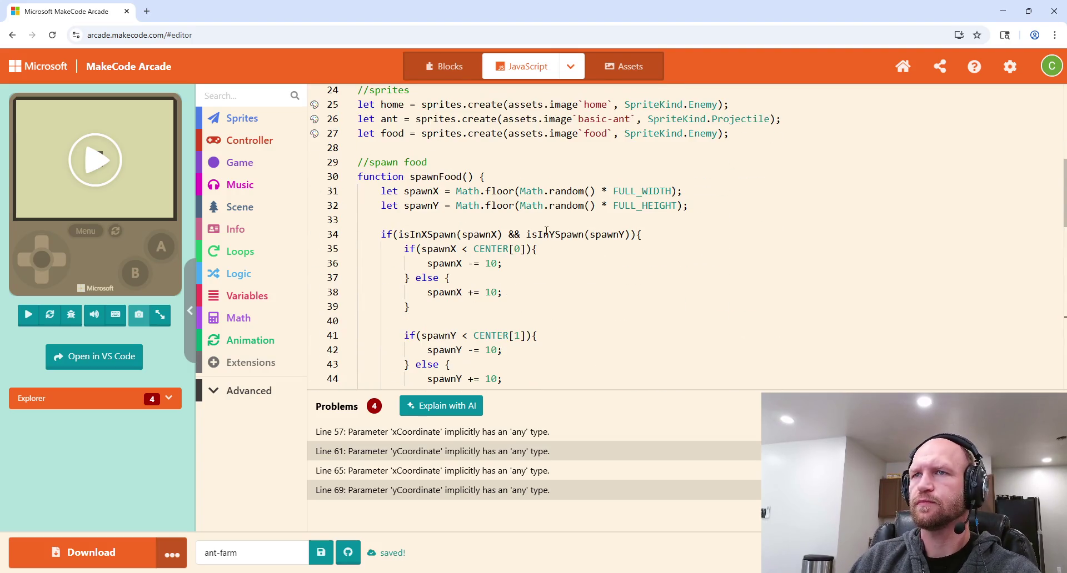
scroll(550, 208, up, 4)
scroll(550, 209, down, 2)
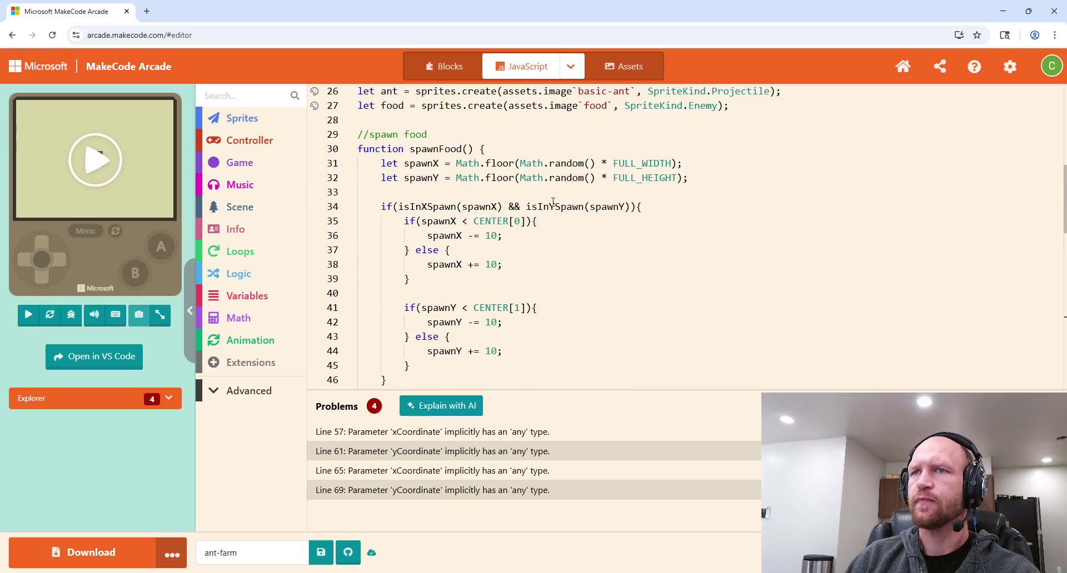
scroll(415, 228, down, 2)
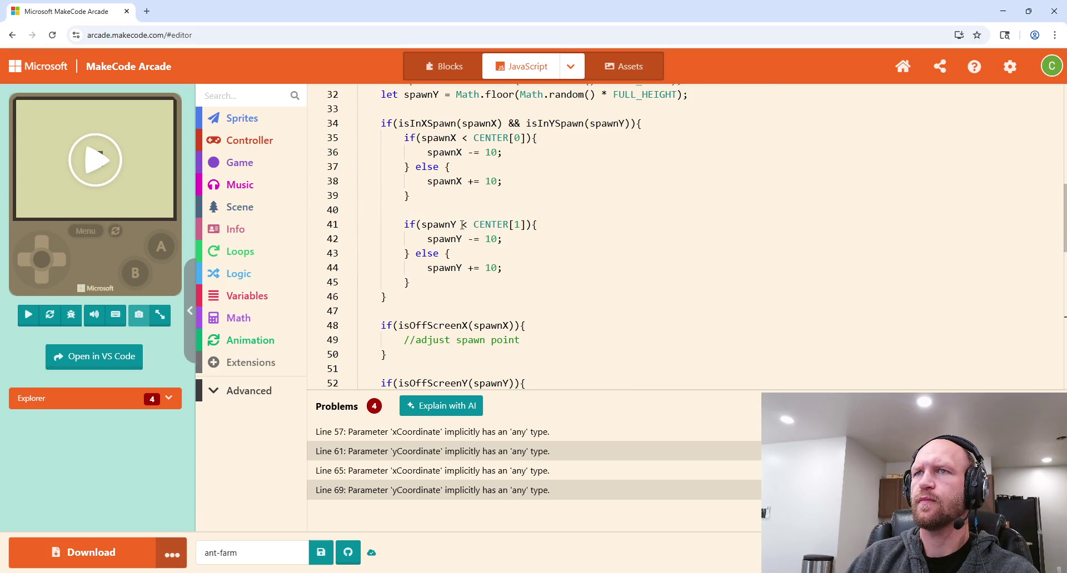
Step: Select and delete the '//adjust spawn point' comment inside the isOffScreenX(spawnX) block
scroll(589, 240, down, 2)
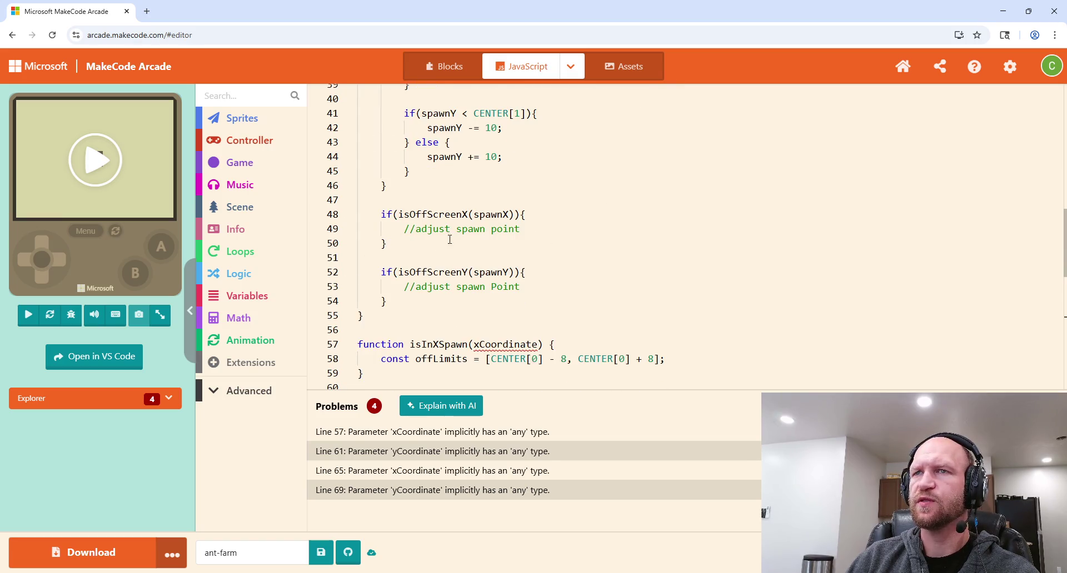
click(524, 230)
drag(523, 229, 405, 229)
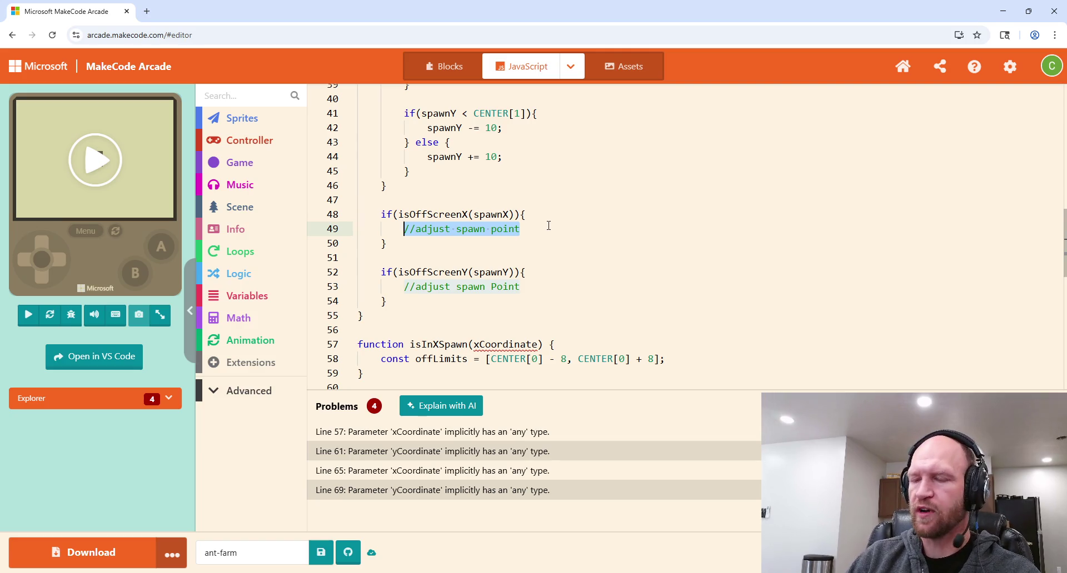
key(BackSpace)
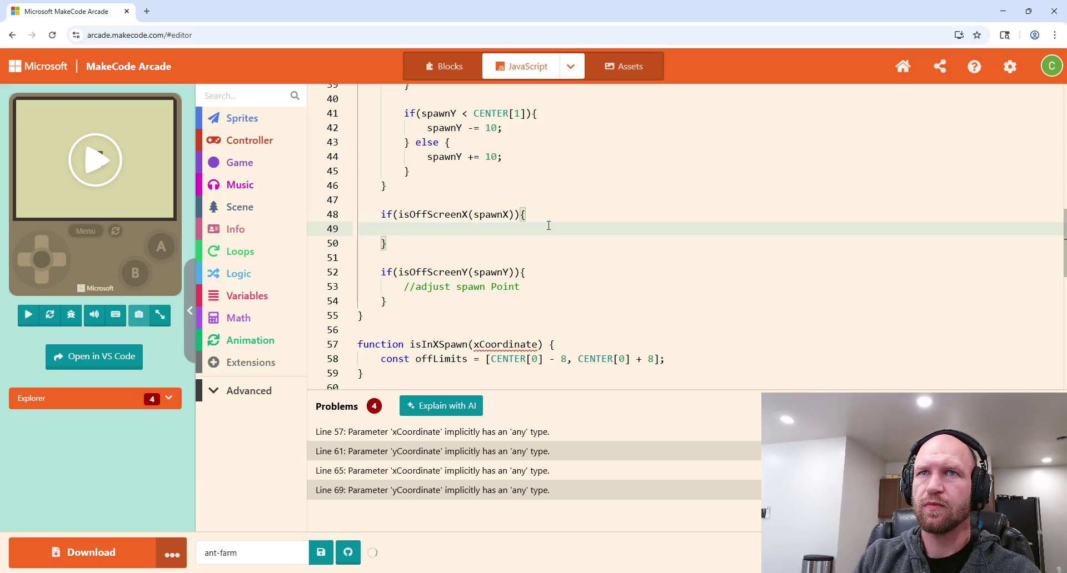
Step: Write a nested if(x < 0 + 8) { } block with an empty body line in its place
text(if()
key(BackSpace)
key(BackSpace)
key(BackSpace)
text(if()
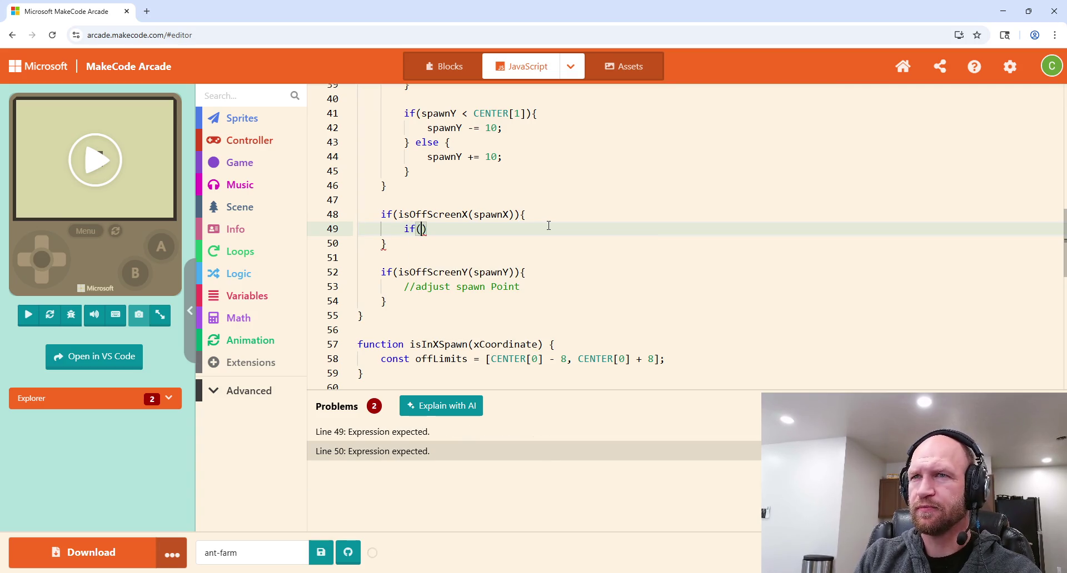
text(x > -)
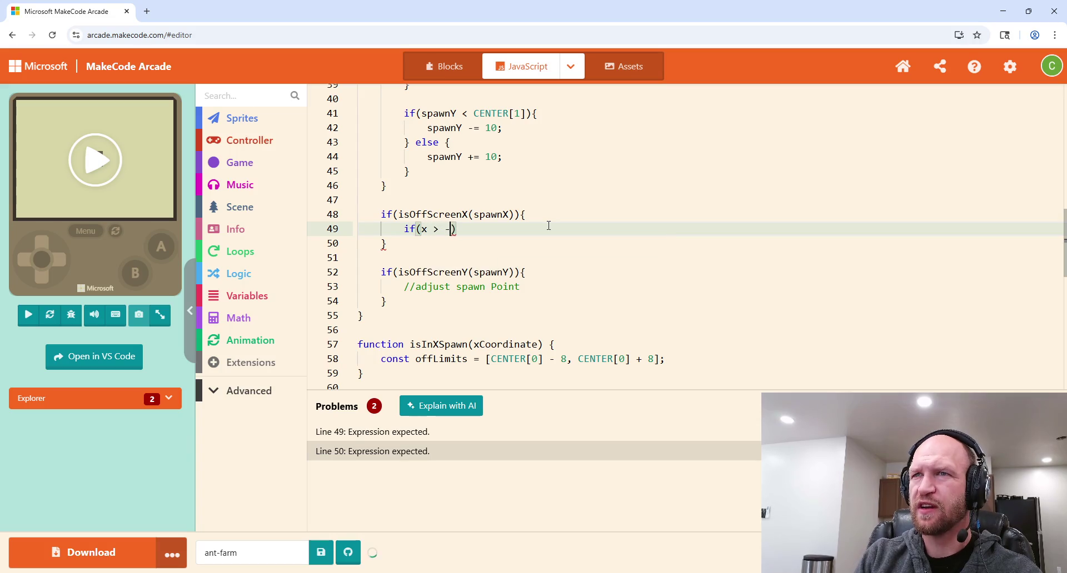
text(0)
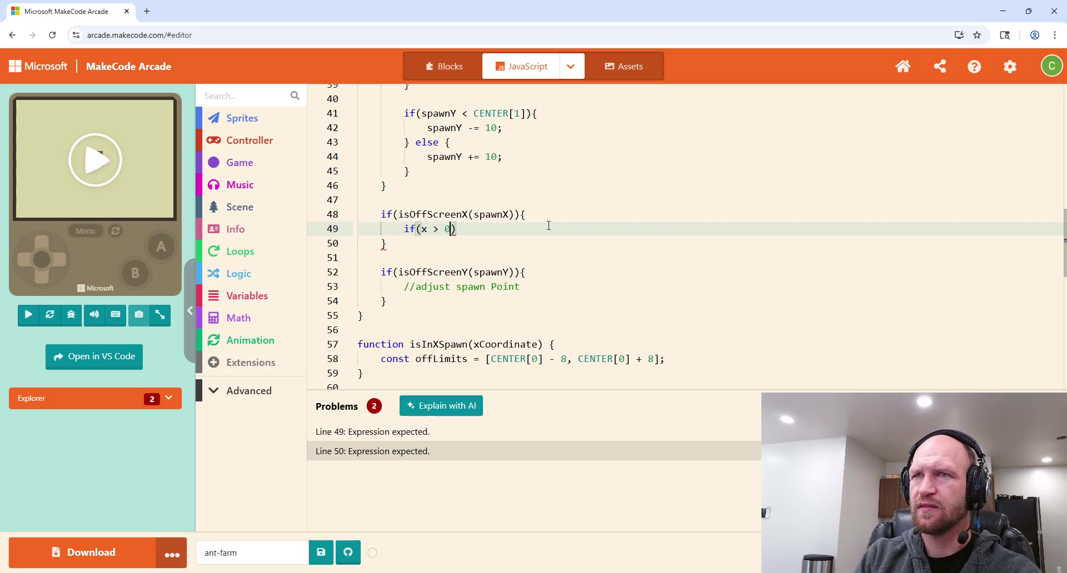
key(BackSpace)
key(BackSpace)
key(BackSpace)
text(< 1)
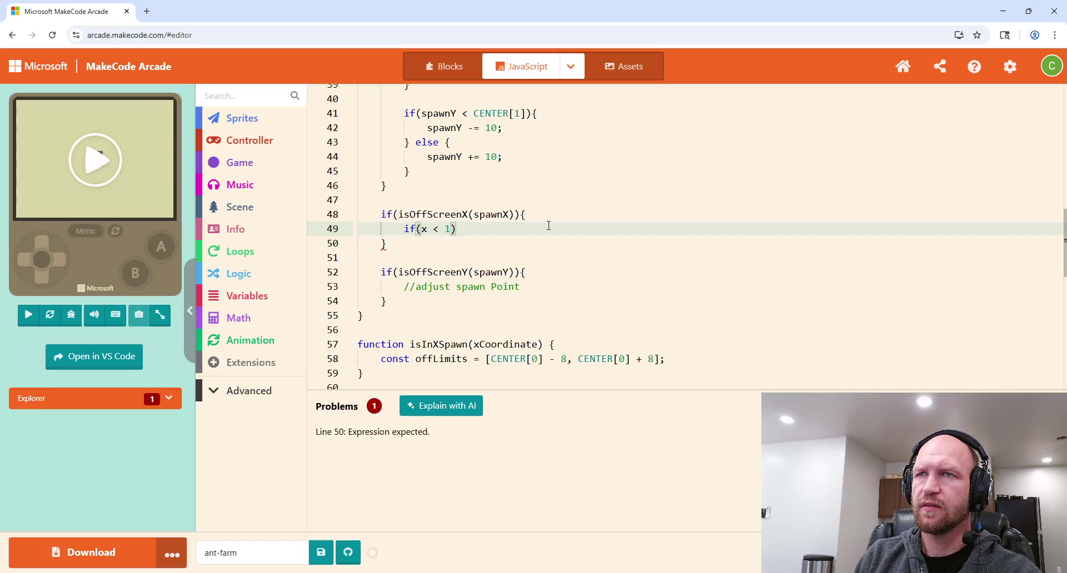
key(BackSpace)
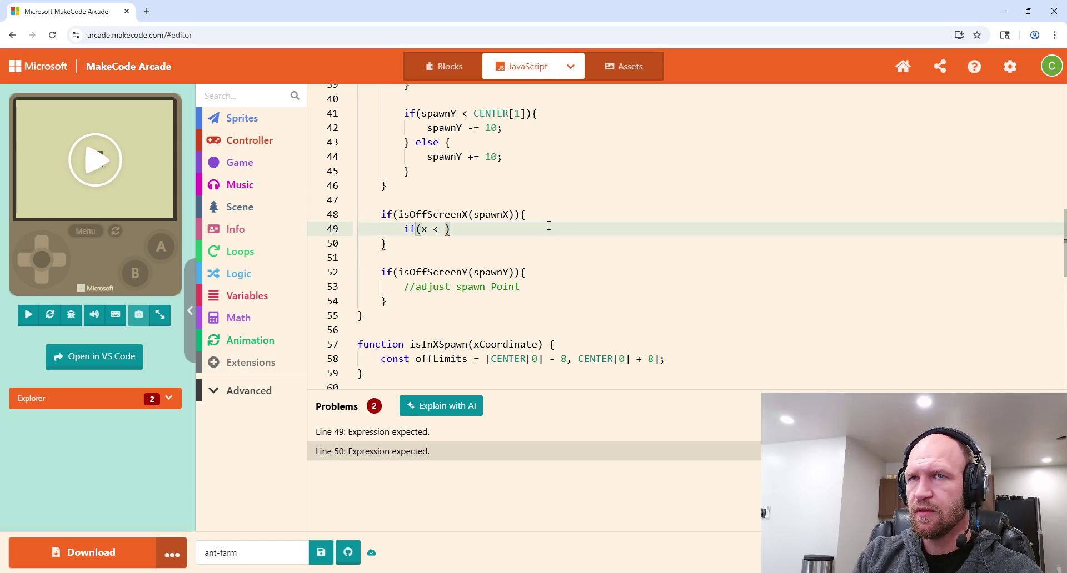
text(0)
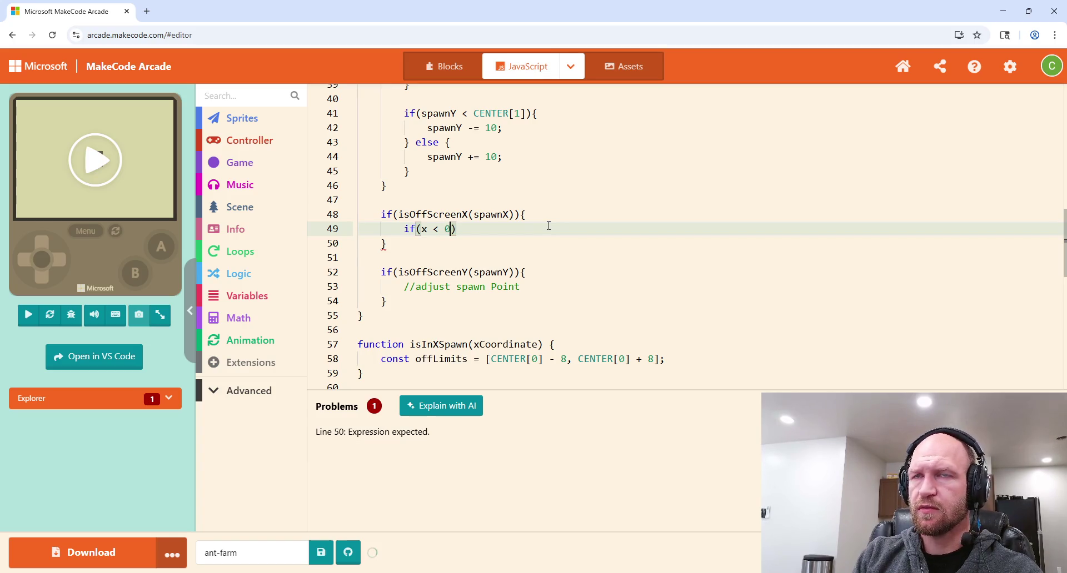
text( + )
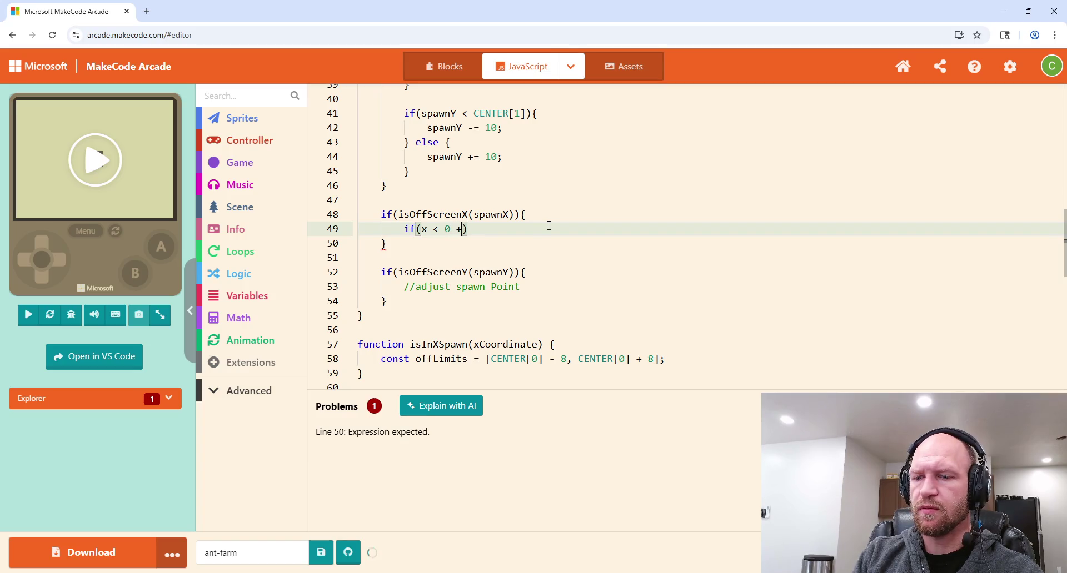
text(8)
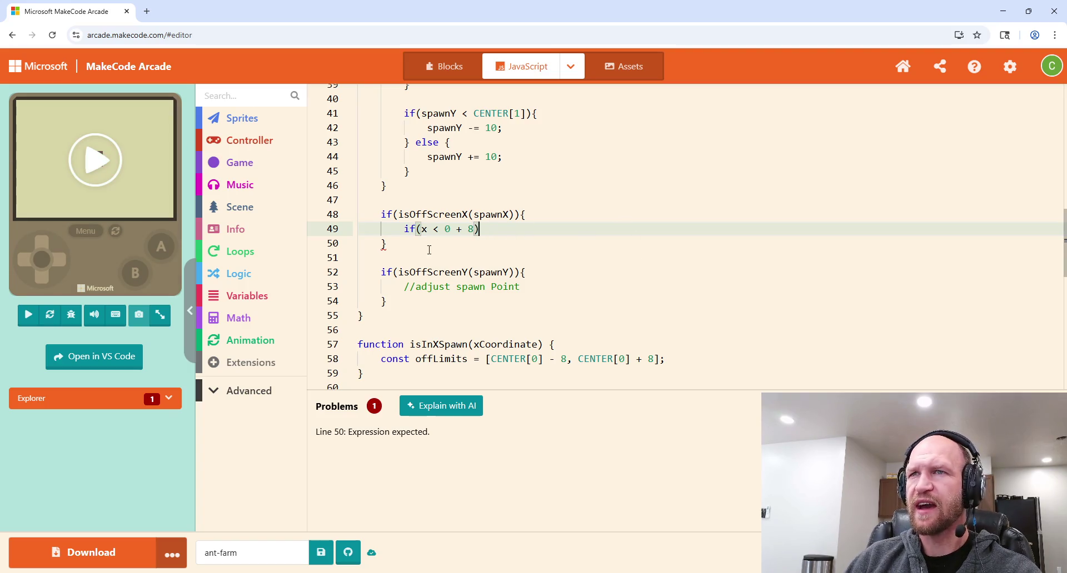
text({)
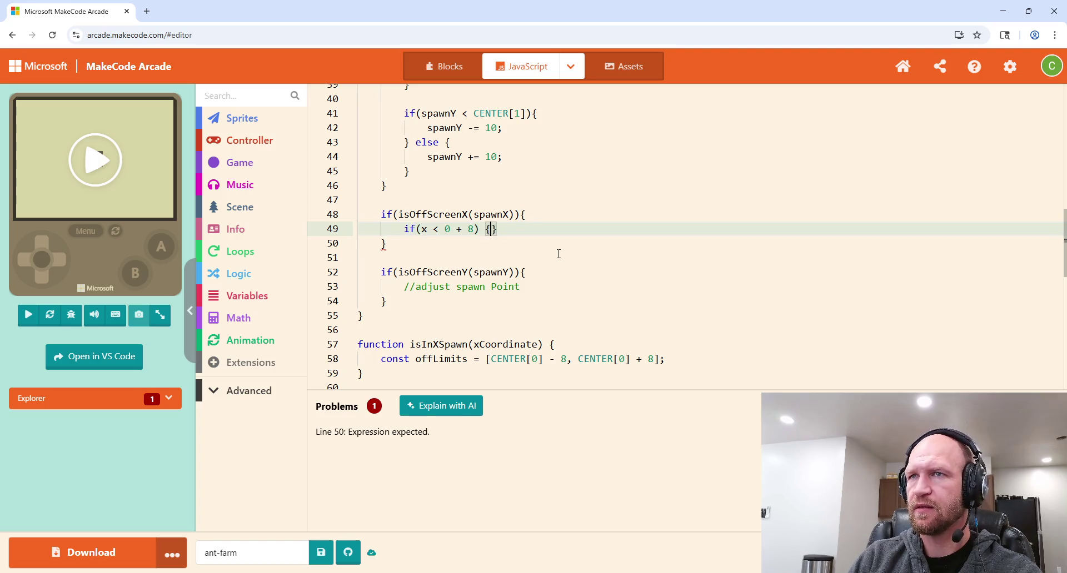
key(Return)
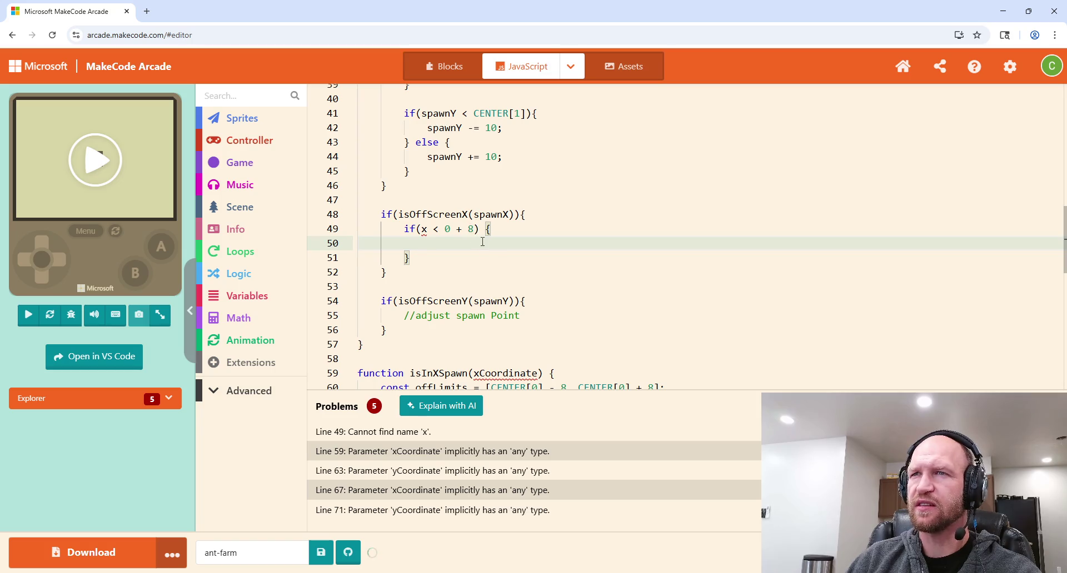
scroll(466, 232, up, 10)
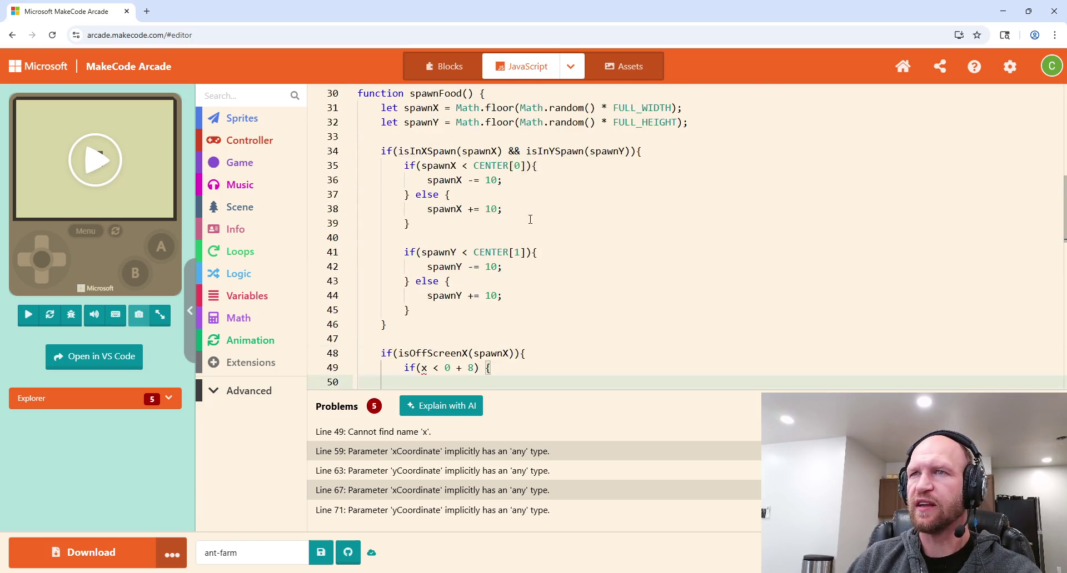
Step: Add const FOOD_SIZE = 16; on a new line after FOOD_NAMES
click(576, 179)
key(Return)
text(cons)
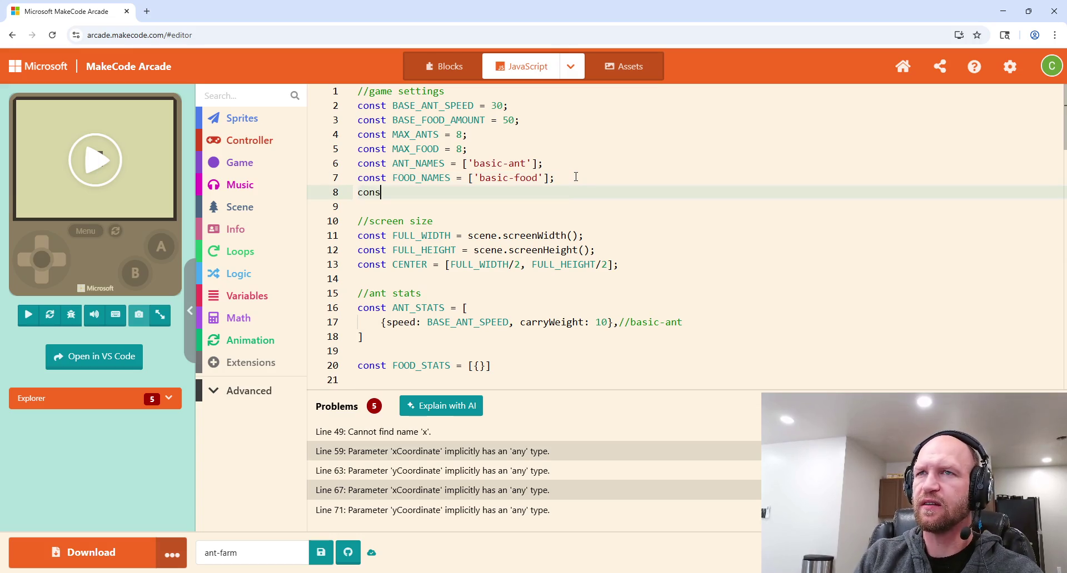
text(t FOOD_)
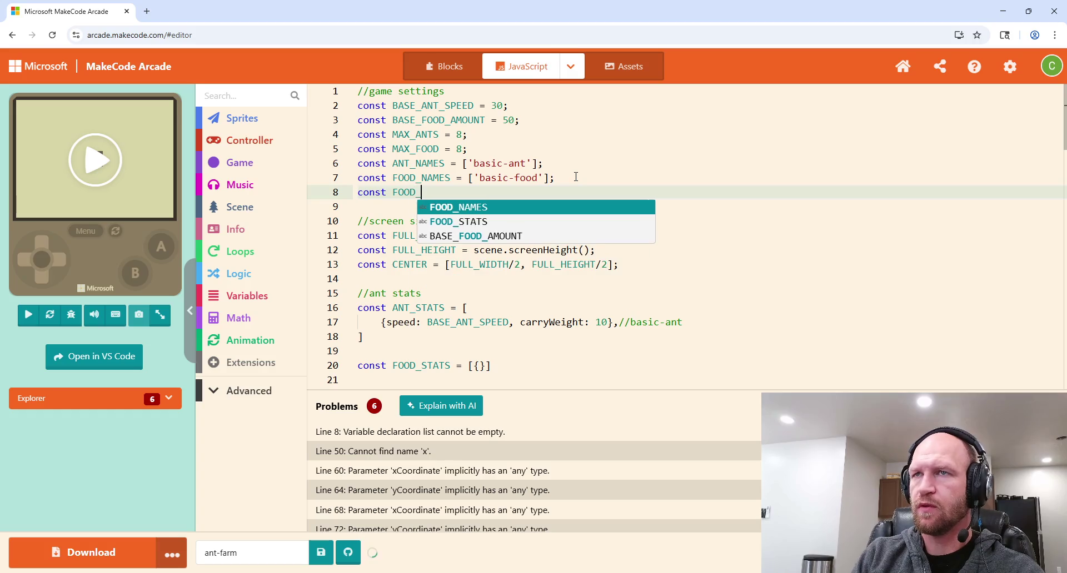
text(SIZE = )
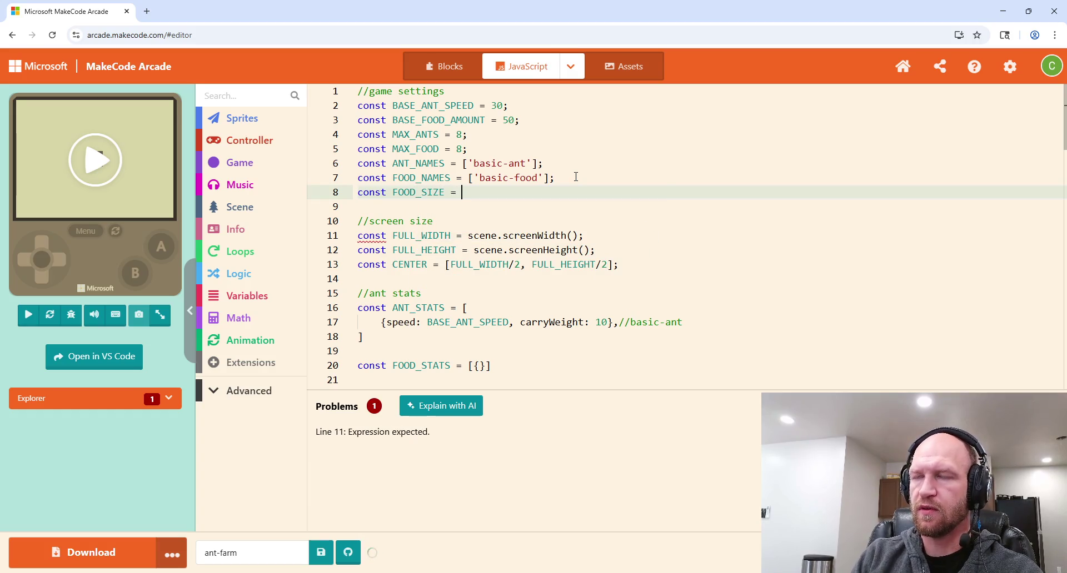
text(16;)
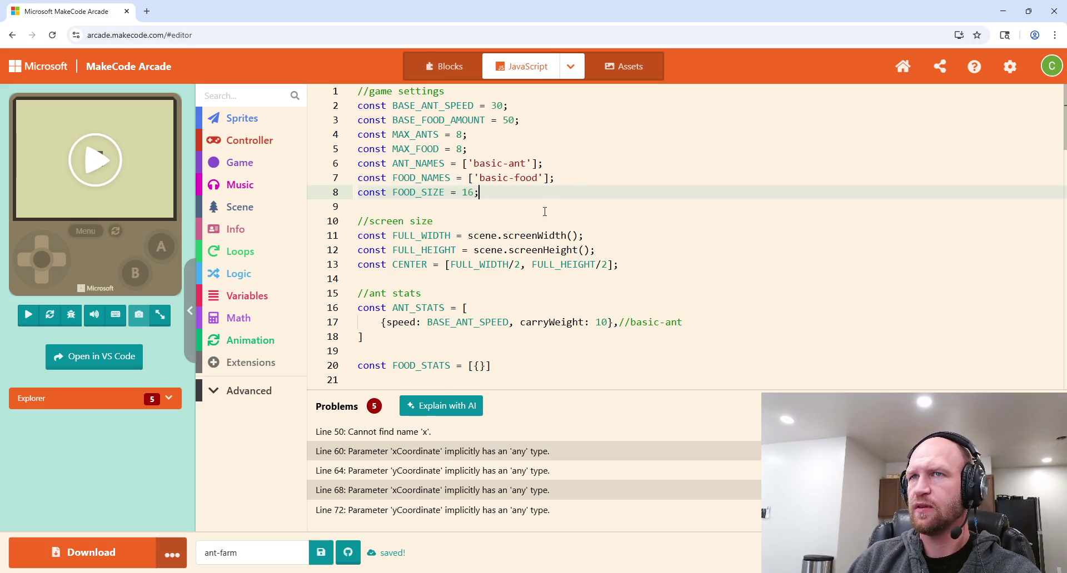
scroll(506, 214, down, 10)
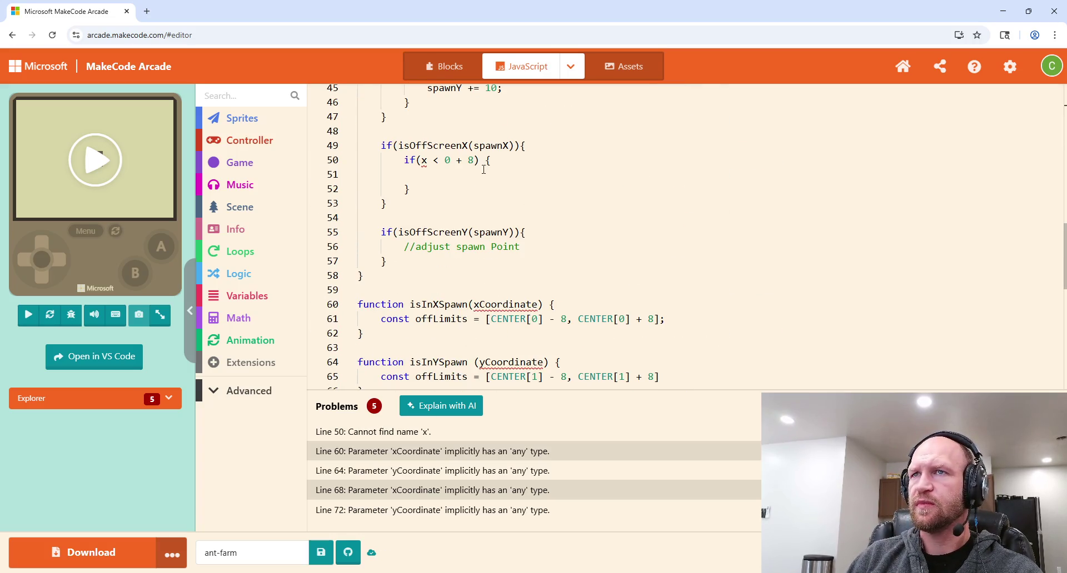
Step: Replace the 8 in the line 50 condition with (FOOD_SIZE / 2)
click(472, 160)
key(BackSpace)
text(Food)
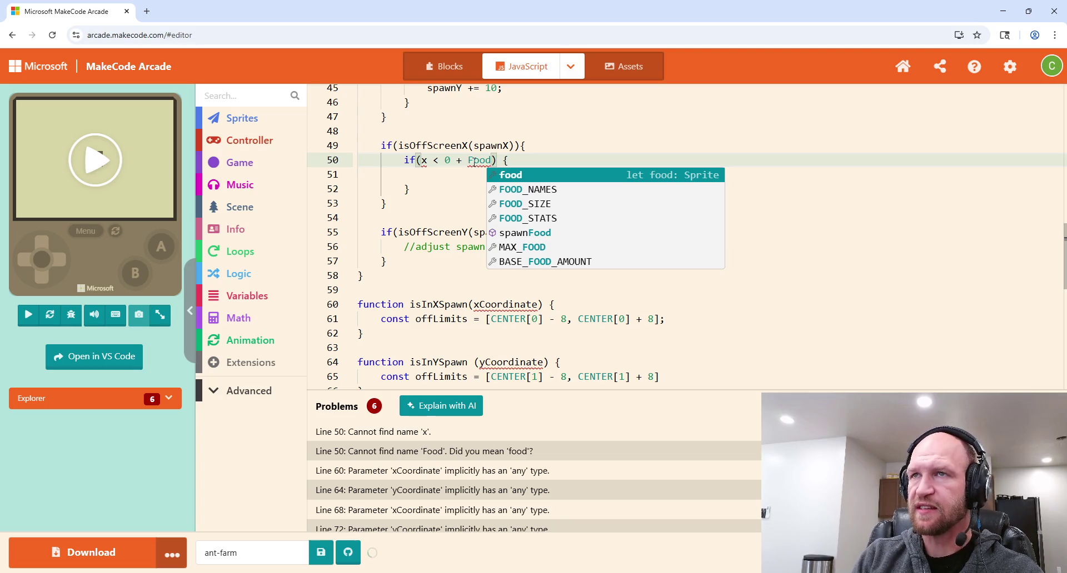
double_click(470, 161)
key(BackSpace)
text(FOOD_SIZE)
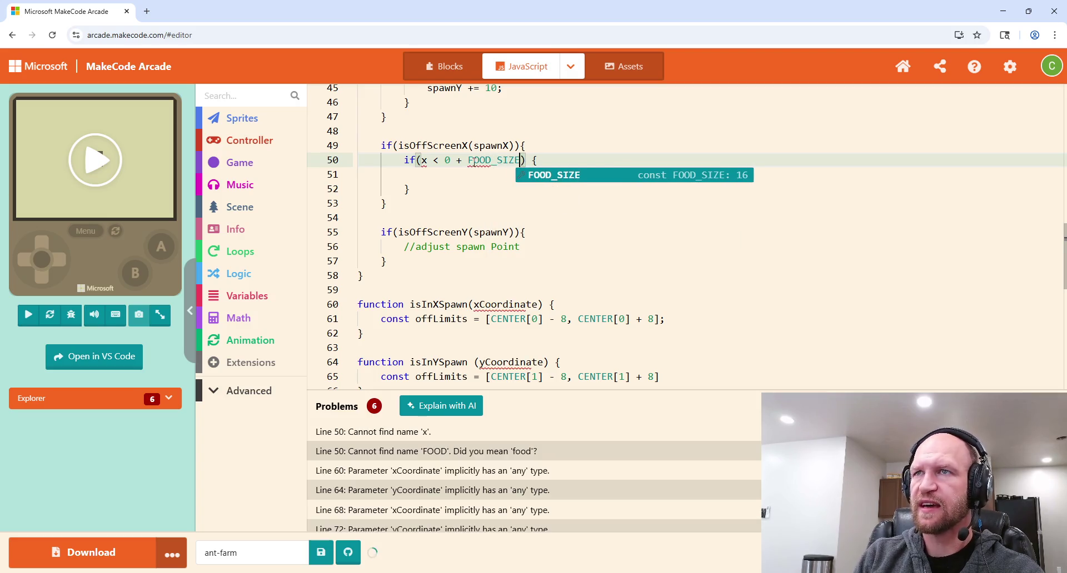
text( /2)
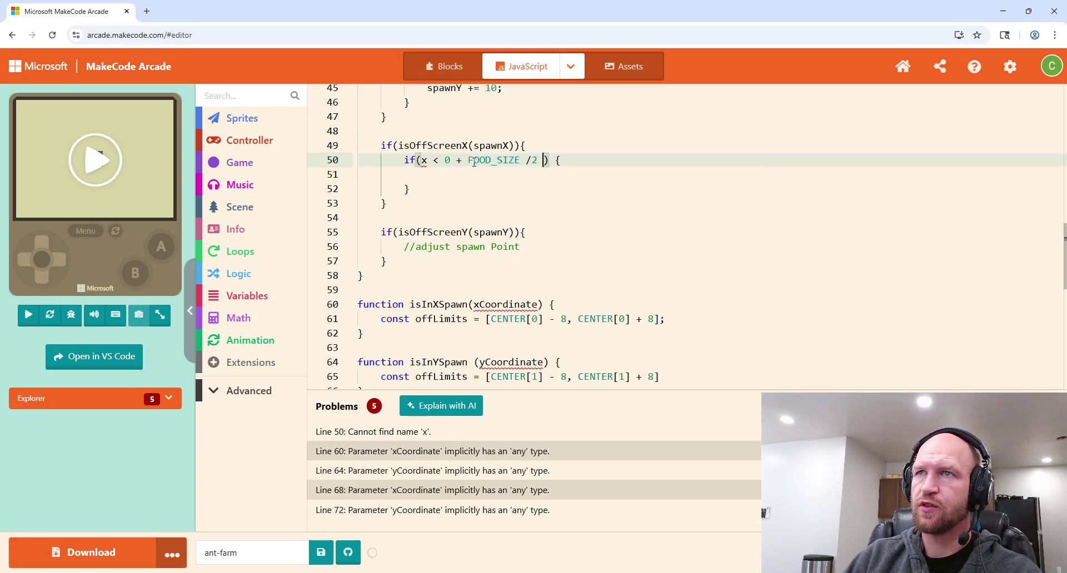
key(End)
drag(537, 162, 466, 165)
text(()
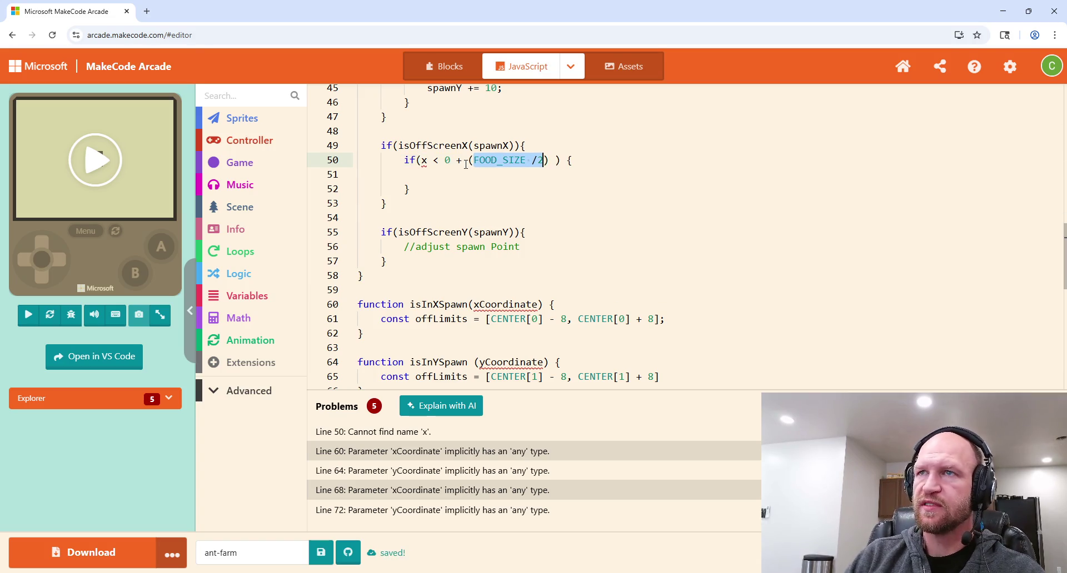
click(544, 165)
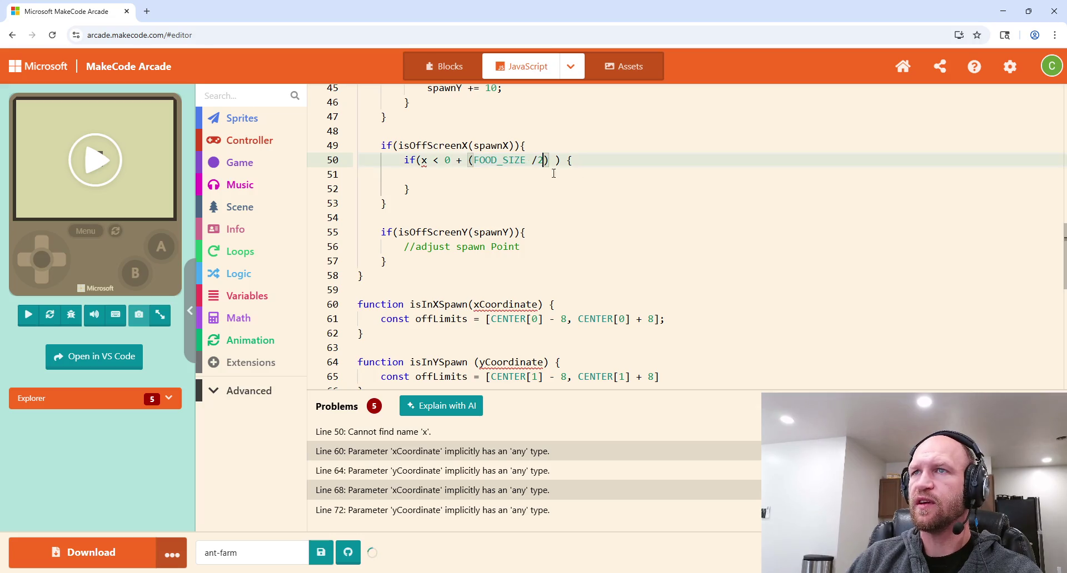
click(538, 164)
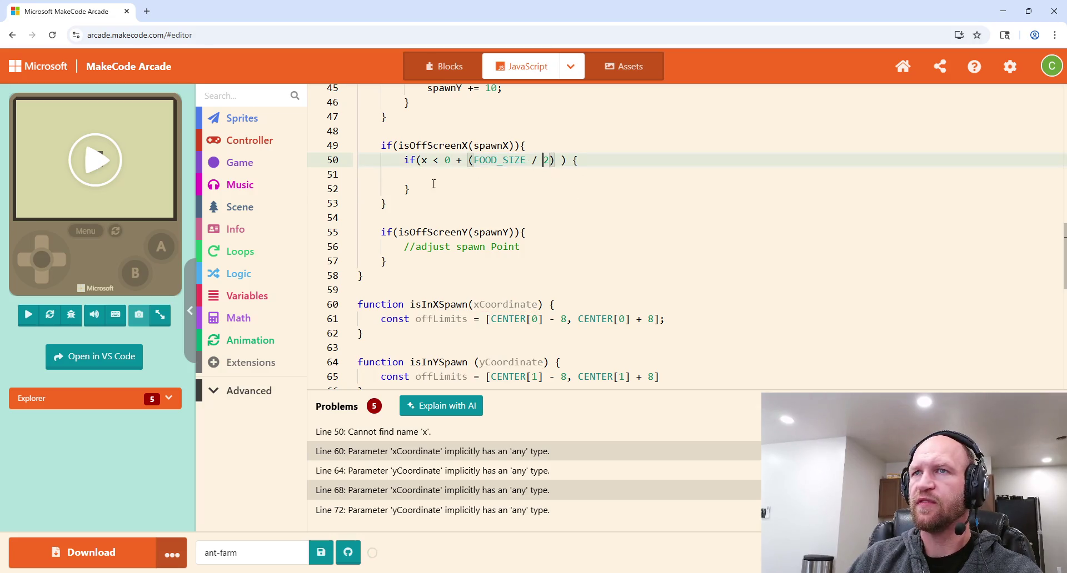
Step: Change the undefined x in that condition to spawnX
scroll(437, 199, up, 1)
scroll(424, 189, up, 1)
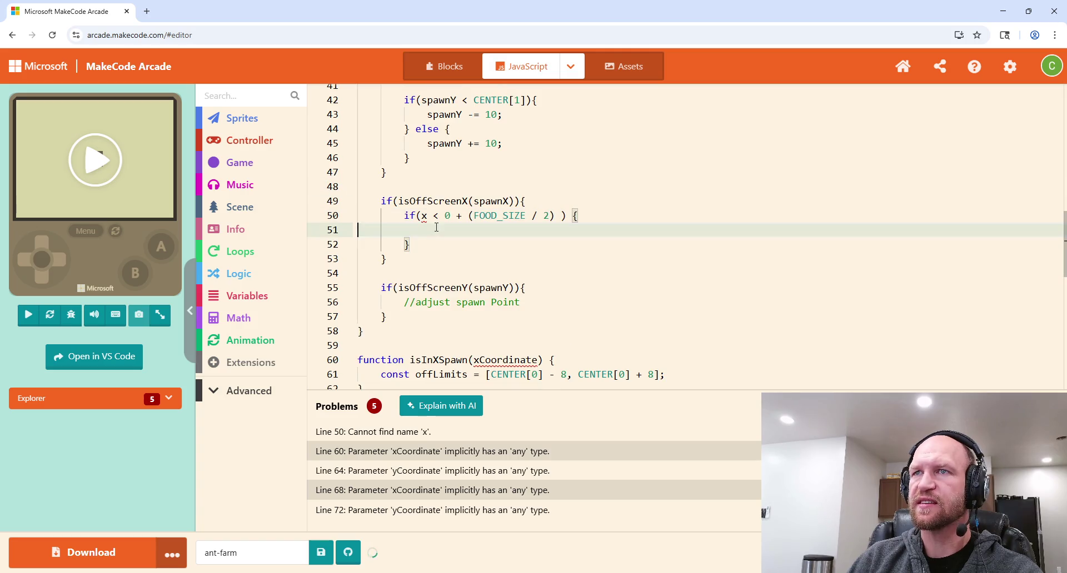
click(424, 215)
key(BackSpace)
text(spawnX)
click(609, 191)
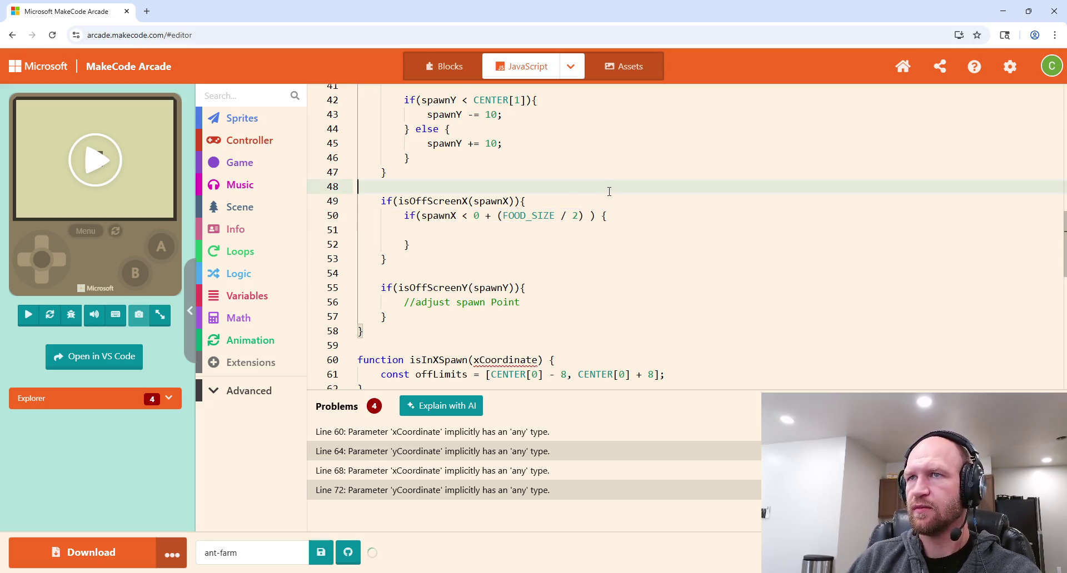
Step: Put spawnX += 10; in the nested if, add an else with spawnY -= 10;, and add blank lines below
click(469, 230)
text(spawnX)
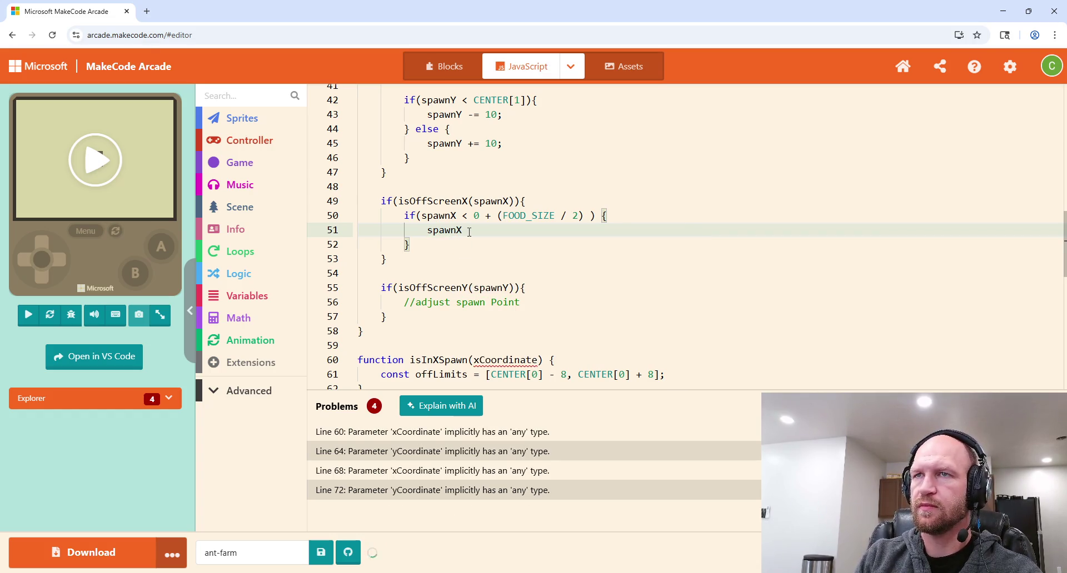
text( += 1)
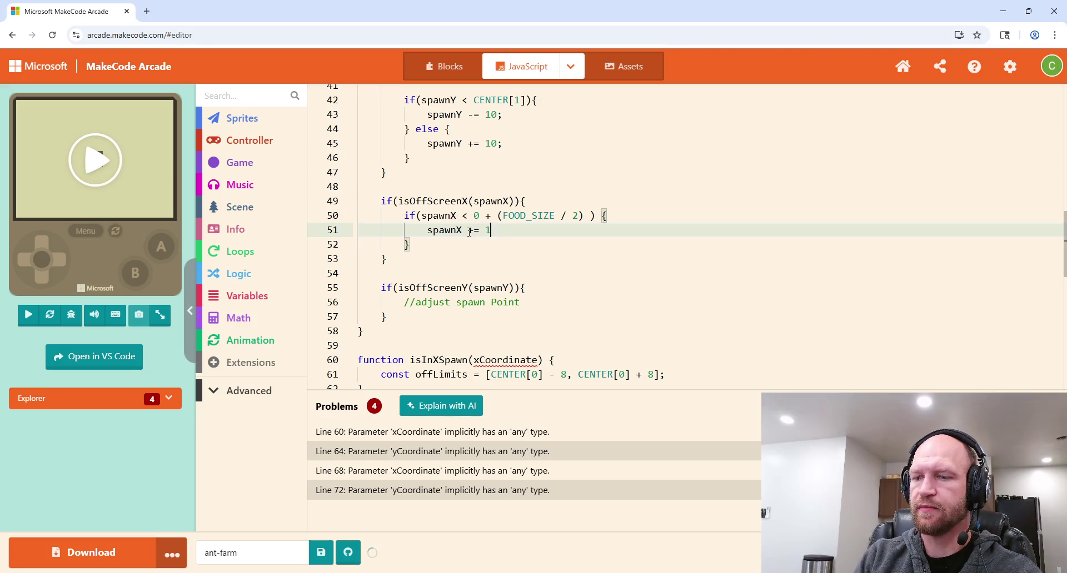
text(0;)
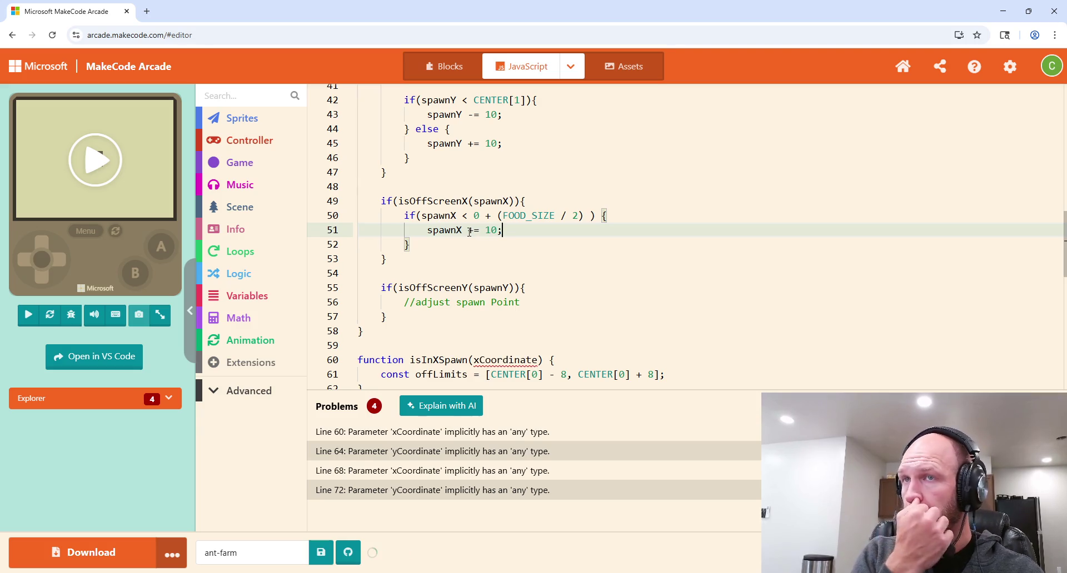
click(434, 244)
text(else {)
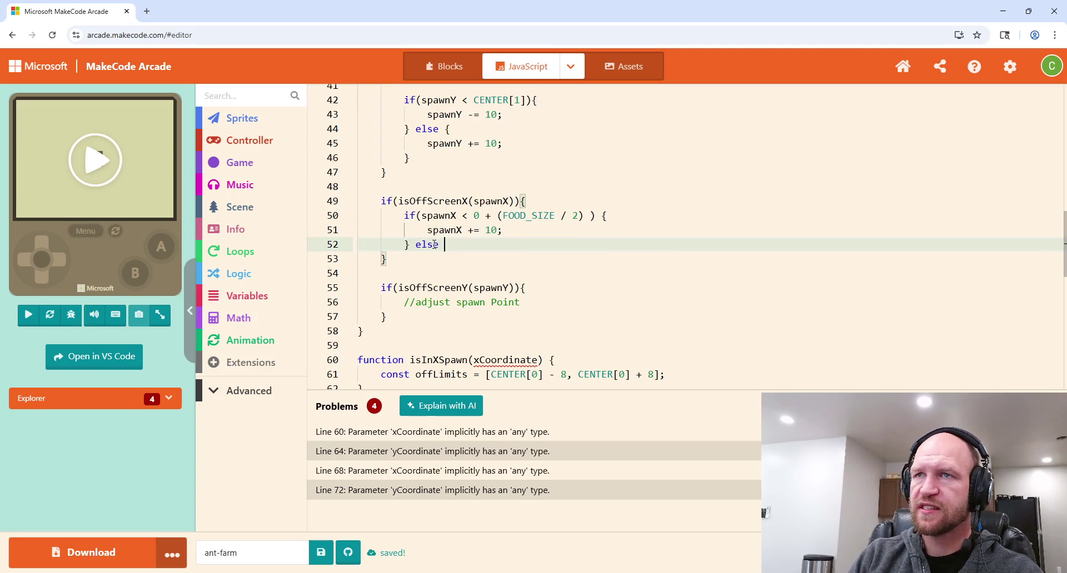
key(Return)
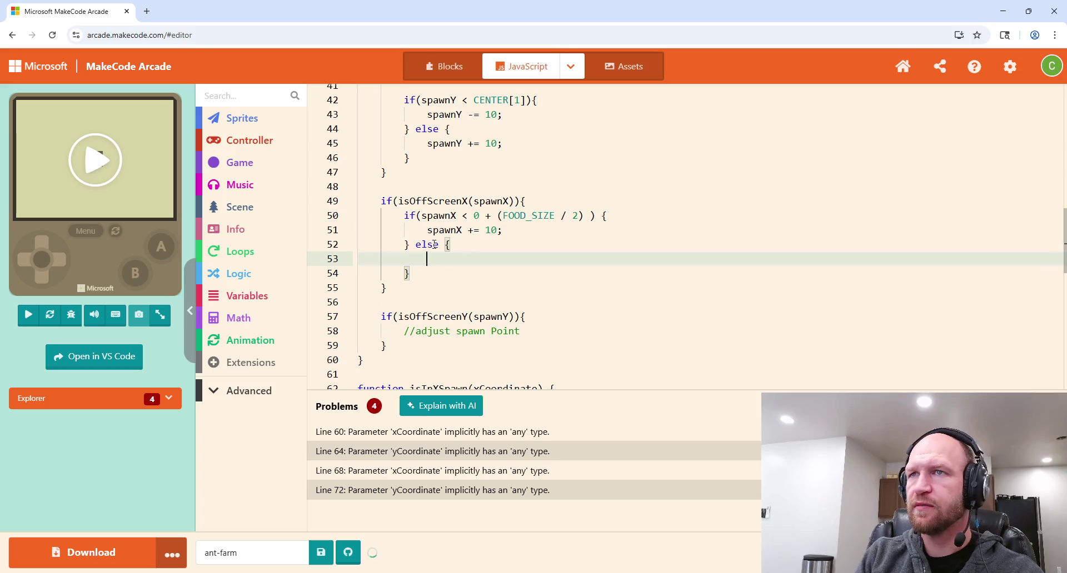
text(spawnY)
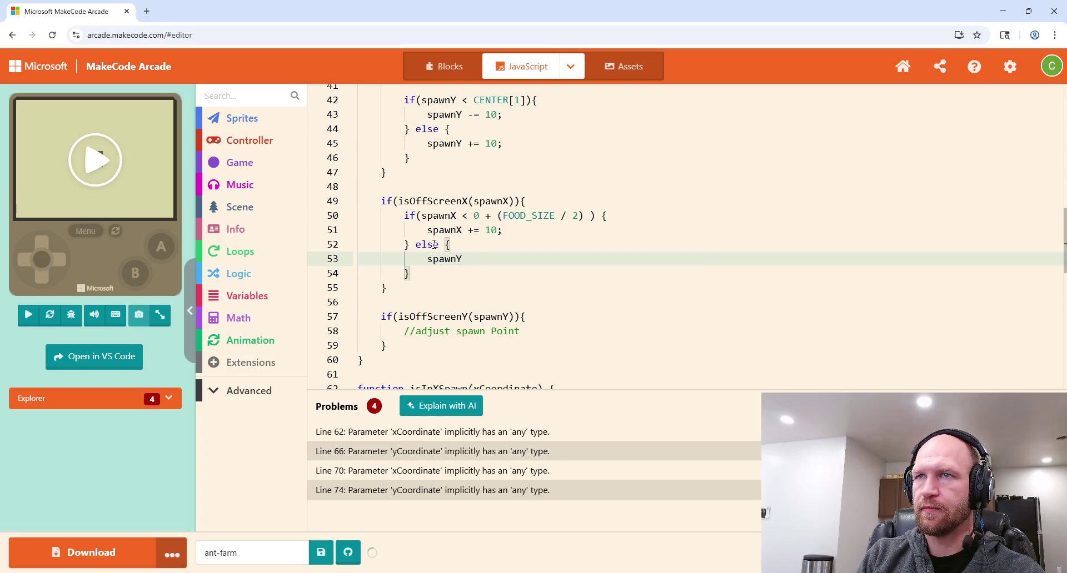
text( -= 10;)
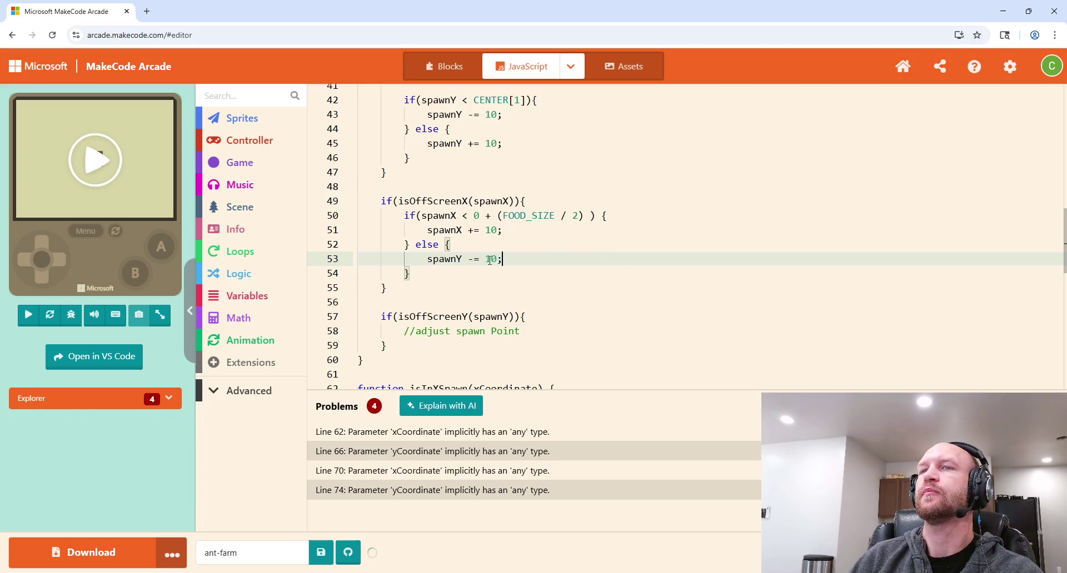
key(Down)
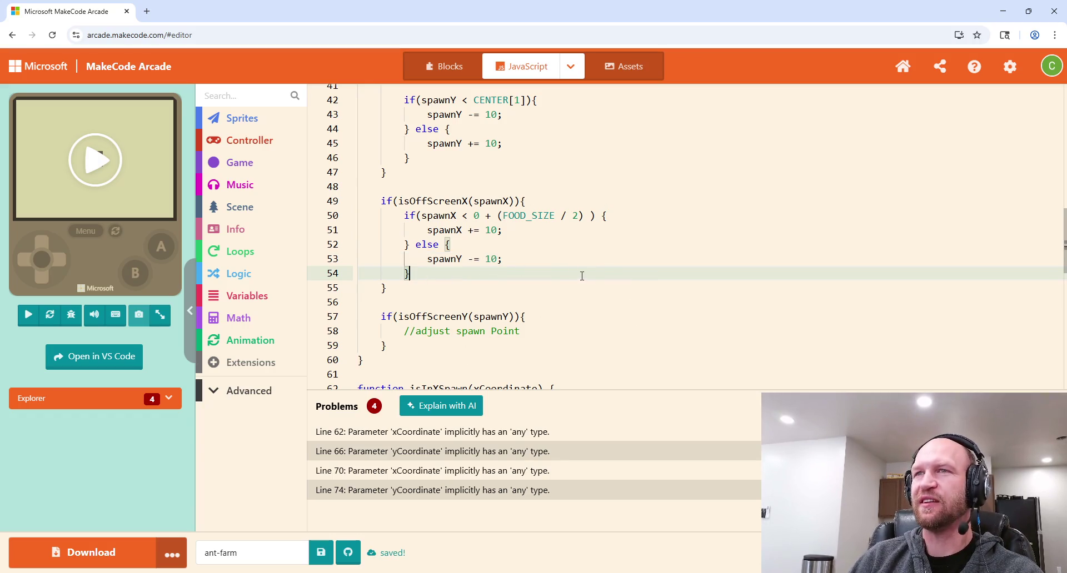
key(Return)
key(Return)
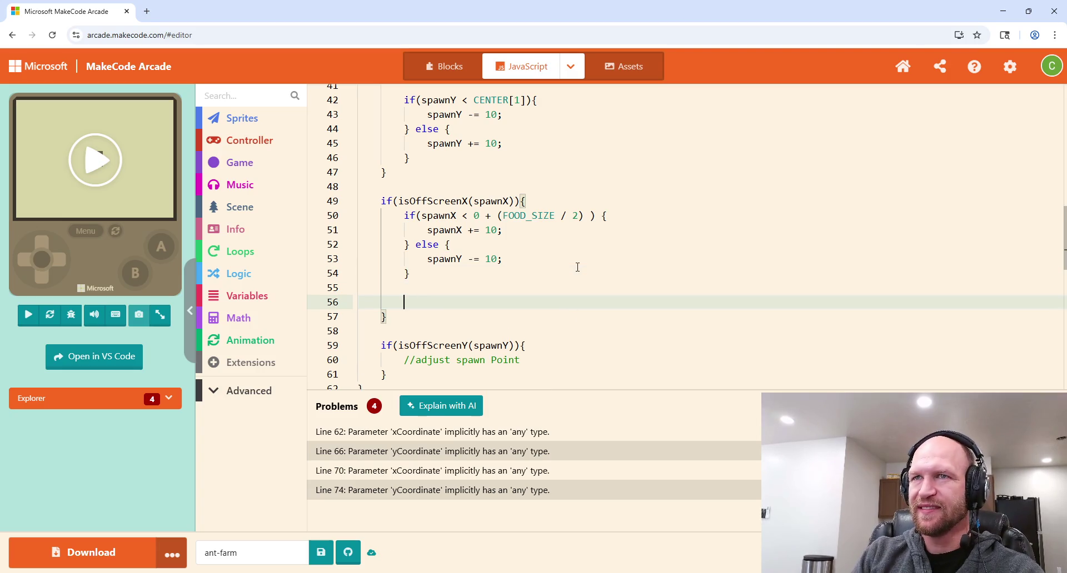
Step: Type the partial condition if(spawnY < 0 + below the else block, leaving the offset blank
text(if()
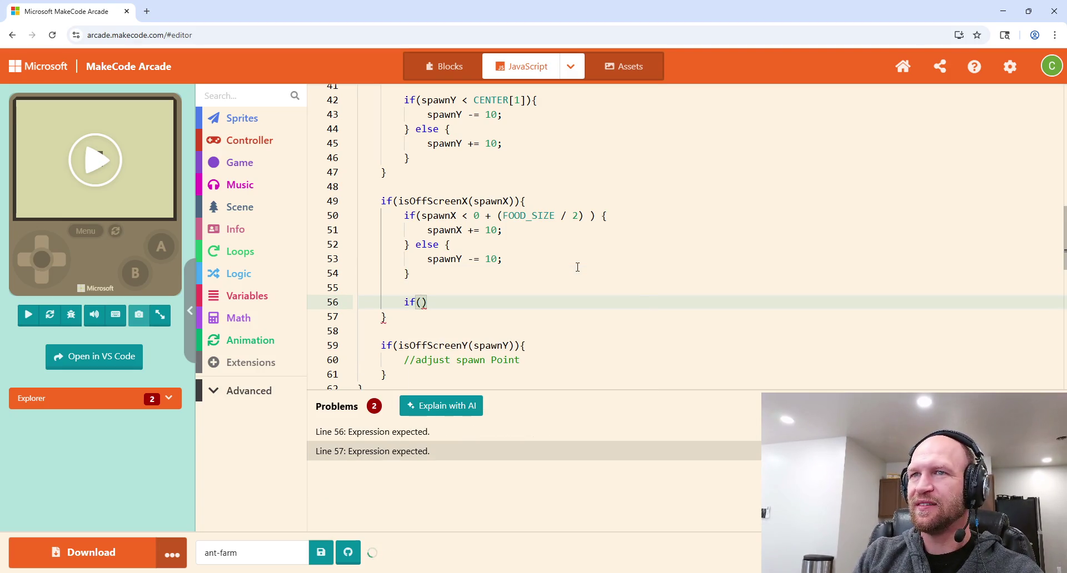
text(spawnY)
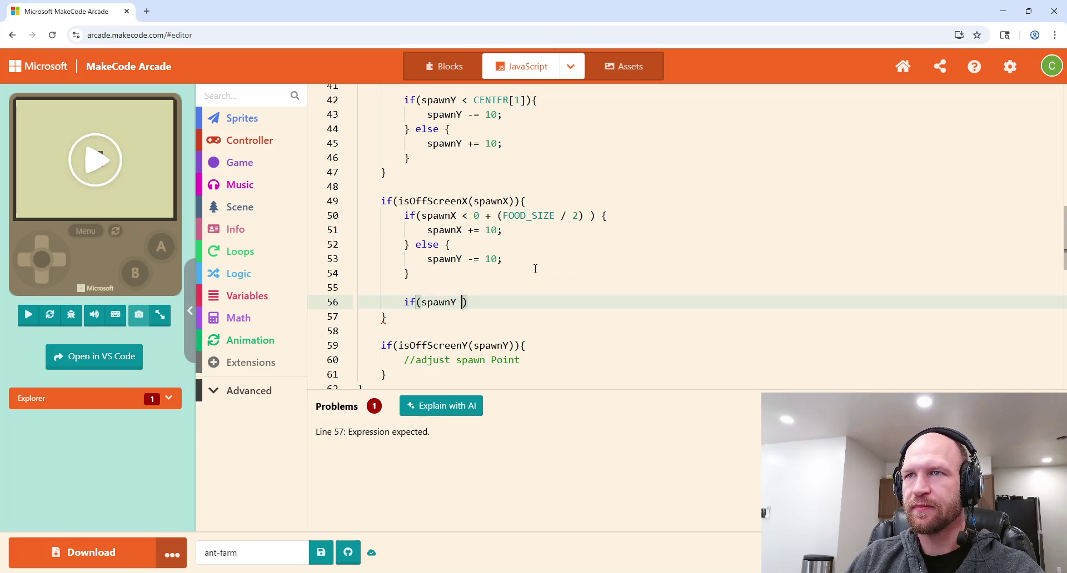
text(< 0 )
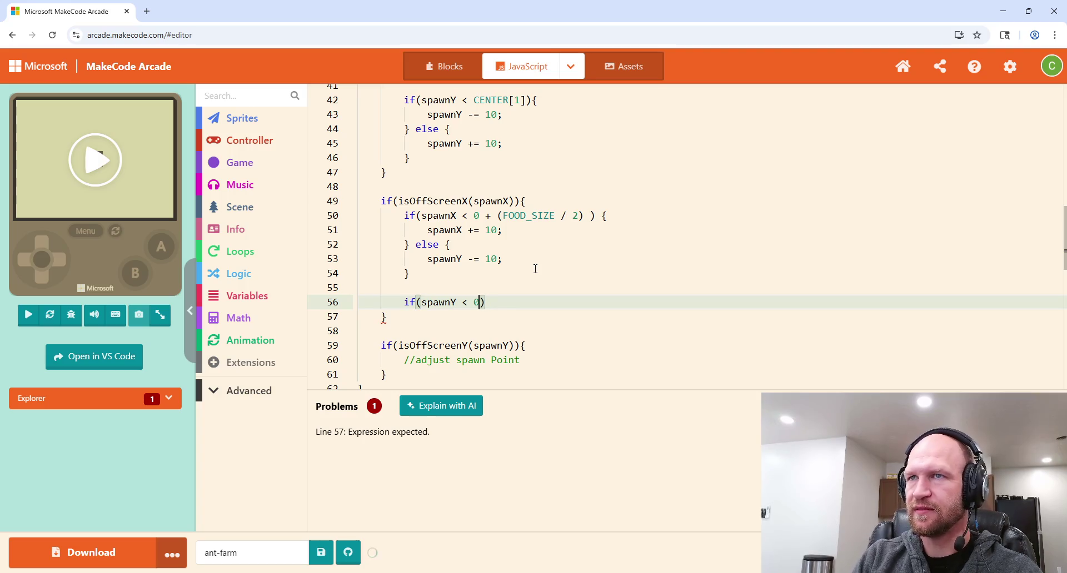
text(+)
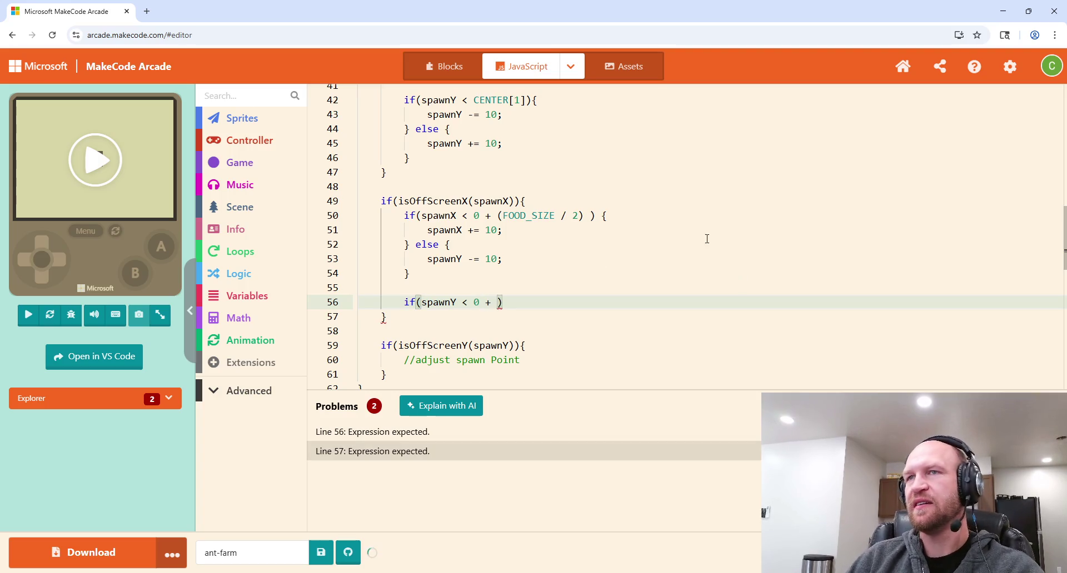
scroll(536, 239, up, 2)
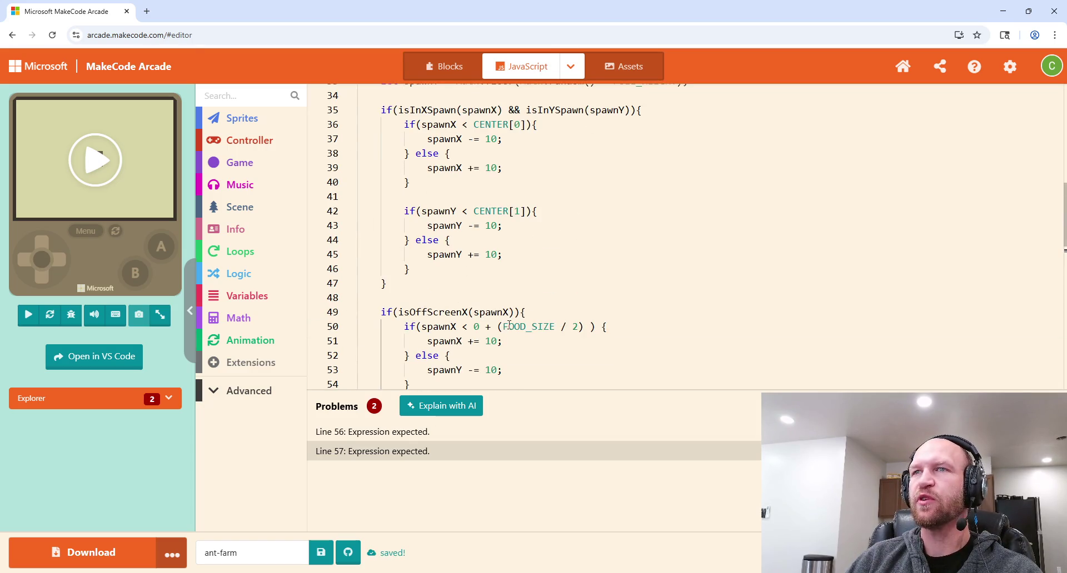
scroll(561, 262, up, 3)
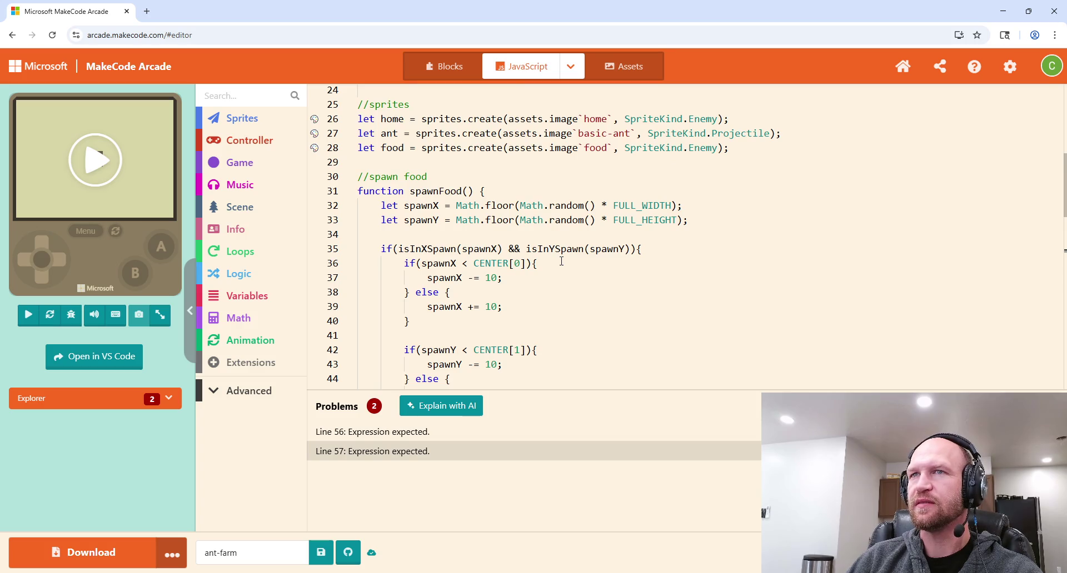
scroll(562, 261, down, 1)
scroll(562, 261, down, 5)
scroll(560, 263, up, 4)
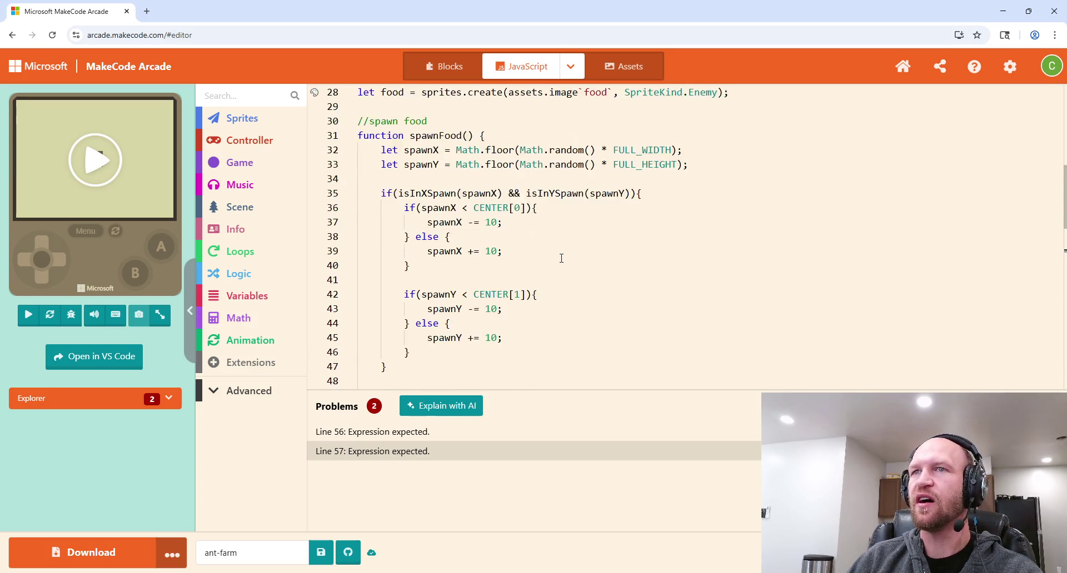
scroll(558, 265, down, 4)
scroll(558, 265, down, 2)
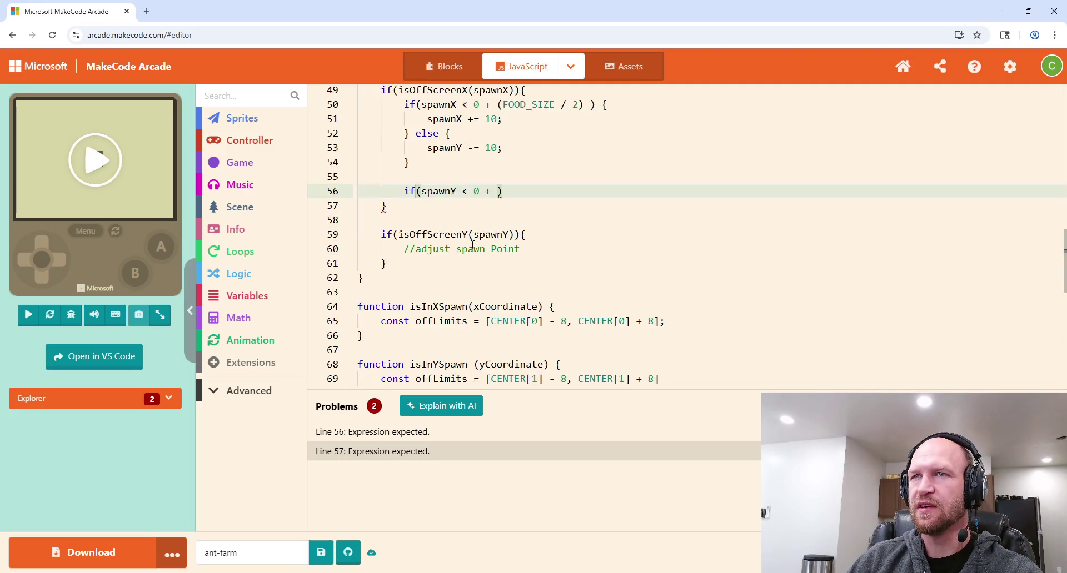
scroll(472, 245, down, 1)
click(373, 198)
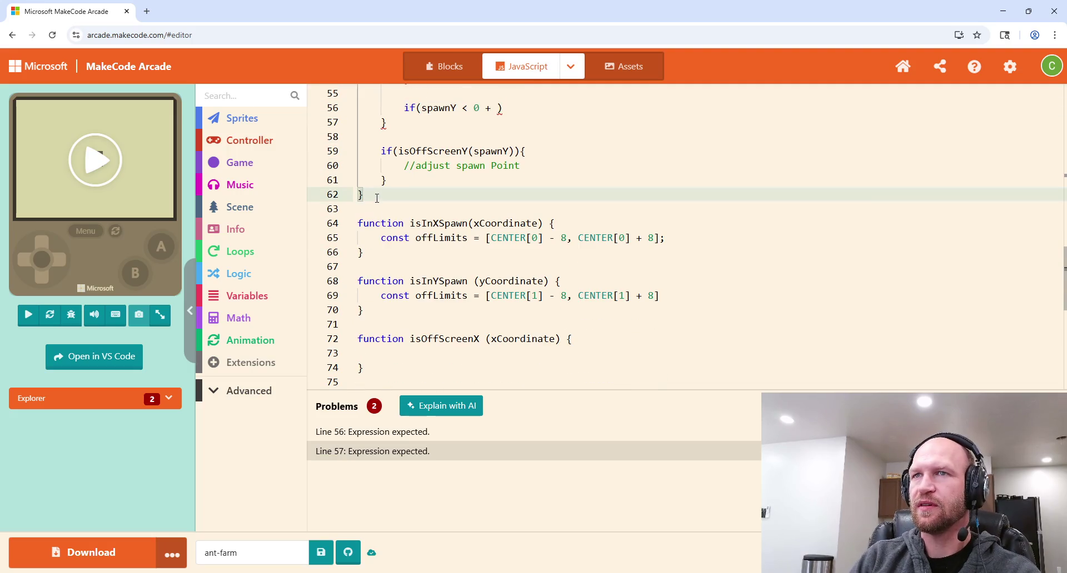
Step: Add a new line after spawnFood and begin 'function adjustPosition('
key(Return)
key(Return)
text(function adjust)
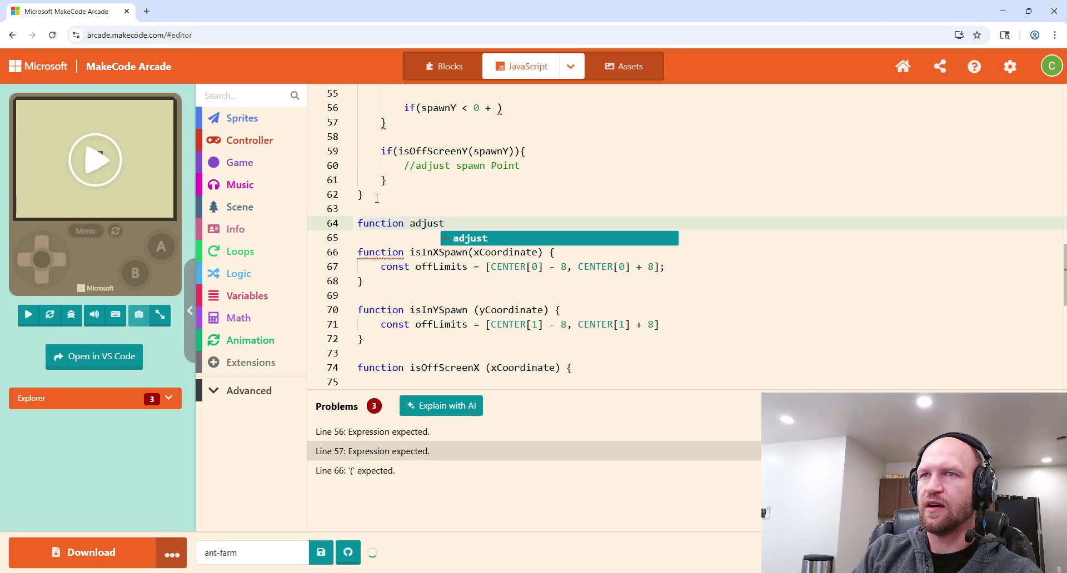
text(Position()
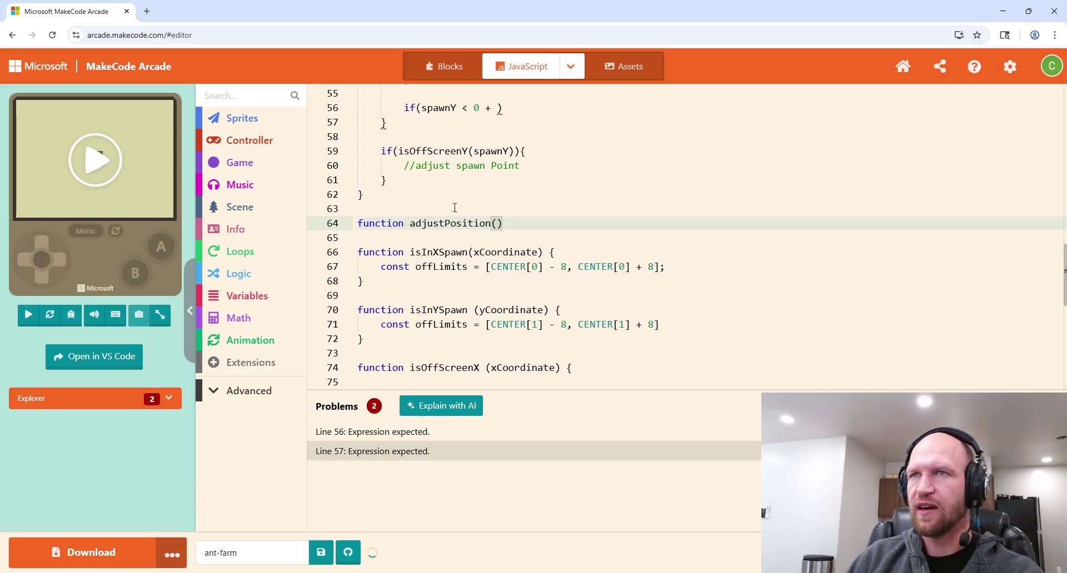
scroll(384, 198, up, 10)
scroll(486, 183, down, 10)
scroll(493, 175, down, 2)
scroll(493, 175, up, 1)
Step: Name the first parameter coord, followed by a comma for a second parameter
text(coordinat)
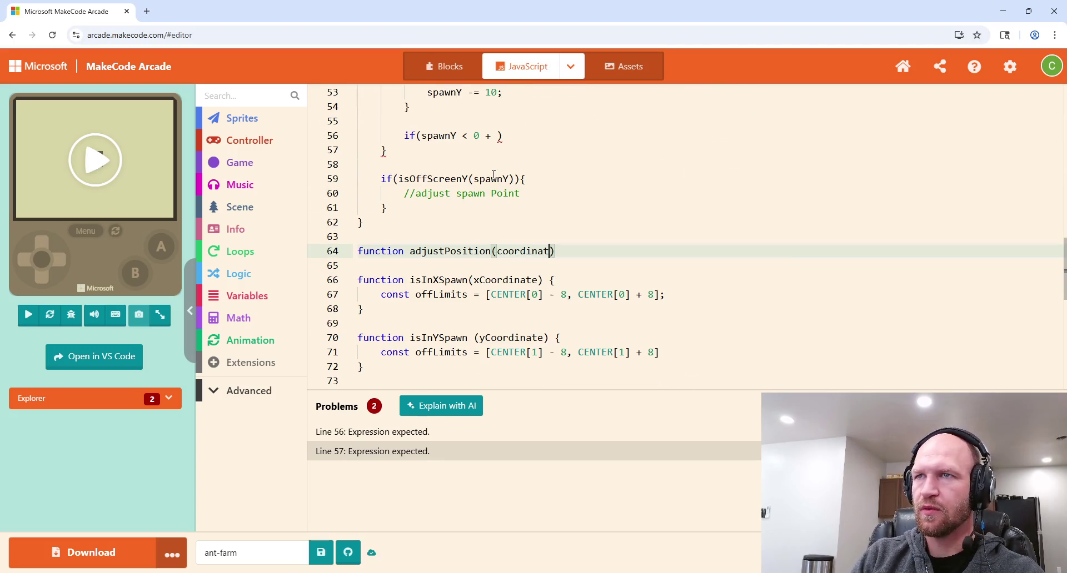
key(BackSpace)
key(BackSpace)
key(BackSpace)
text(oord)
key(Escape)
text(,)
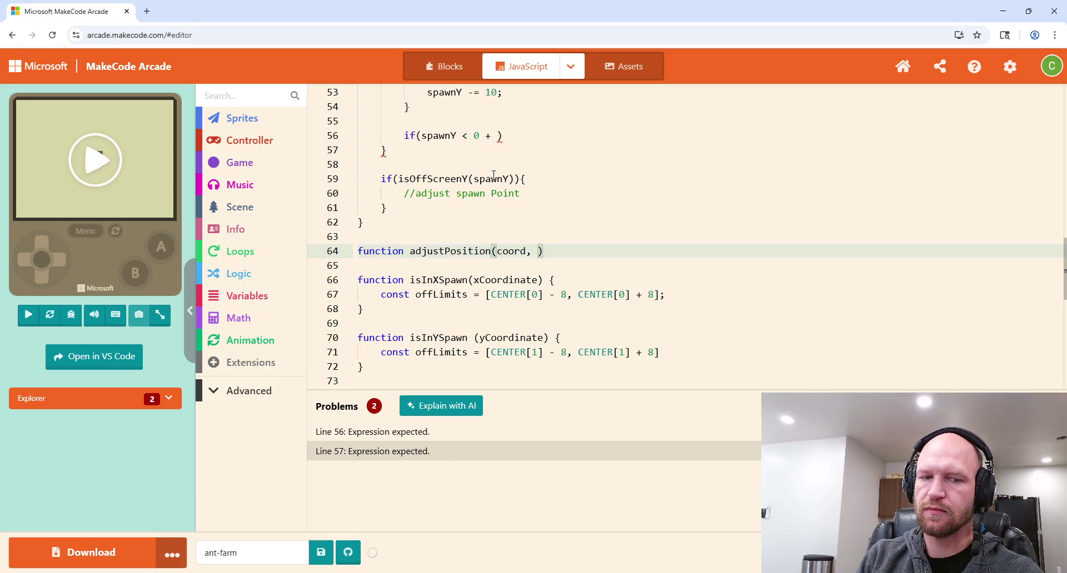
scroll(546, 298, up, 7)
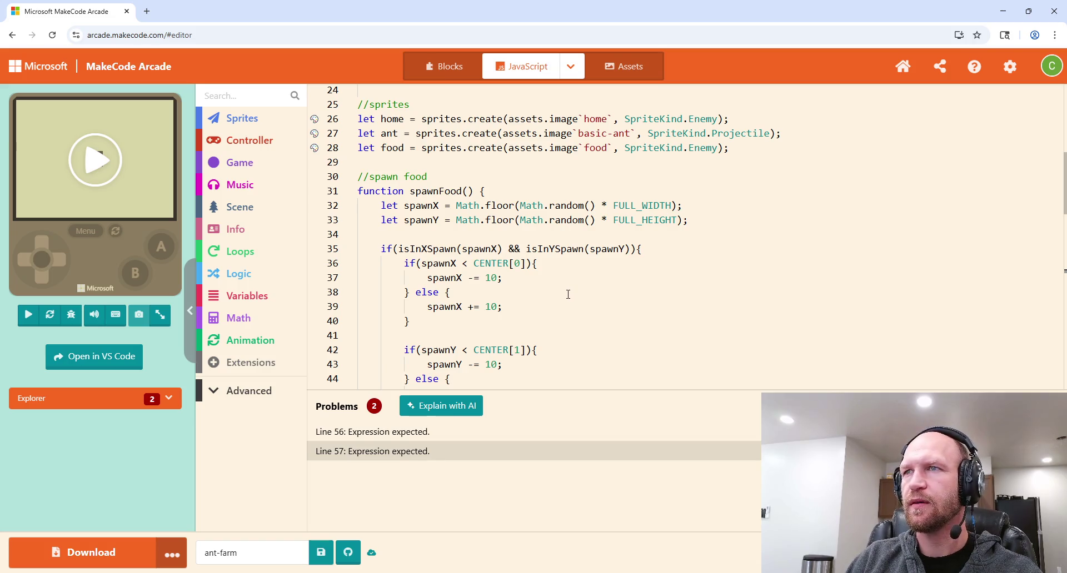
scroll(568, 294, down, 2)
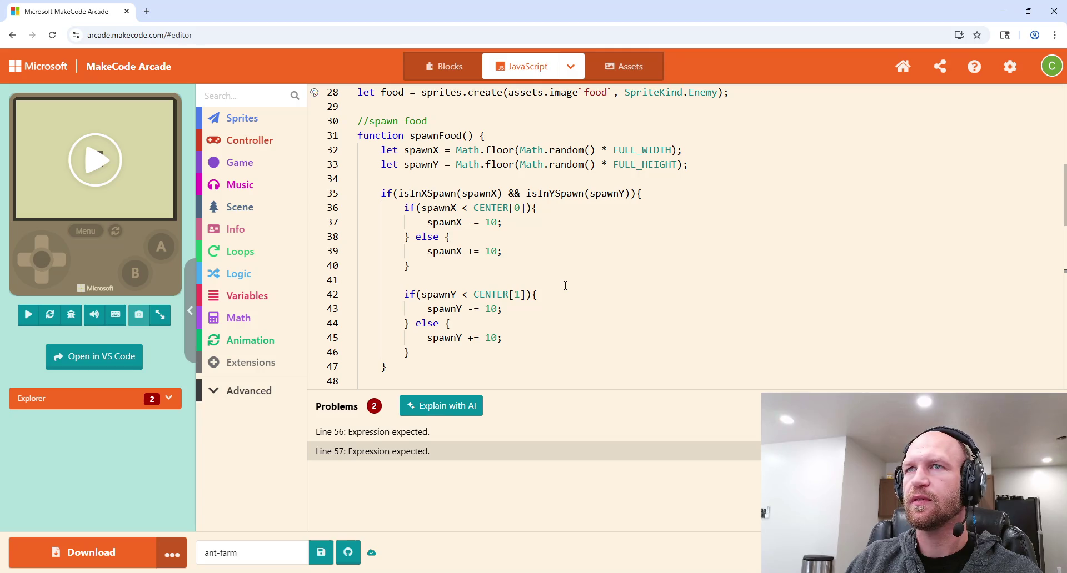
scroll(565, 286, down, 8)
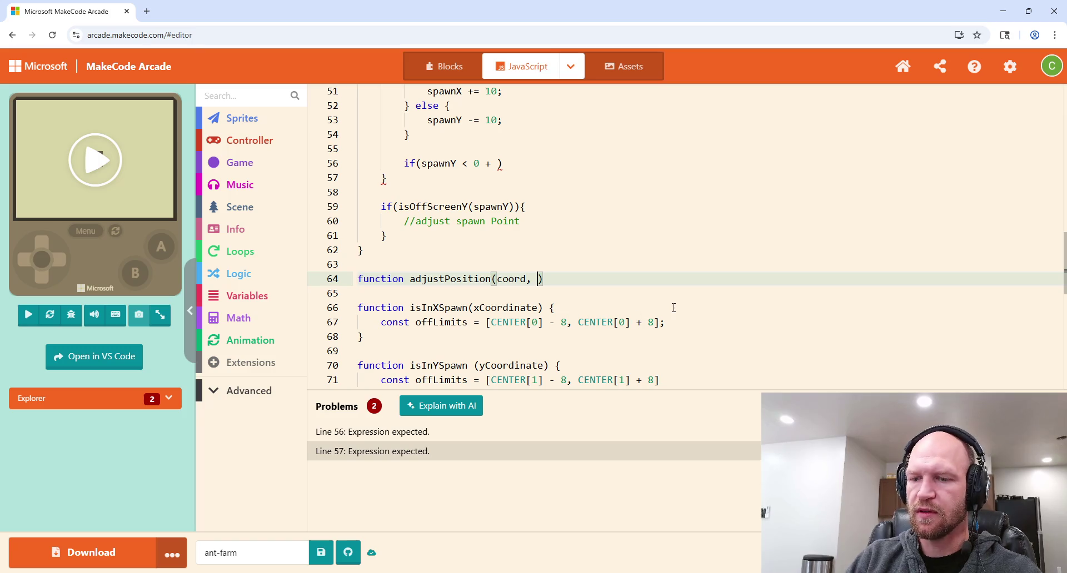
Step: Finish the signature as adjustPosition(coord, offLimits) and open the function body
text(offLimits,)
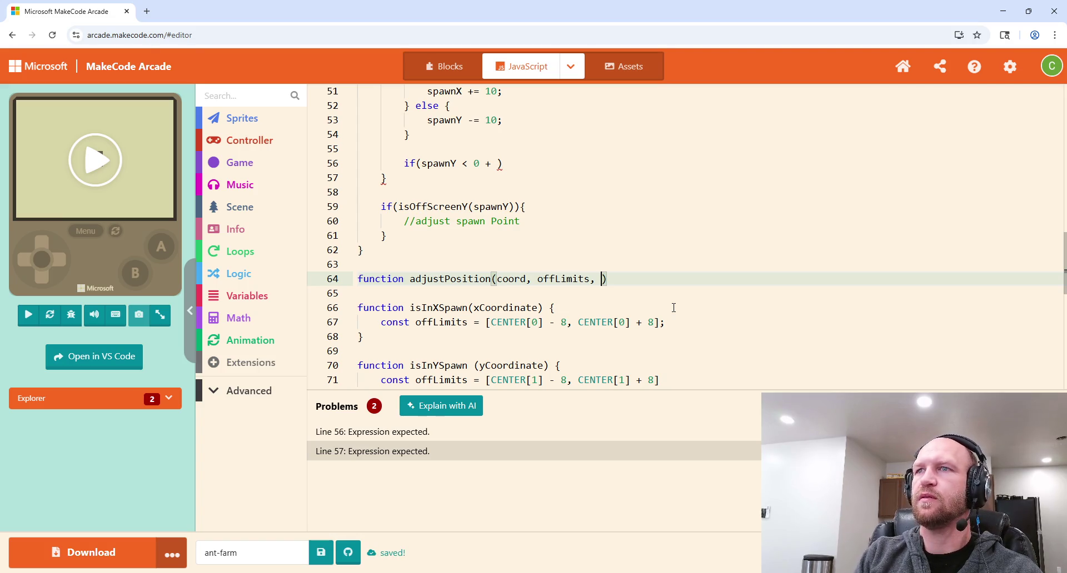
key(BackSpace)
key(BackSpace)
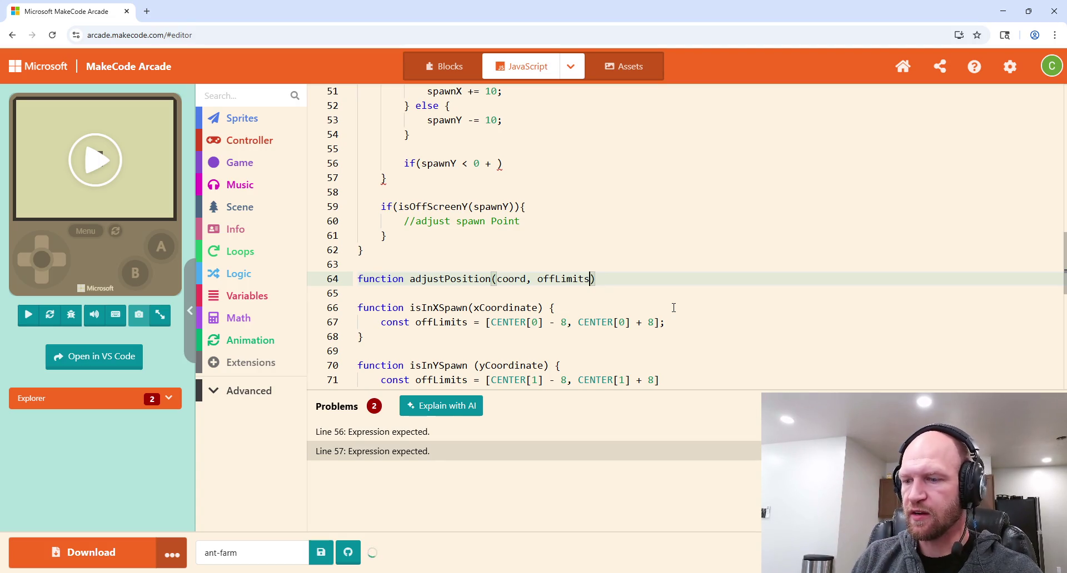
text({)
key(Return)
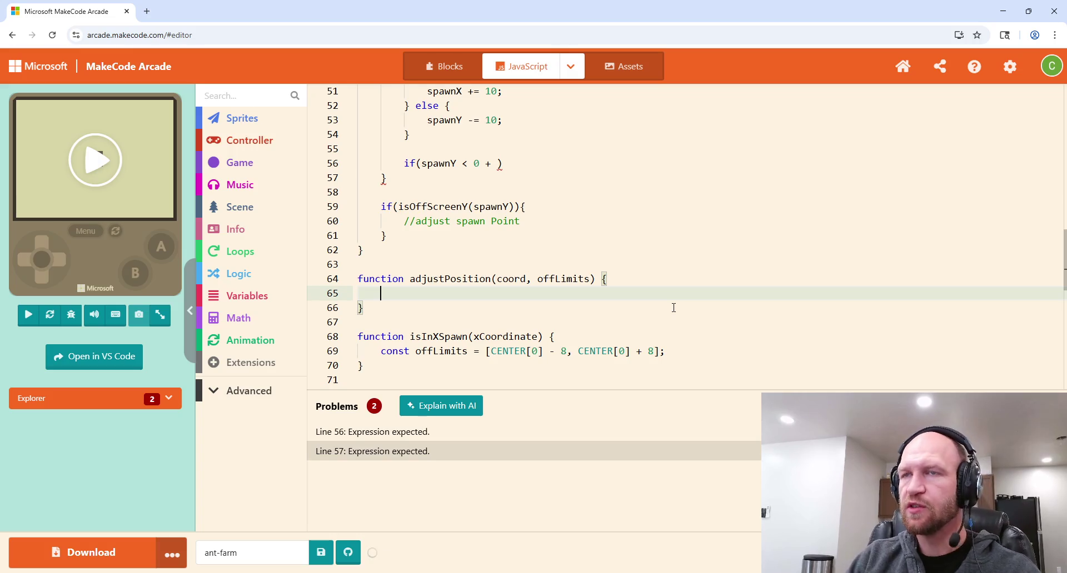
Step: Return 10 when coord < offLimits, otherwise return -10
text(if(coord )
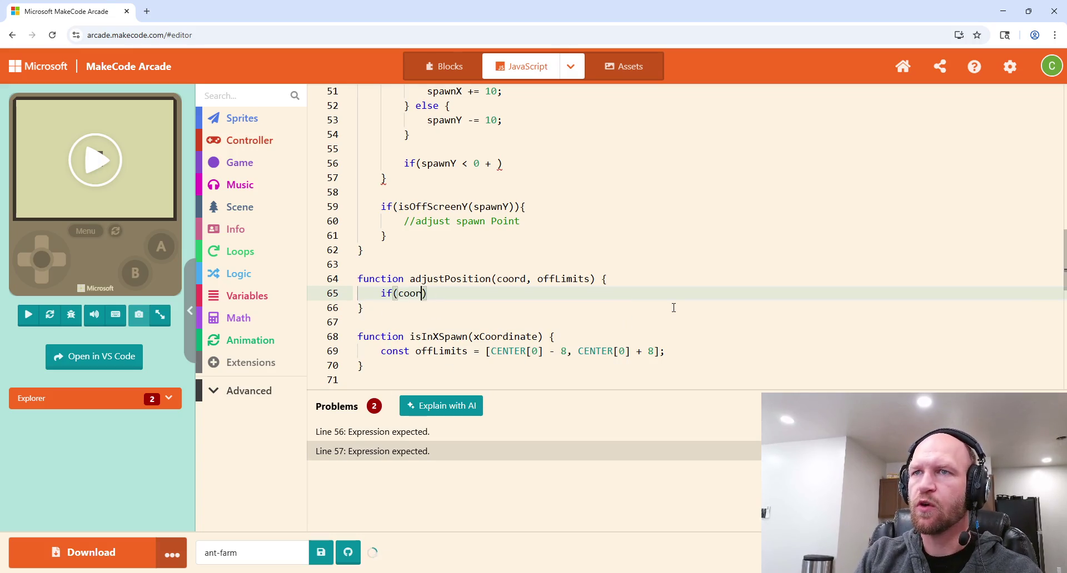
text(< offLimi)
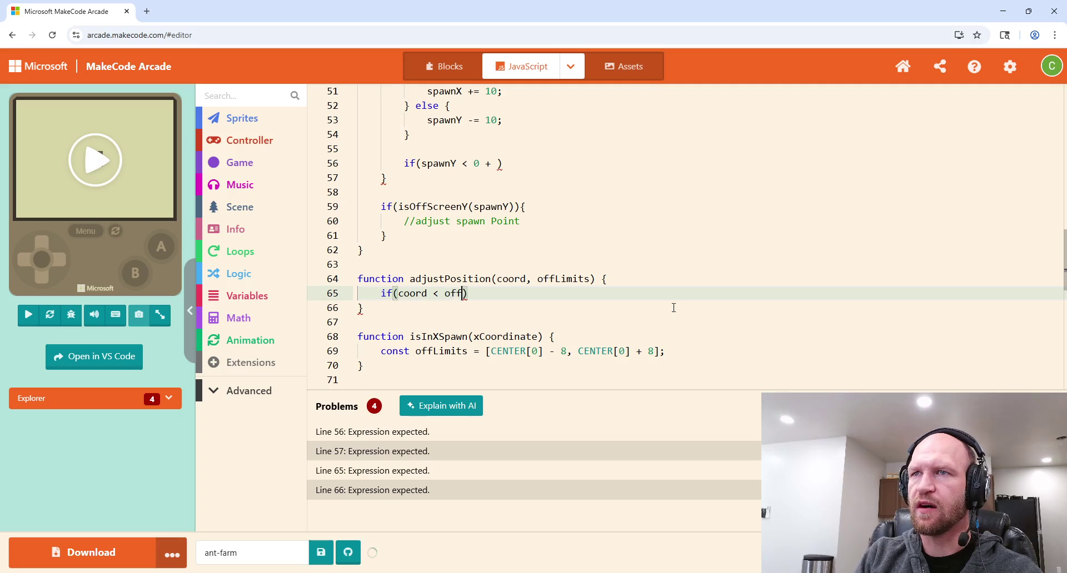
key(Tab)
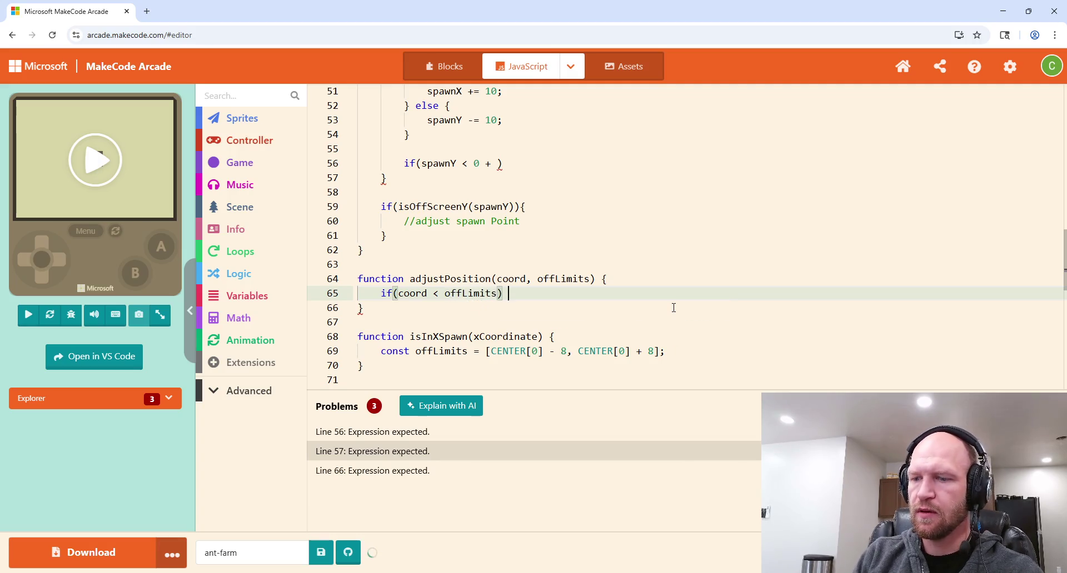
text() {)
key(Return)
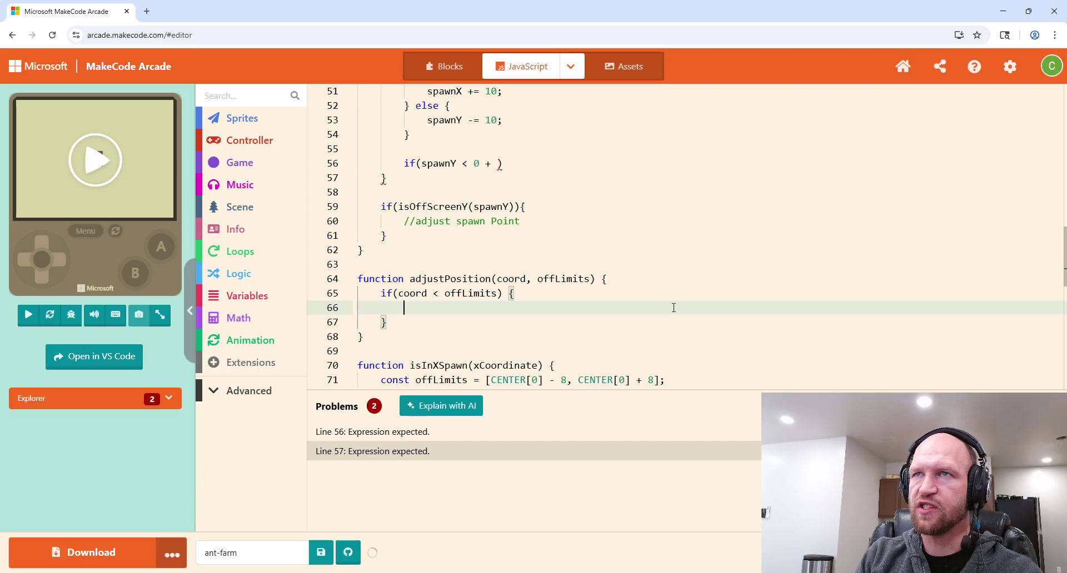
text(return)
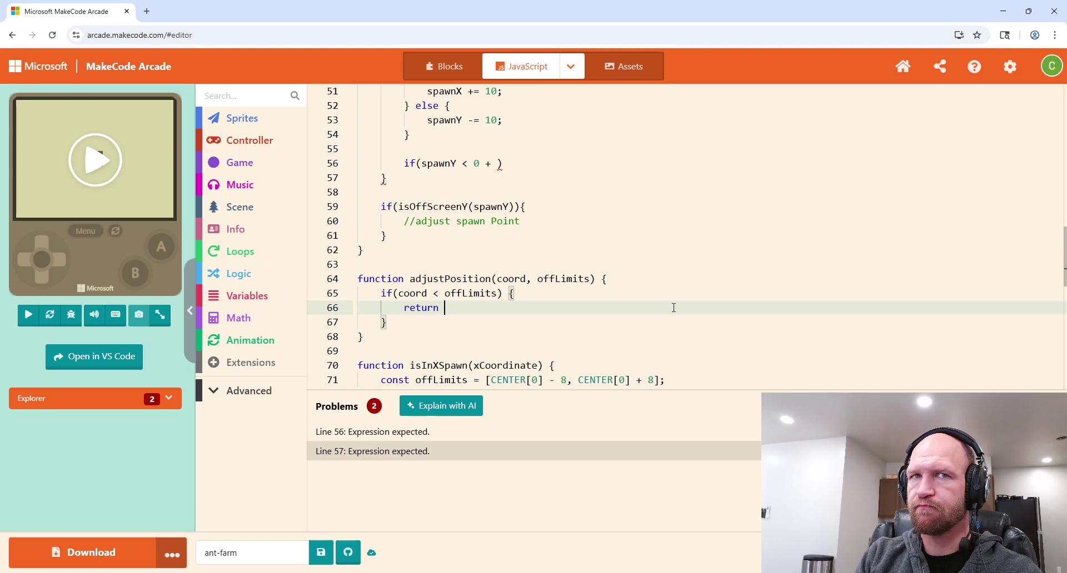
text(10)
key(Down)
text(else {)
key(Return)
text(return -10)
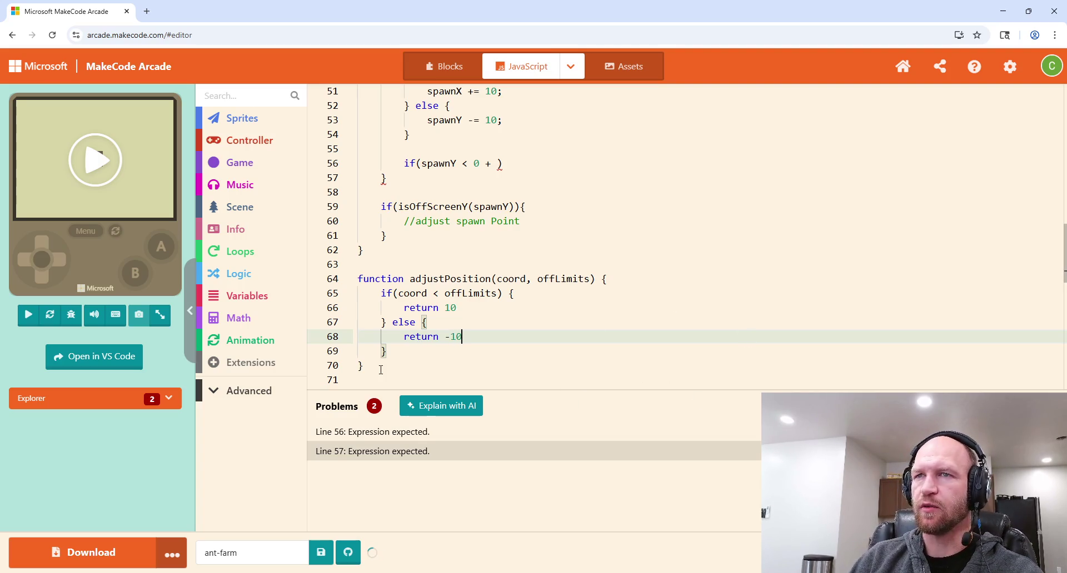
scroll(455, 337, up, 6)
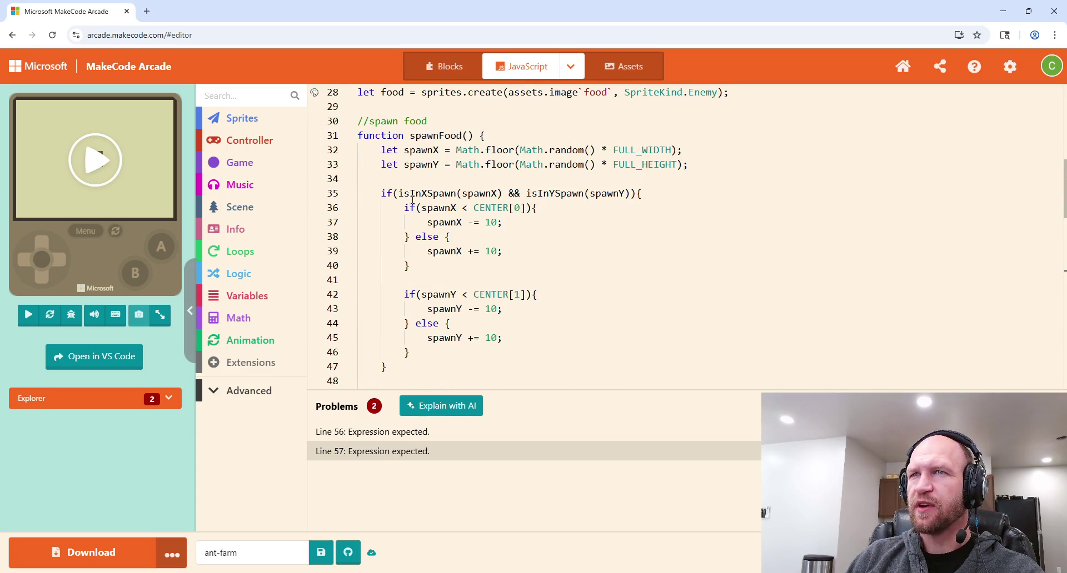
Step: Replace the x-adjusting if/else with spawnX += adjustPosition(spawnX, CENTER[0]);
drag(410, 267, 403, 212)
key(BackSpace)
text(adju)
key(Tab)
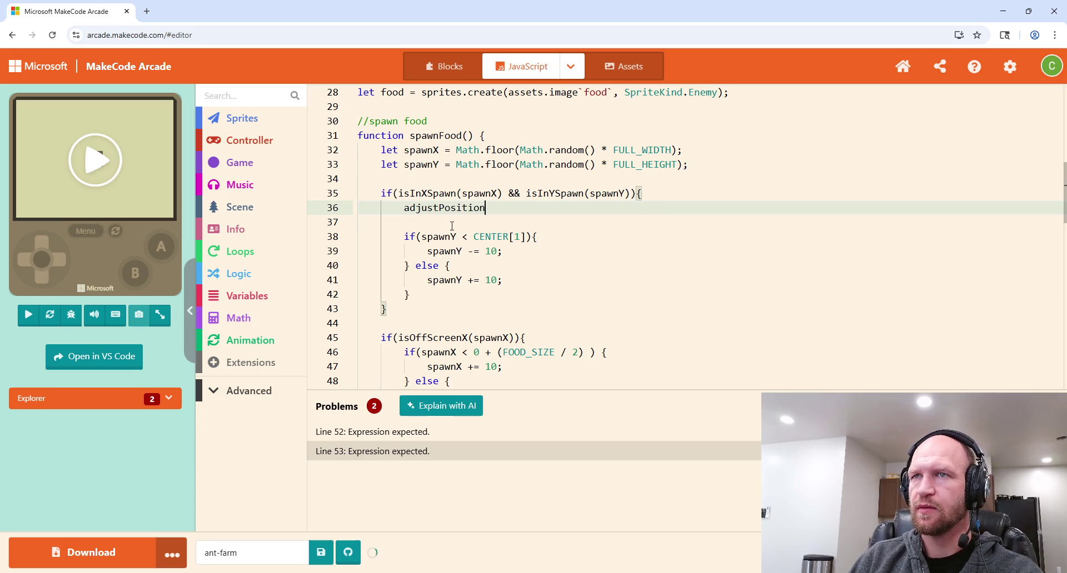
click(406, 207)
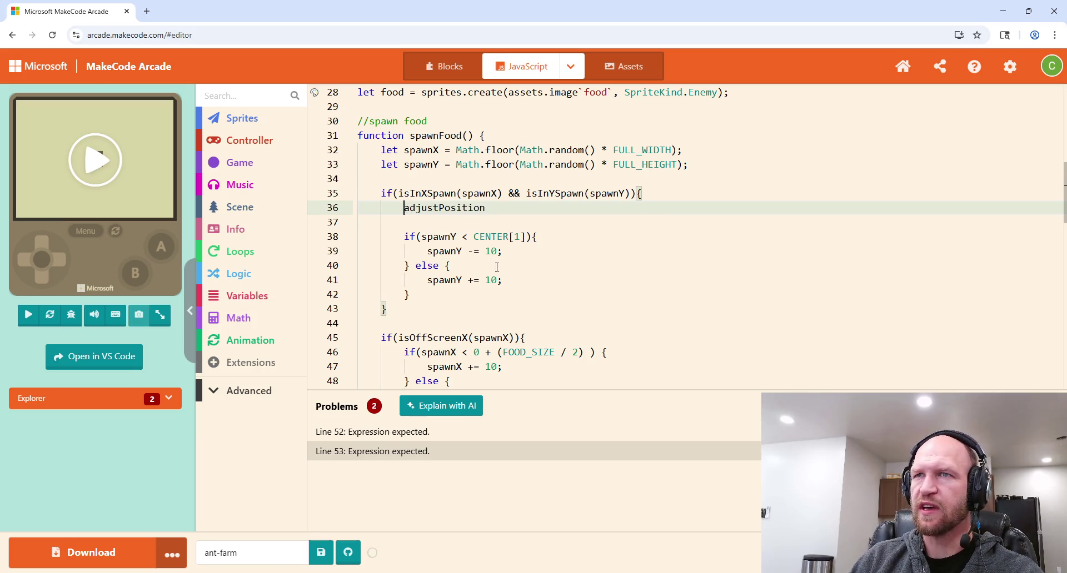
text(spawnX +=)
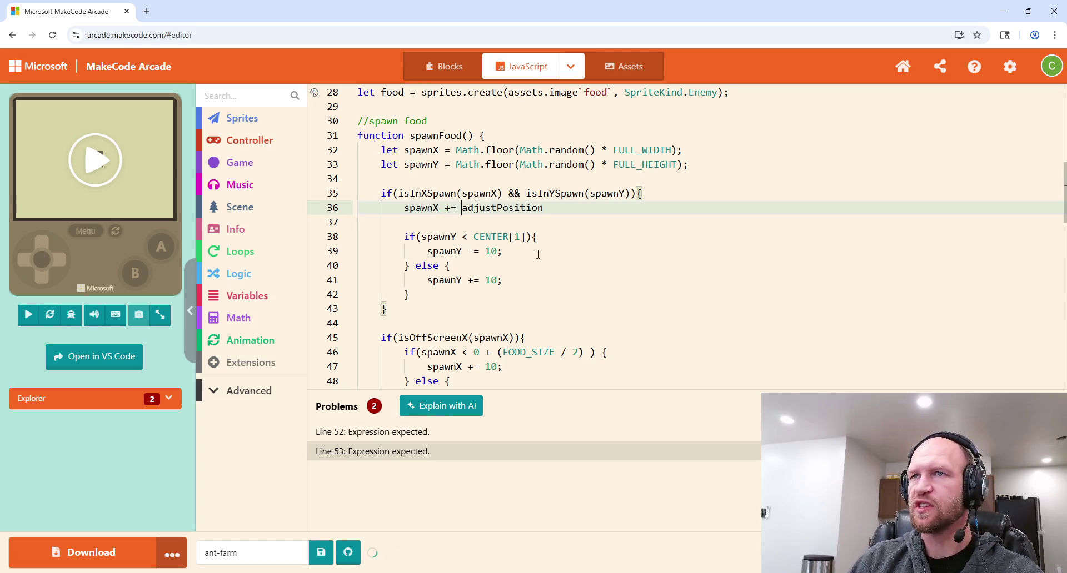
click(558, 211)
text((spawnX)
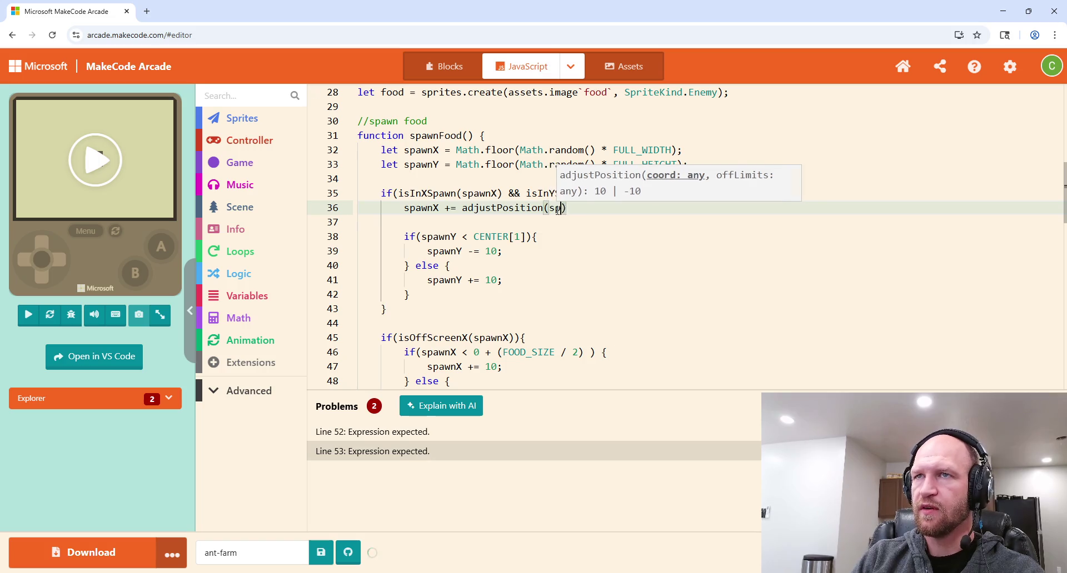
text(, )
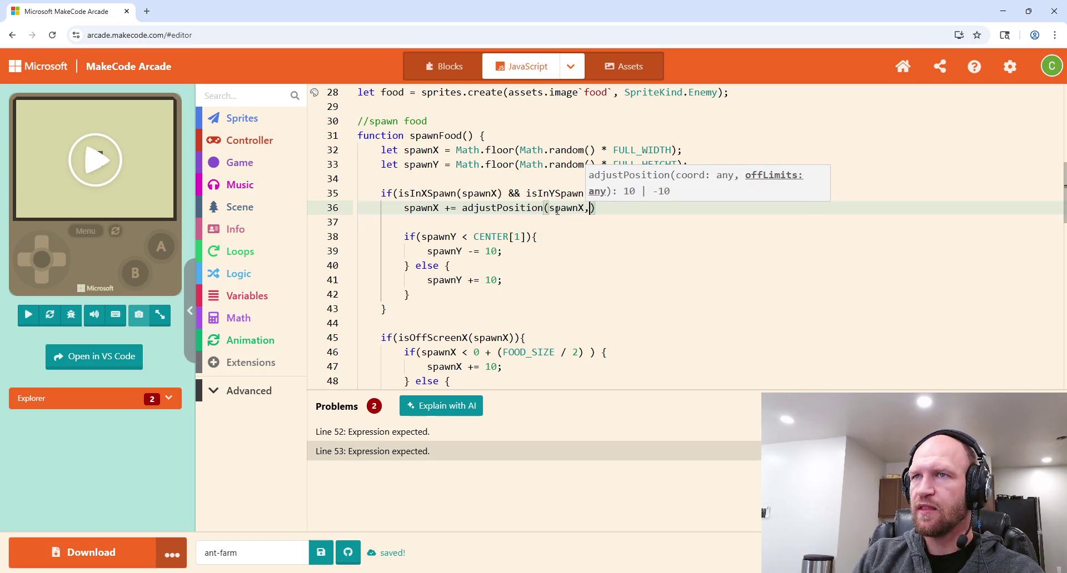
text(ce)
key(BackSpace)
key(BackSpace)
text(CENTER[)
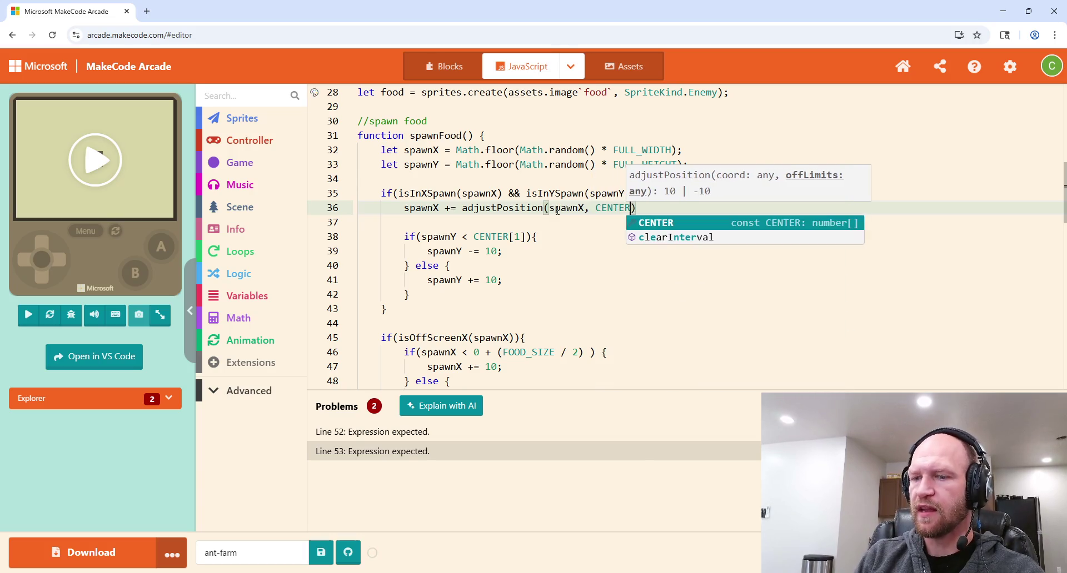
text(0)
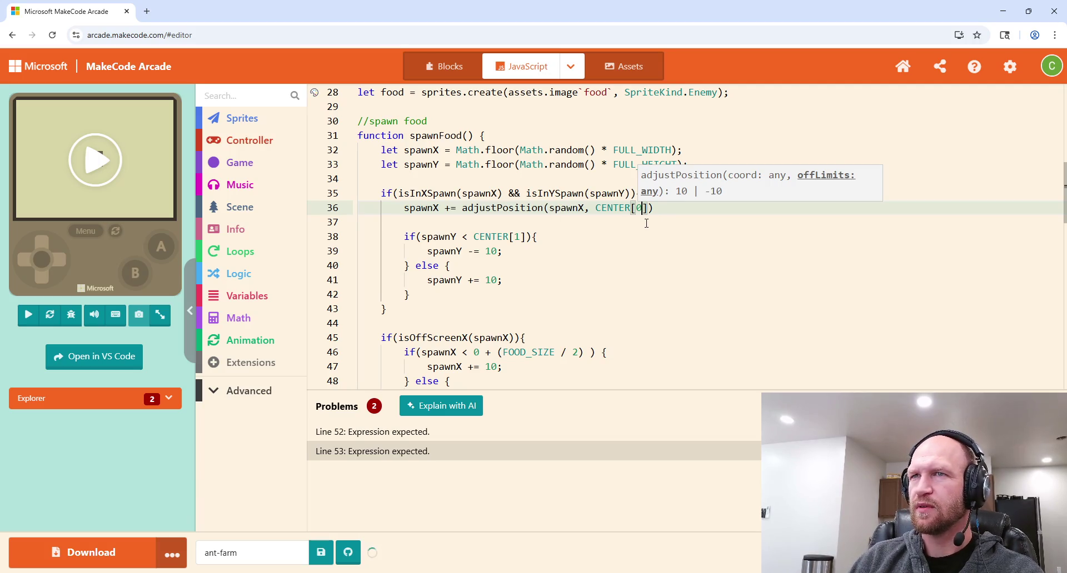
text(]))
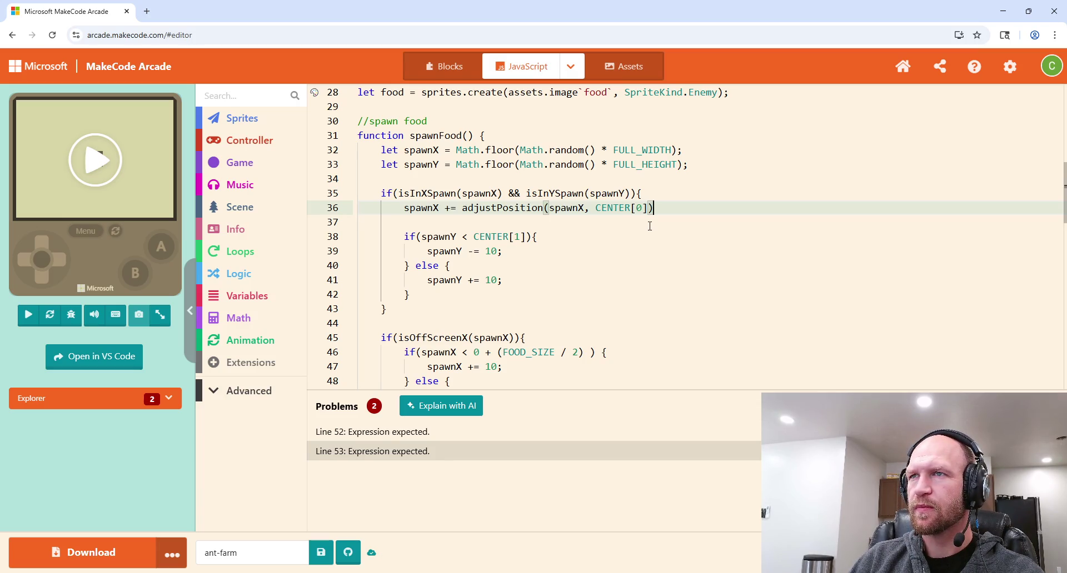
scroll(655, 247, up, 1)
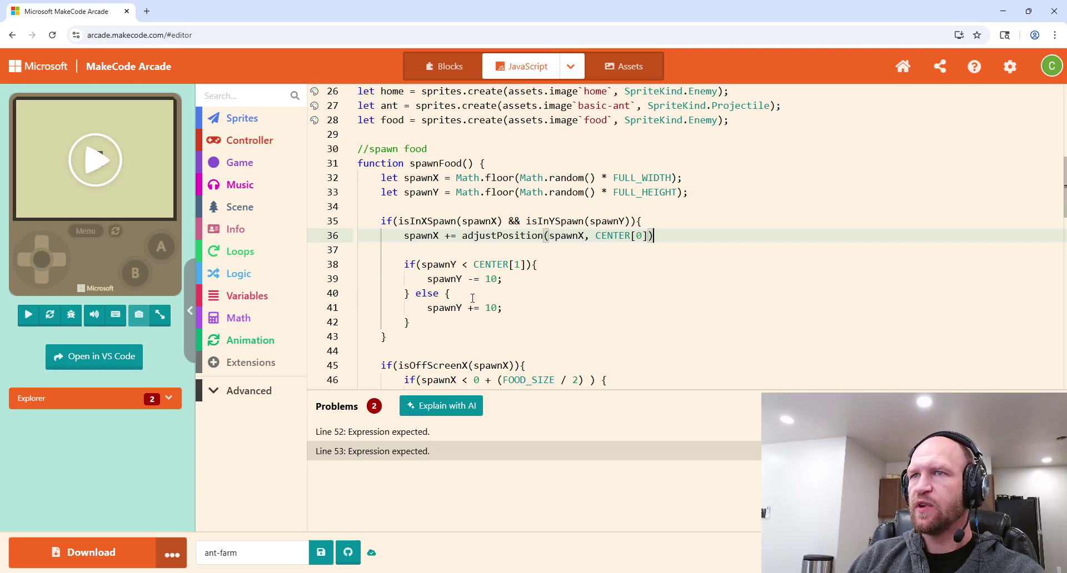
text(;)
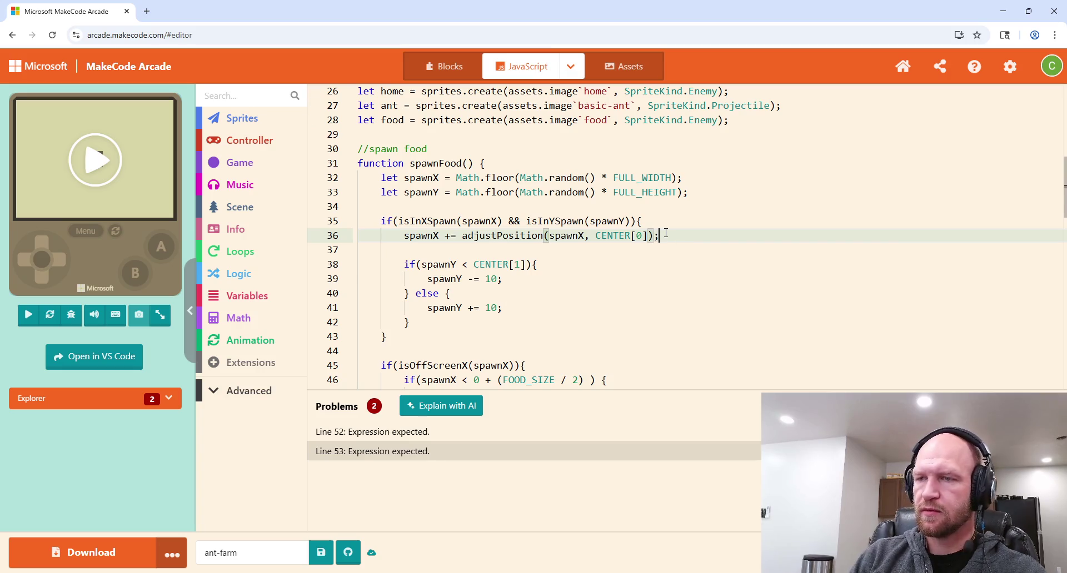
Step: Add spawnY += adjustPosition(spawnY, CENTER[1]); and delete the old y-adjusting if/else
key(Return)
text(spawnY)
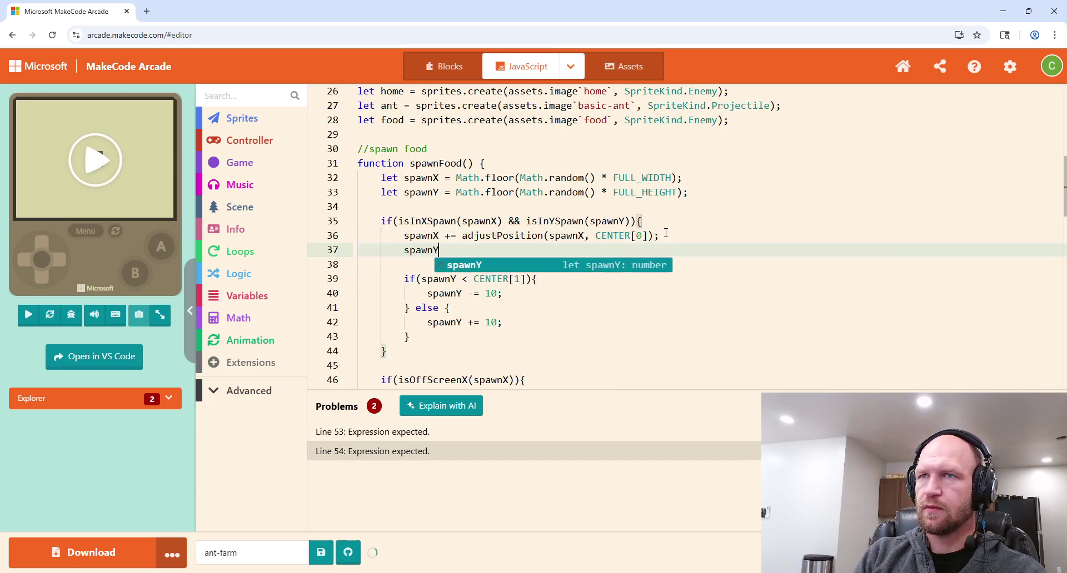
text( += adjust)
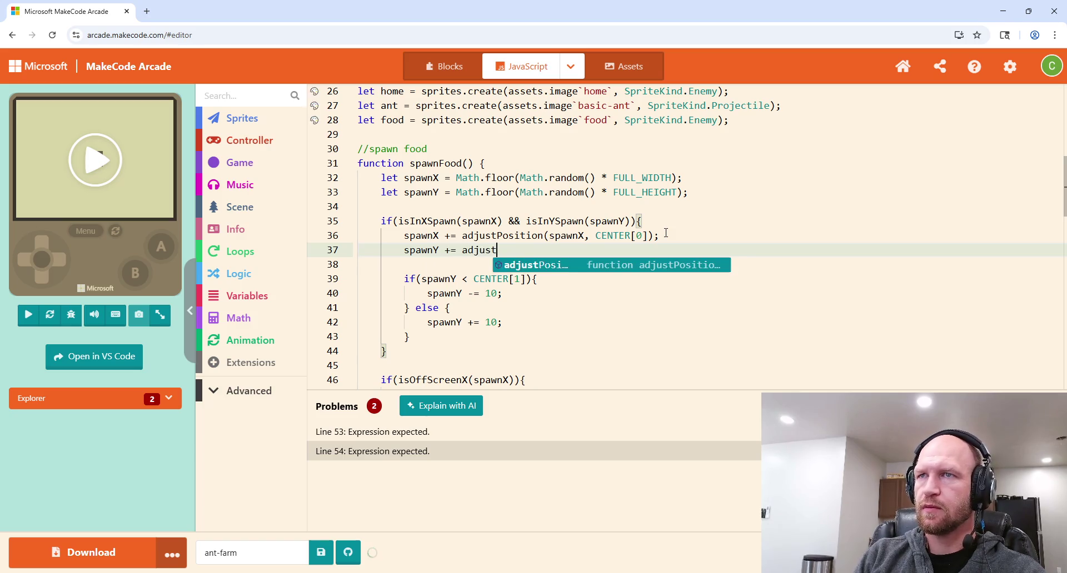
text(Position(spawnY, )
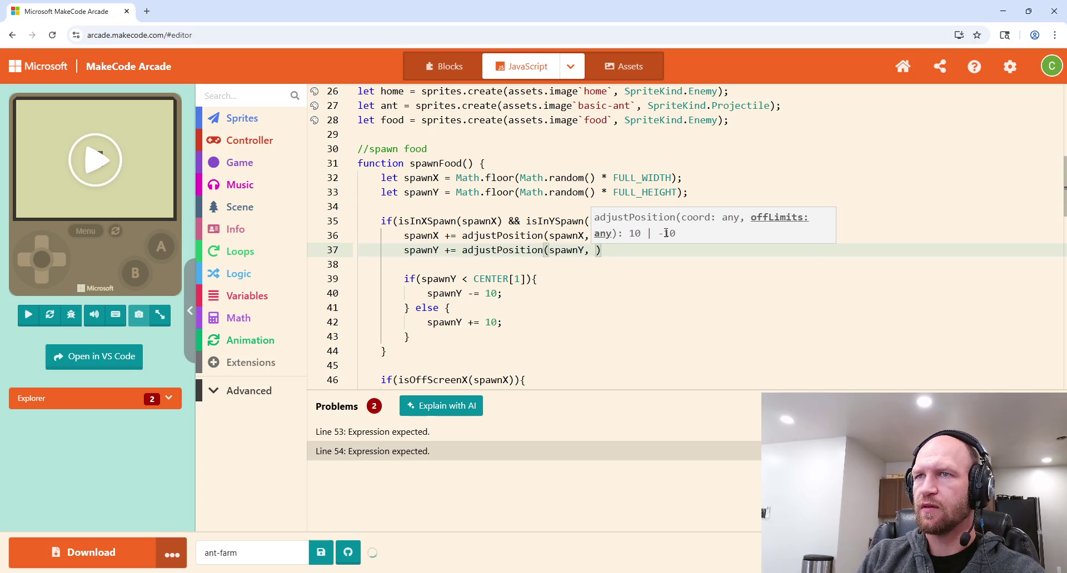
text(C)
key(Return)
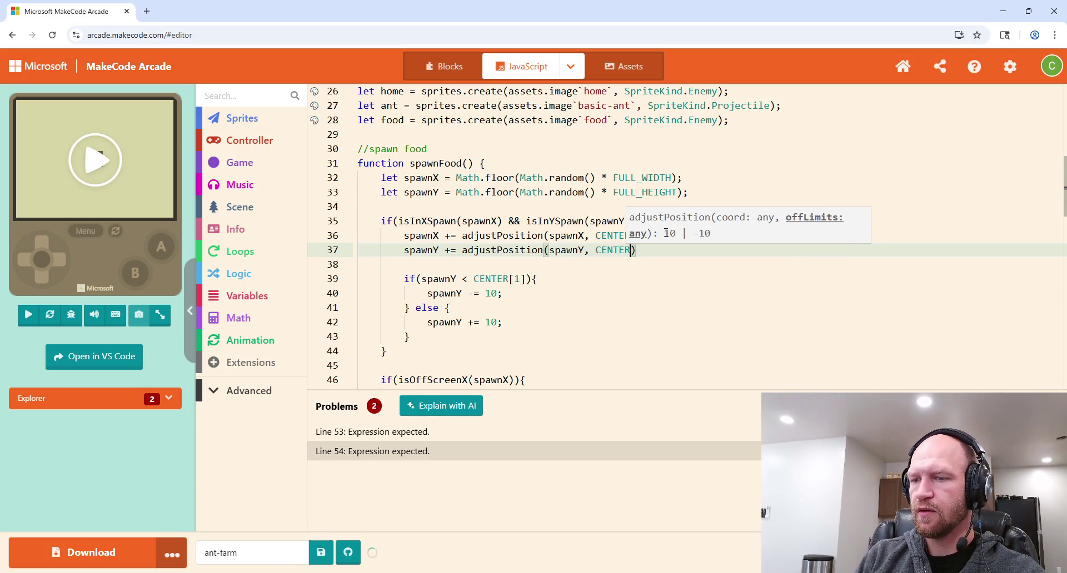
text([1])
click(663, 249)
text(;)
click(417, 337)
mouse_move(418, 337)
mouse_down()
mouse_move(489, 297)
mouse_move(692, 266)
mouse_move(693, 254)
mouse_up()
key(BackSpace)
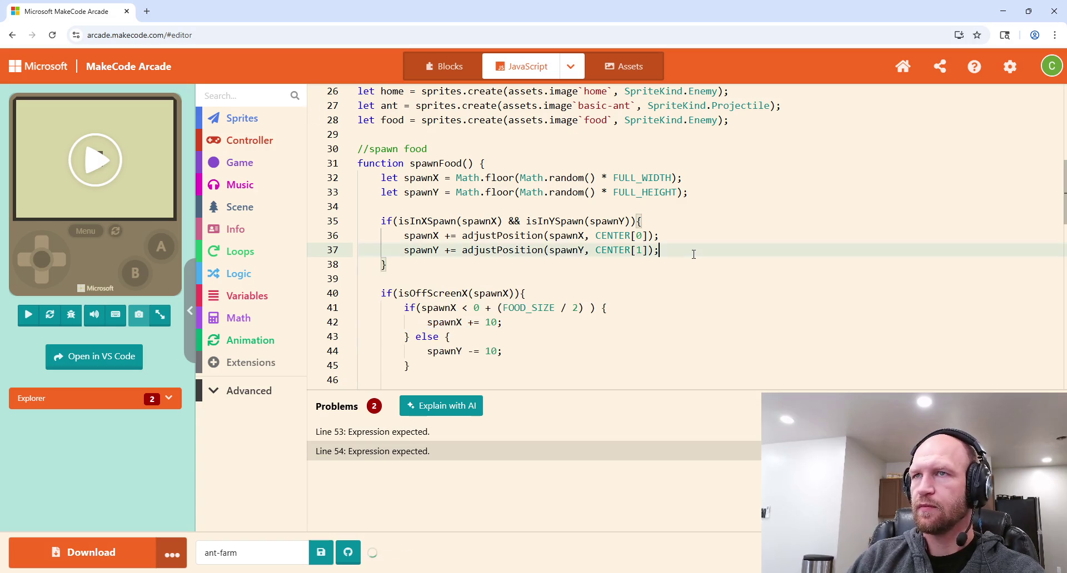
scroll(617, 226, down, 2)
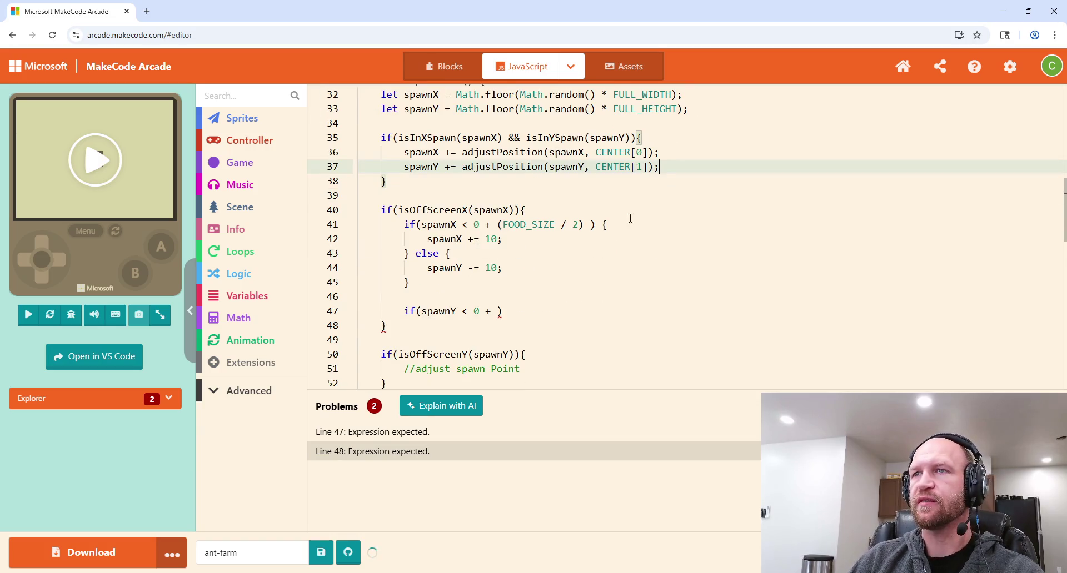
Step: Start a spawnX += adjustPosition(spawnX, ...) line inside the isOffScreenX check
click(583, 210)
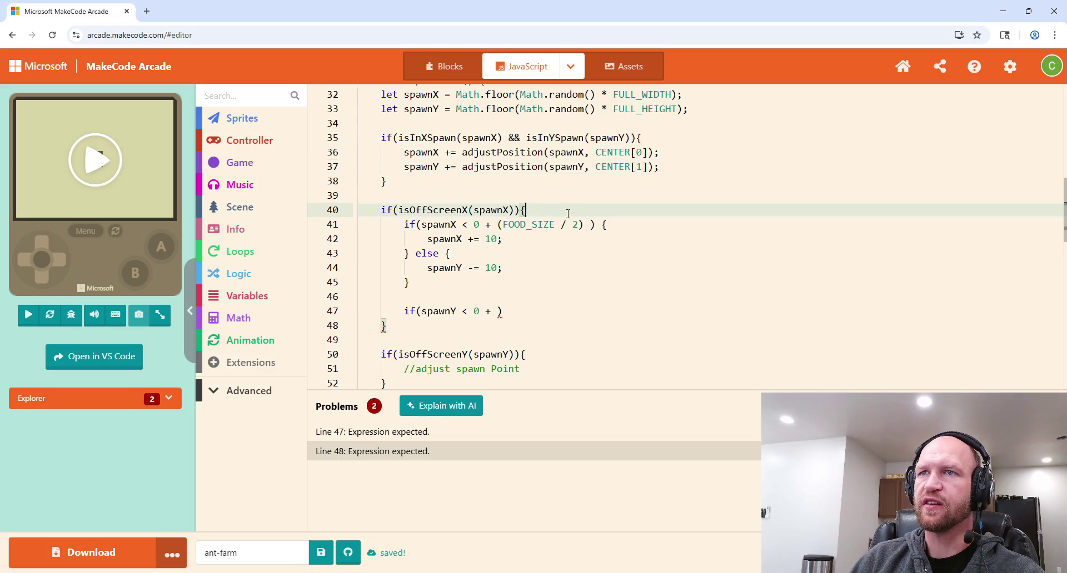
scroll(587, 245, up, 2)
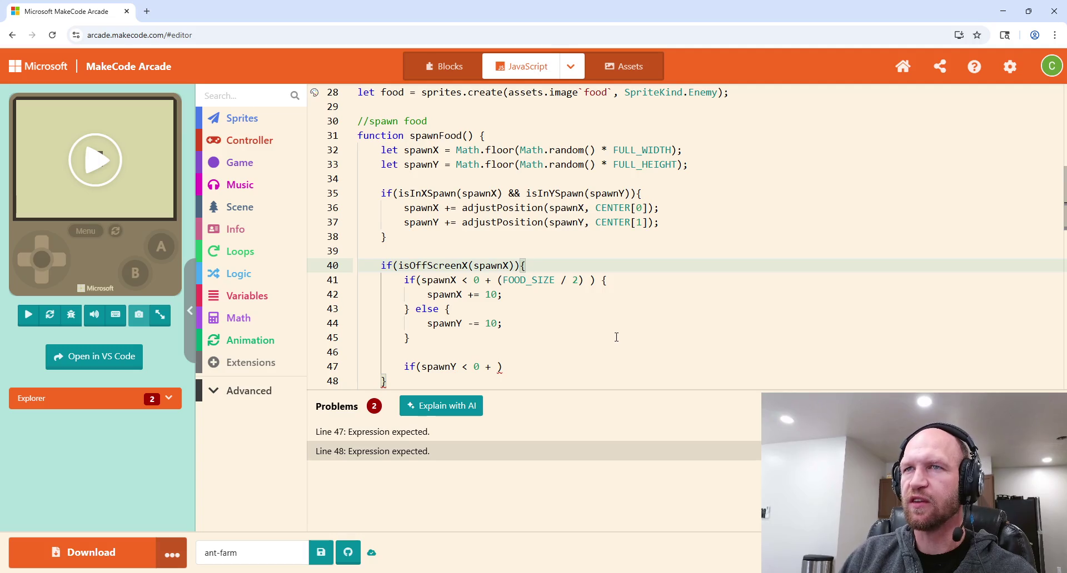
key(Return)
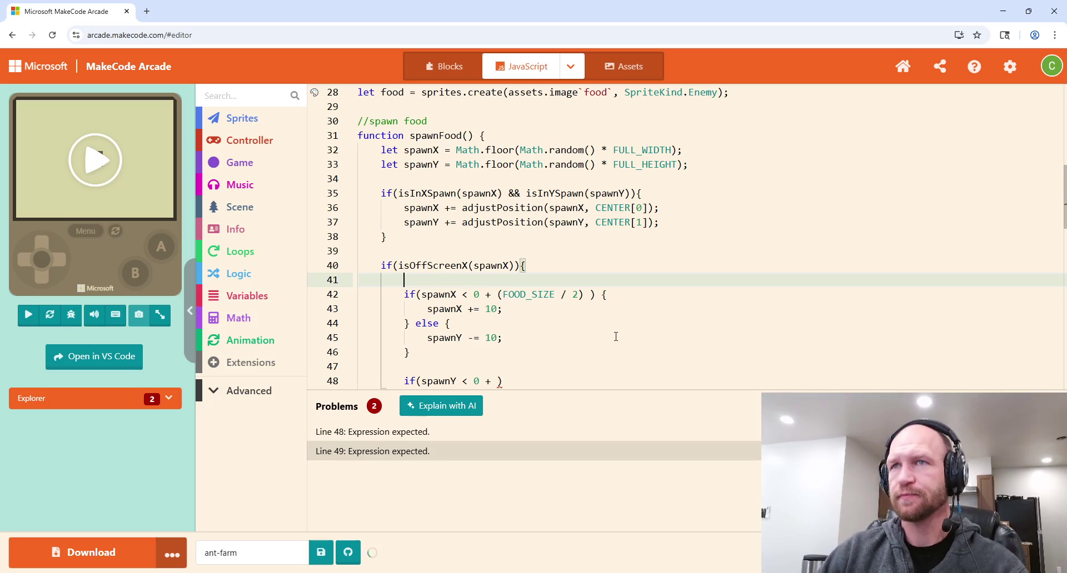
text(spawnX )
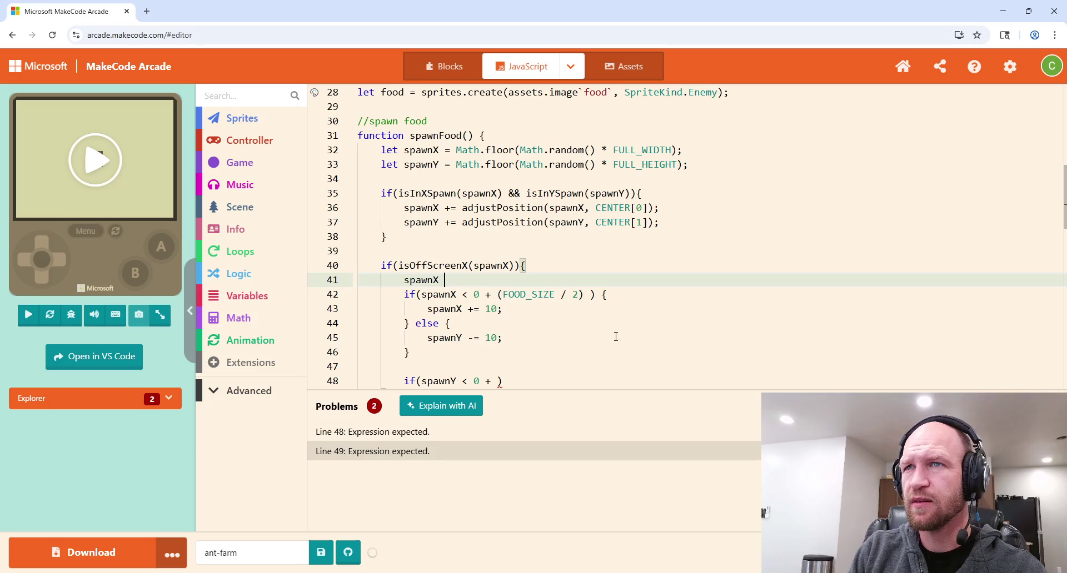
text(+=)
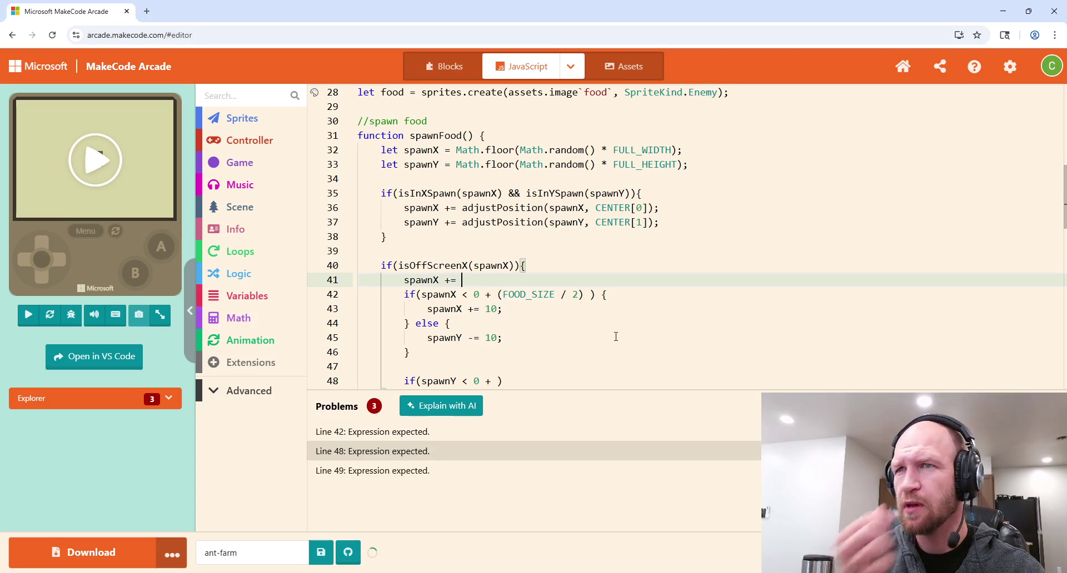
text( adjustPosi)
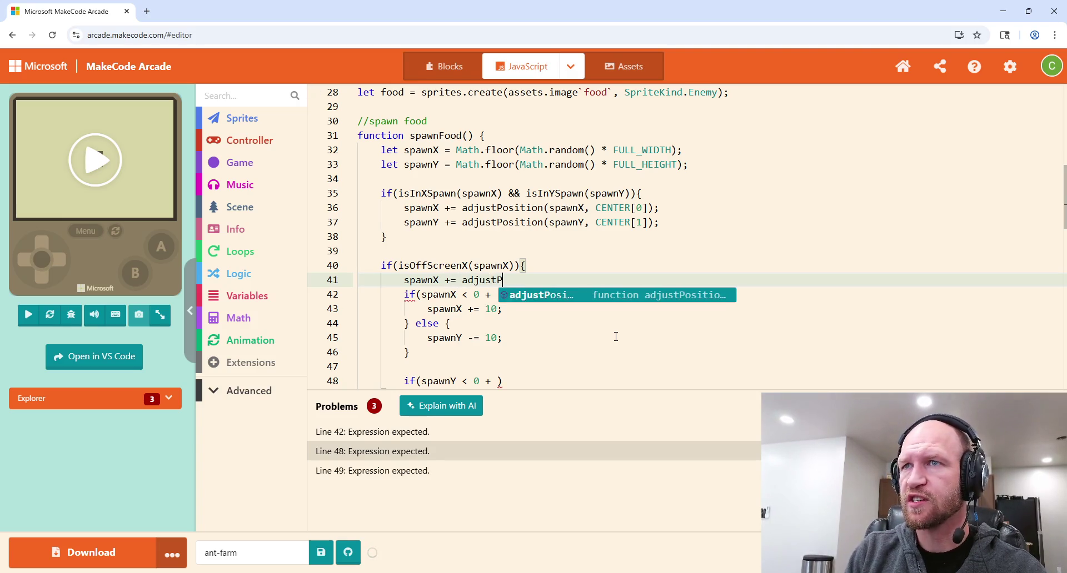
key(Return)
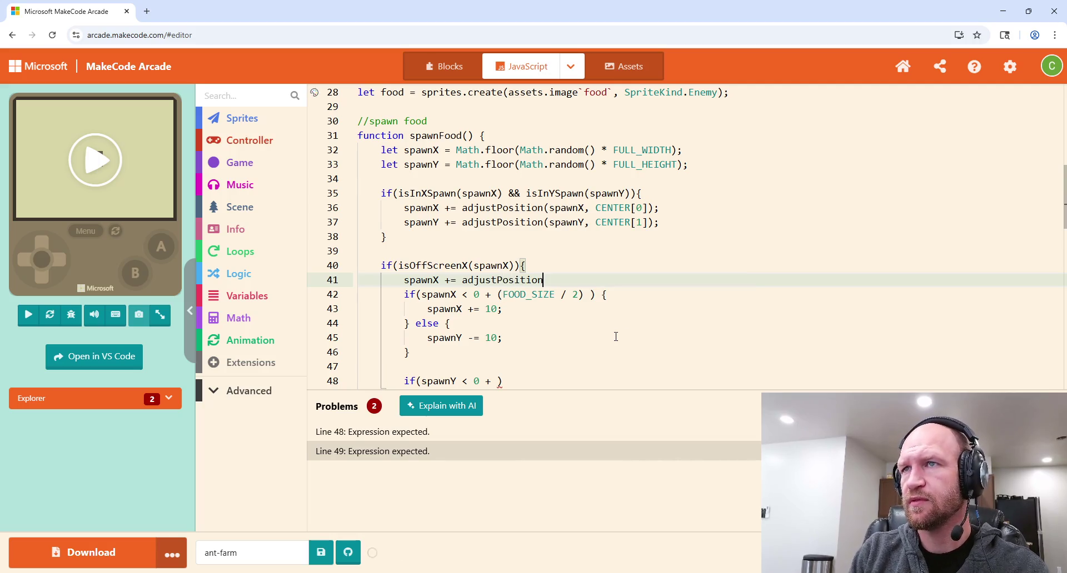
text(()
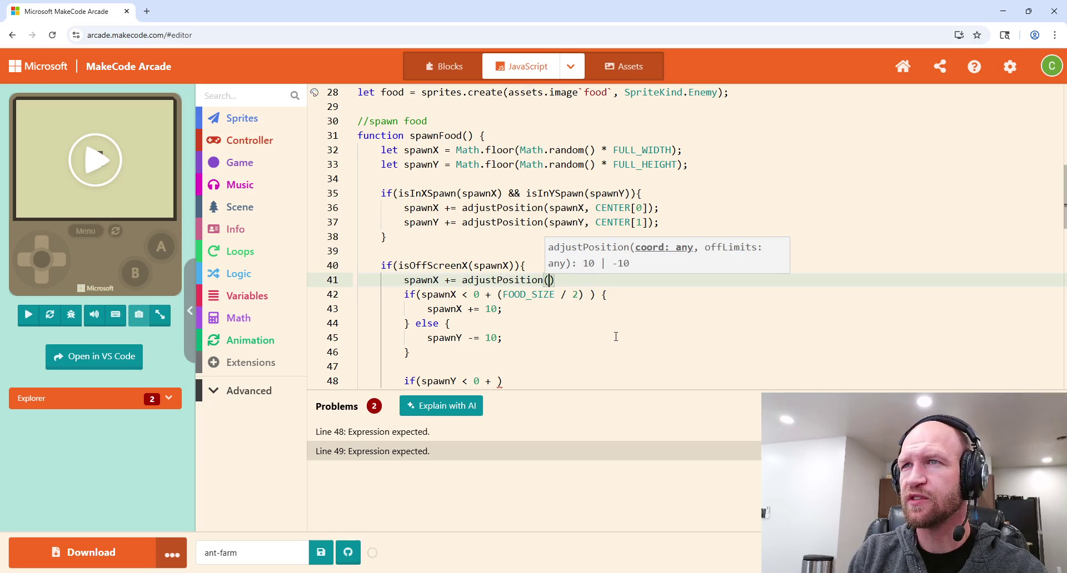
text(spawnX)
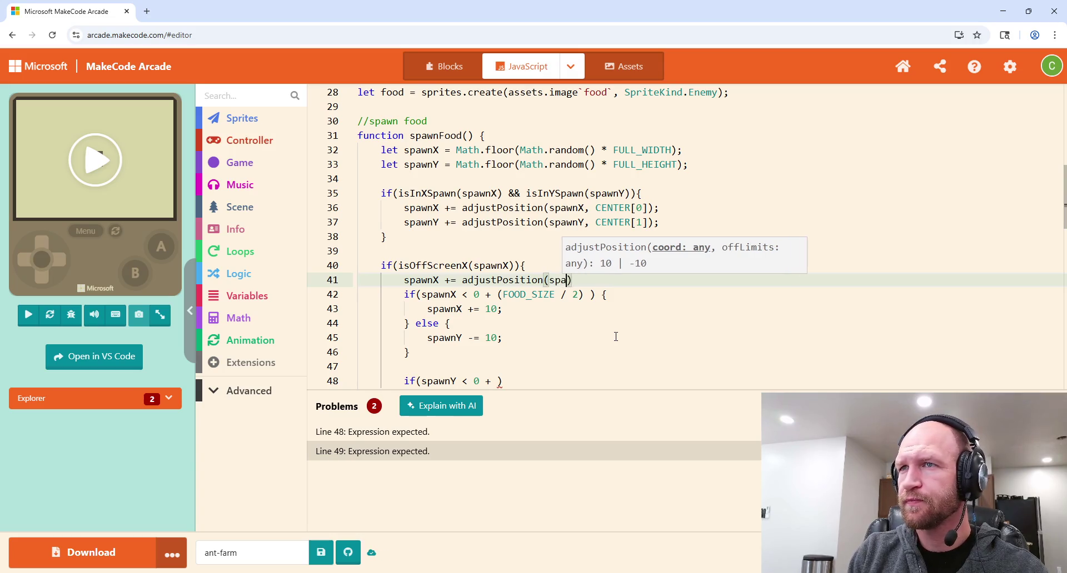
text(,)
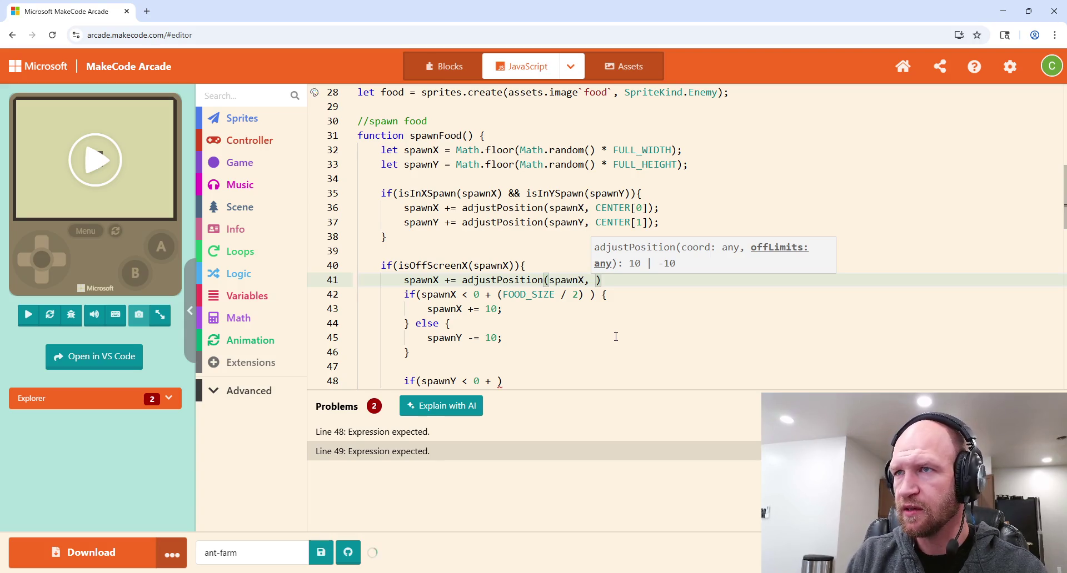
text(0 +)
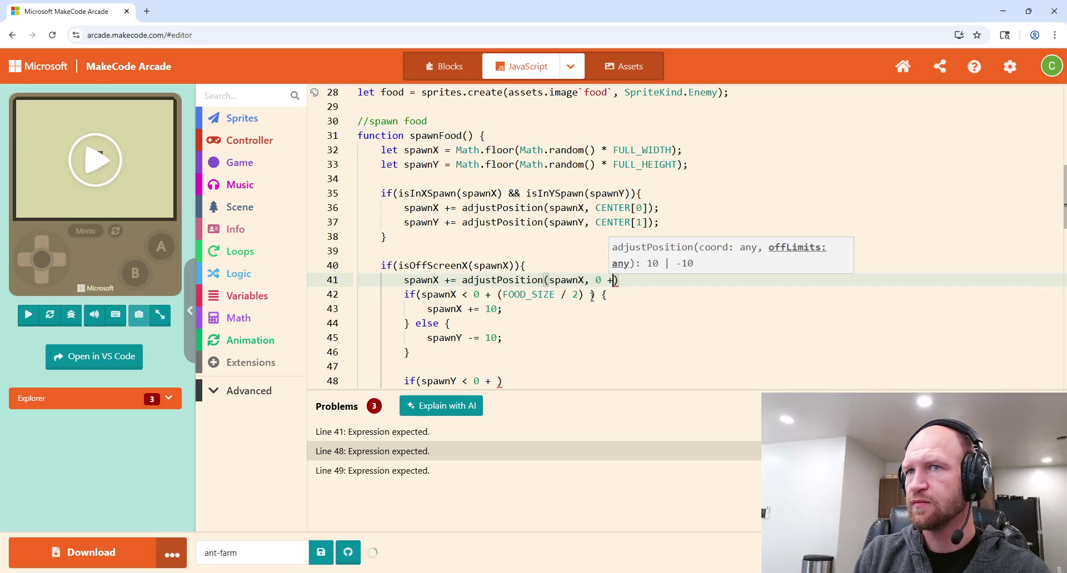
text( (F)
text(OOD_)
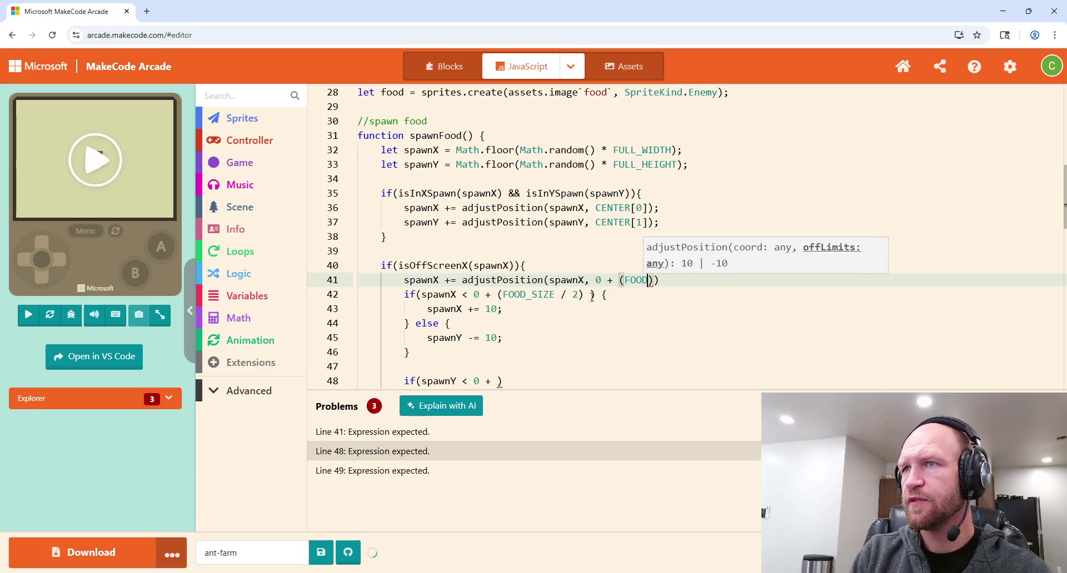
text(SIZE)
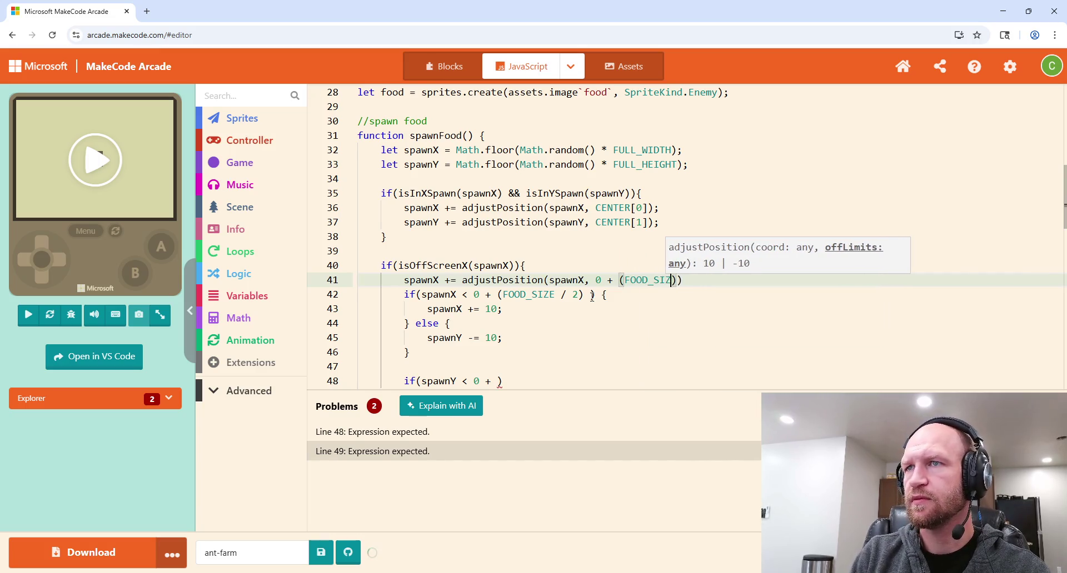
Step: Move 0 + (FOOD_SIZE / 2) into the call as its second argument, then select the old if/else
drag(584, 294, 473, 294)
key(ctrl+x)
drag(682, 280, 595, 280)
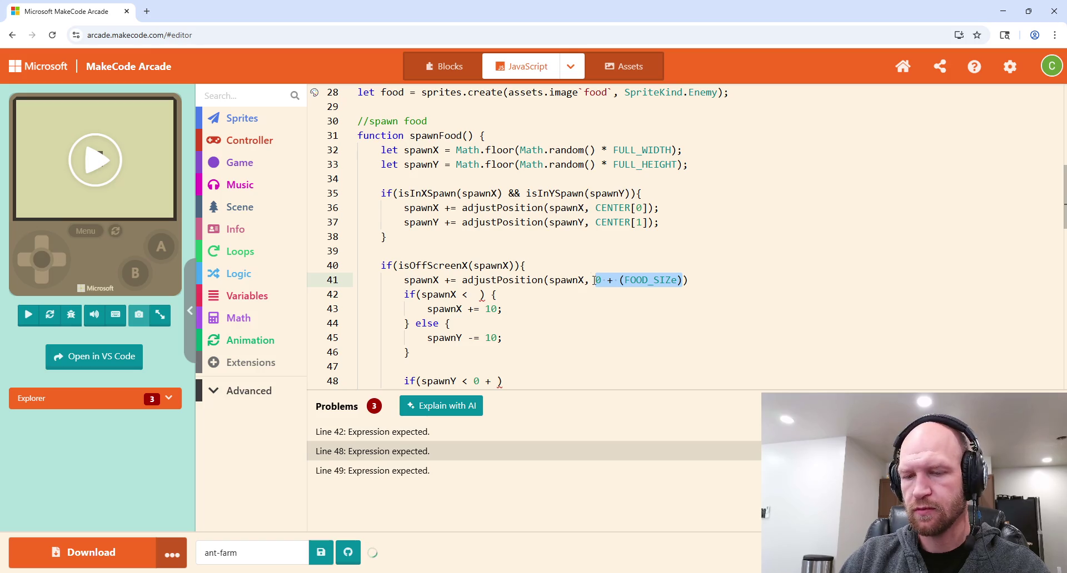
key(ctrl+v)
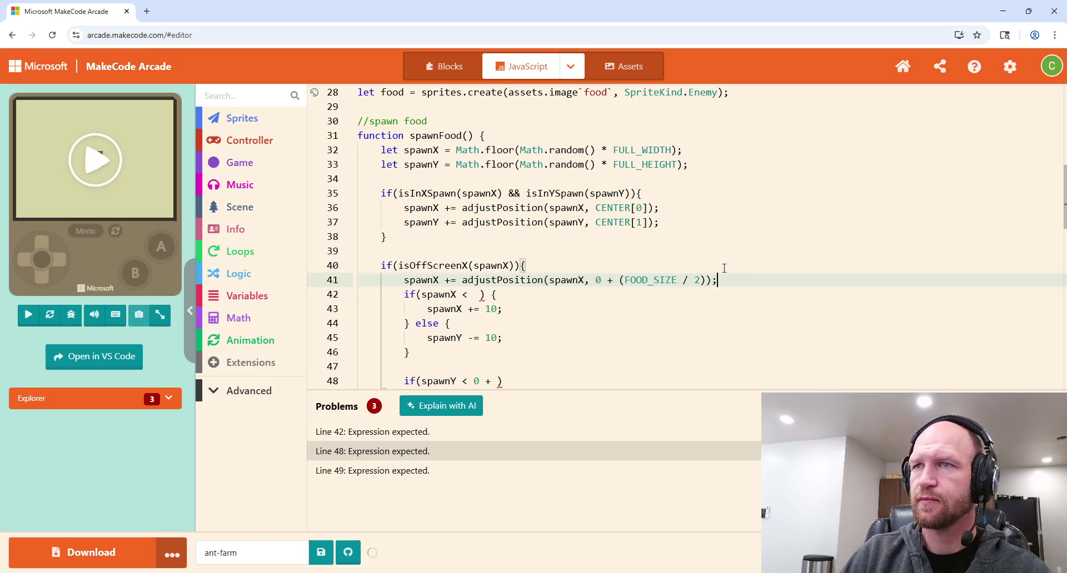
text(;)
mouse_move(639, 356)
mouse_down()
mouse_move(639, 331)
mouse_move(744, 271)
mouse_up()
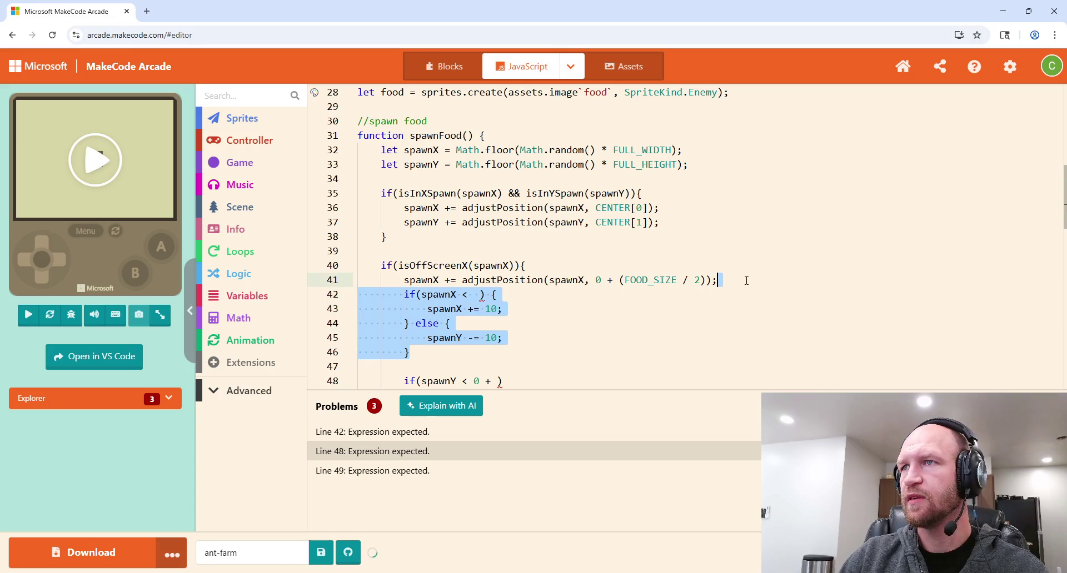
Step: Delete the old if/else and start a spawnY adjustPosition line in its place
key(BackSpace)
key(Return)
text(sp)
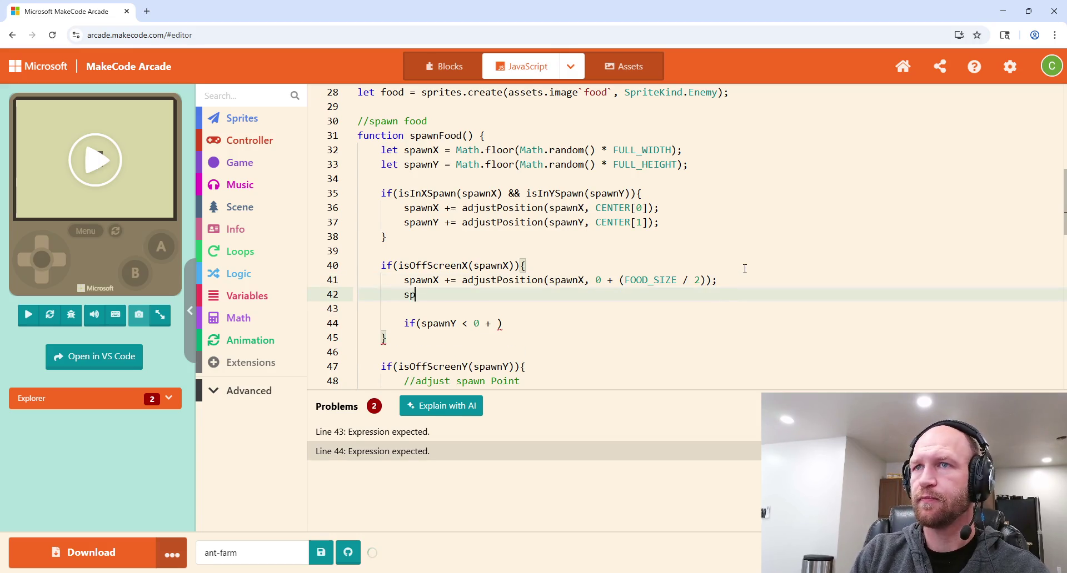
text(awnY += adjustP)
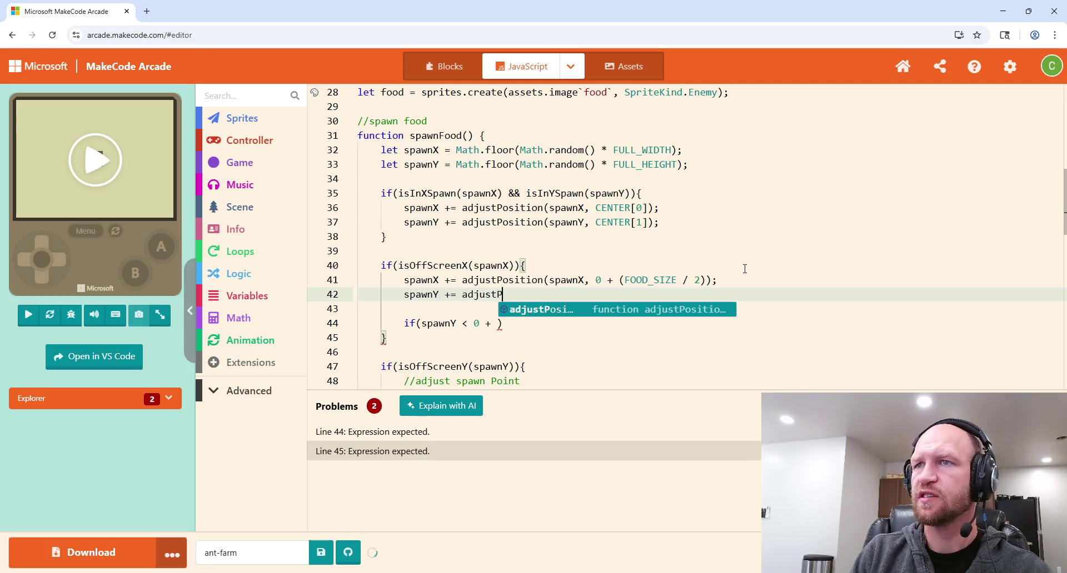
key(Tab)
text(()
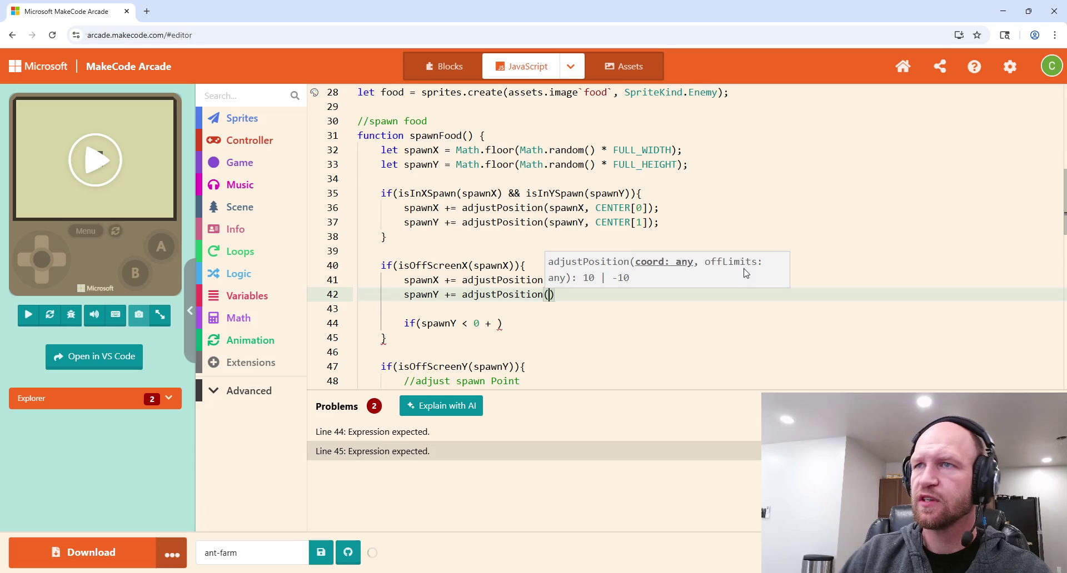
click(548, 352)
drag(503, 324, 611, 295)
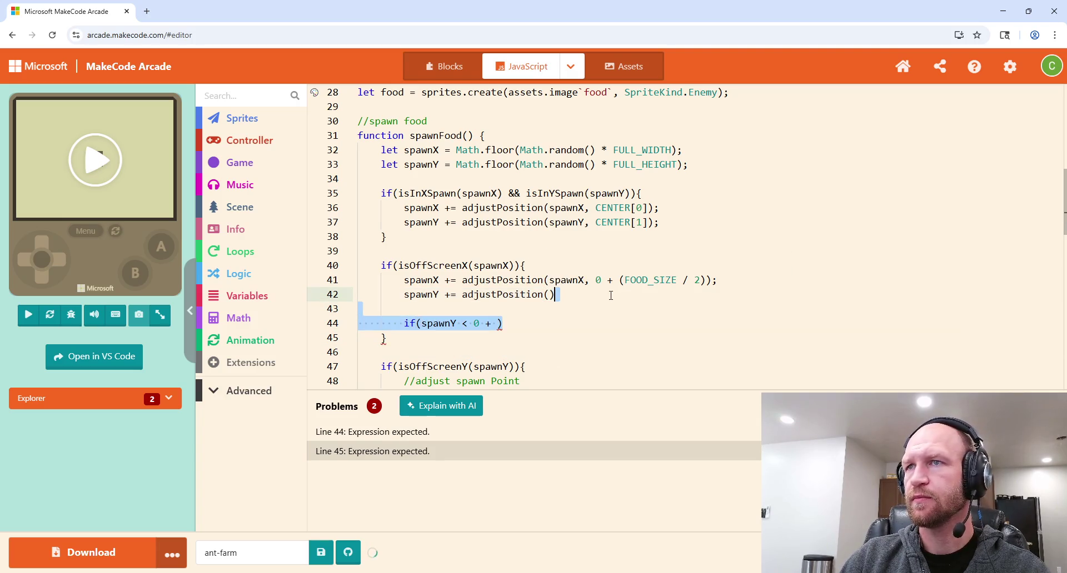
key(BackSpace)
click(583, 309)
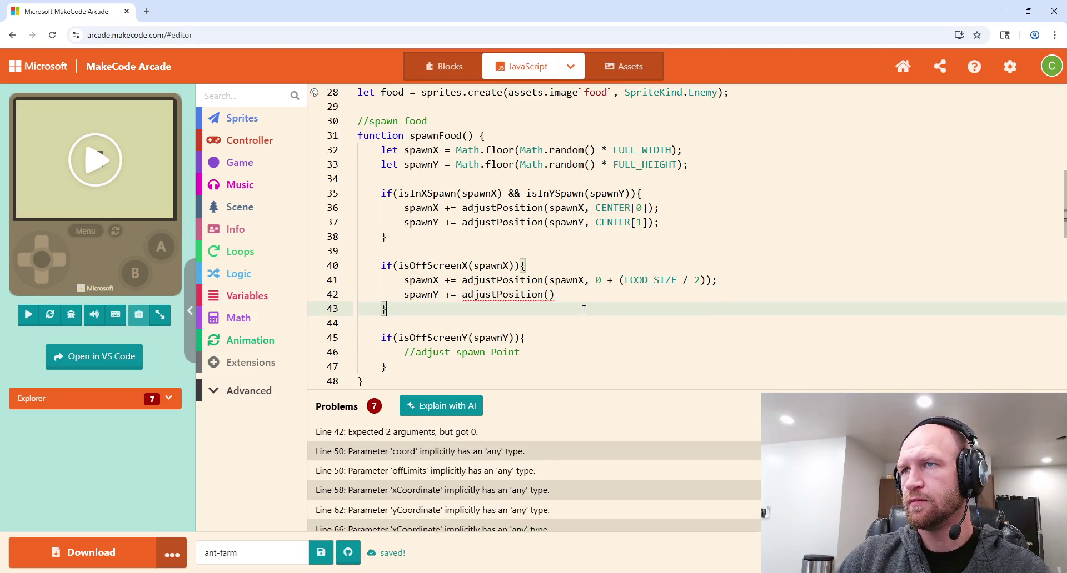
click(552, 299)
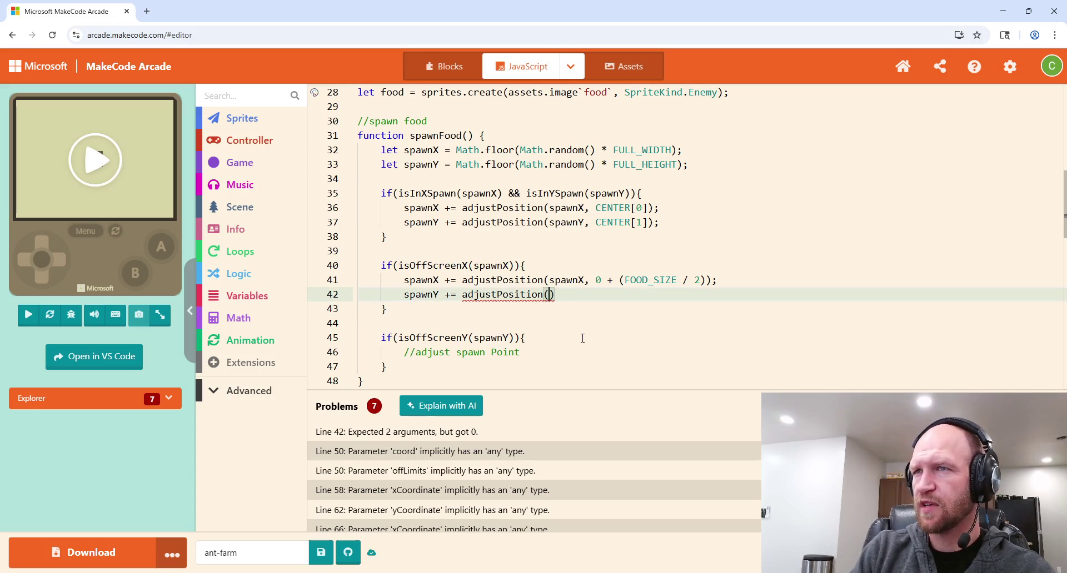
text(spawnY,)
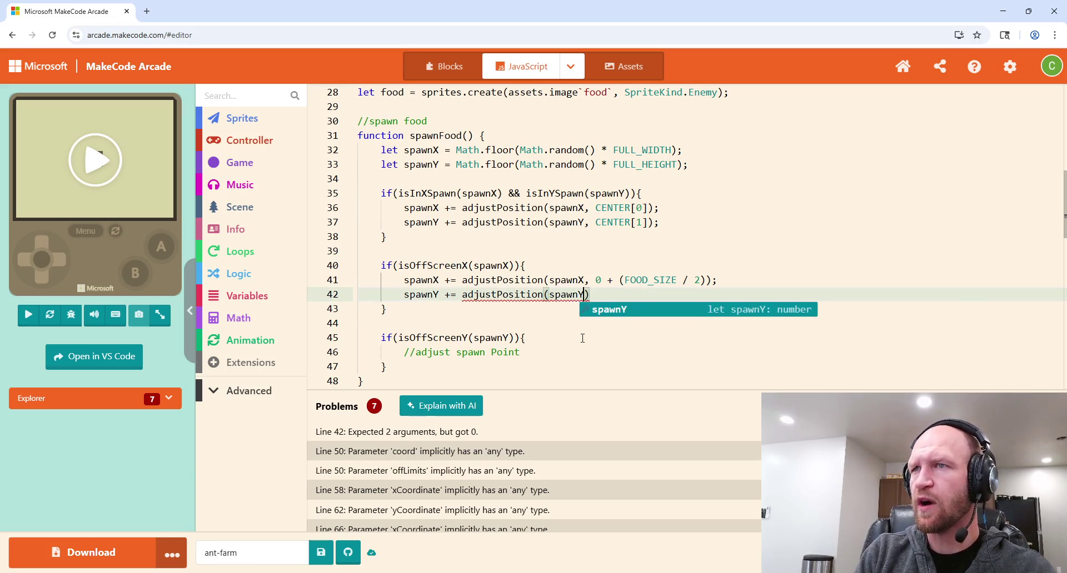
text( 0)
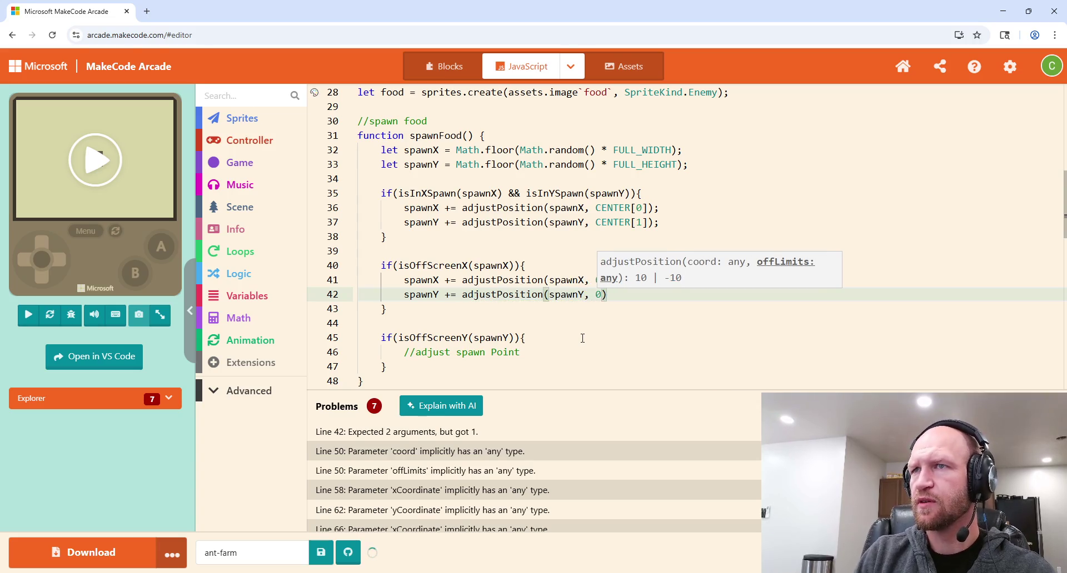
Step: Undo the spawnY edits, leaving only the spawnX line indented under a brace-less if
key(ctrl+z)
key(ctrl+z)
key(ctrl+z)
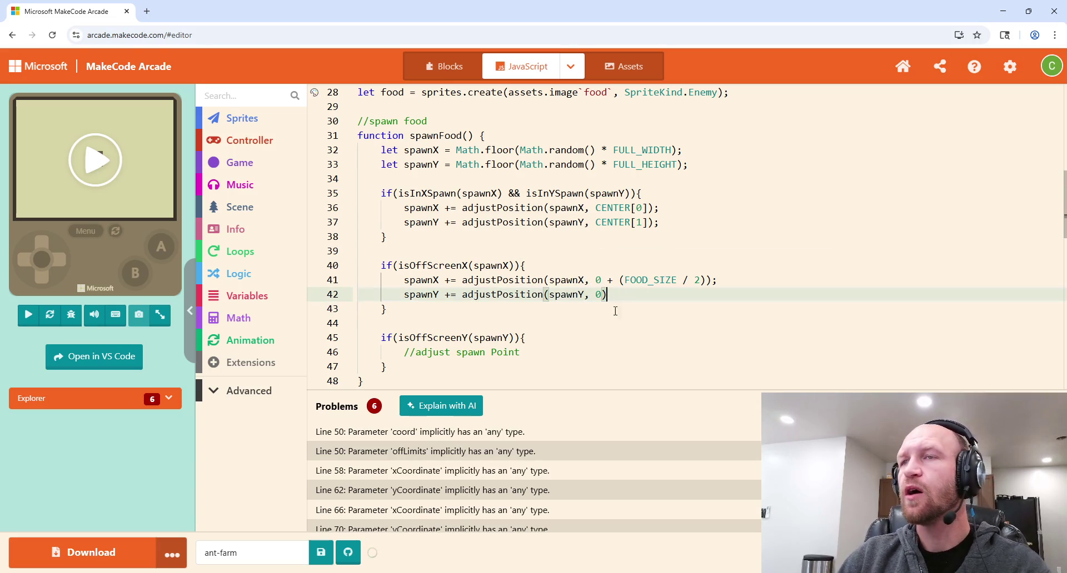
key(ctrl+z)
key(ctrl+z)
key(ctrl+z)
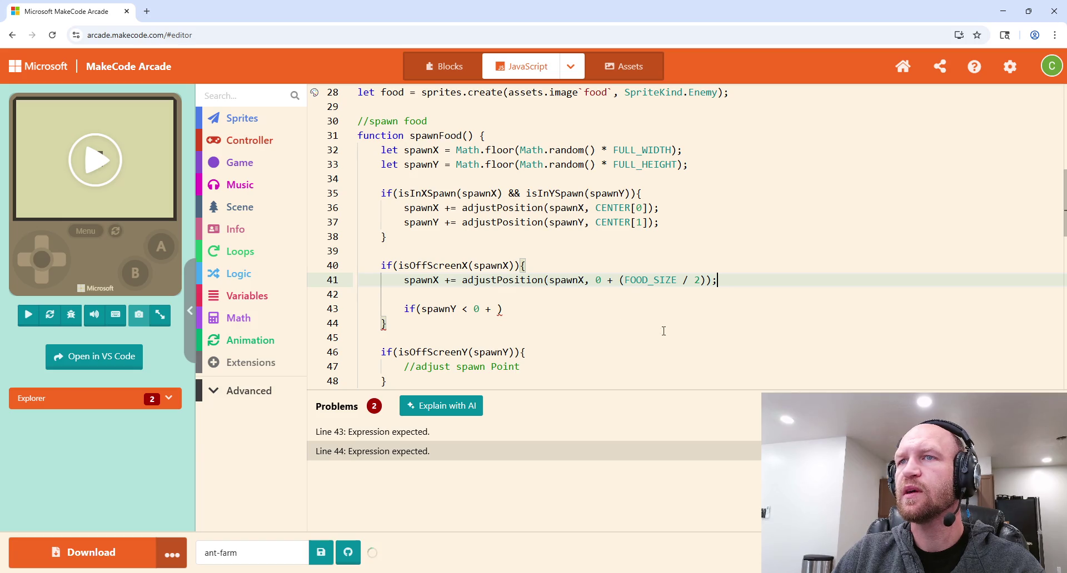
key(ctrl+z)
key(ctrl+z)
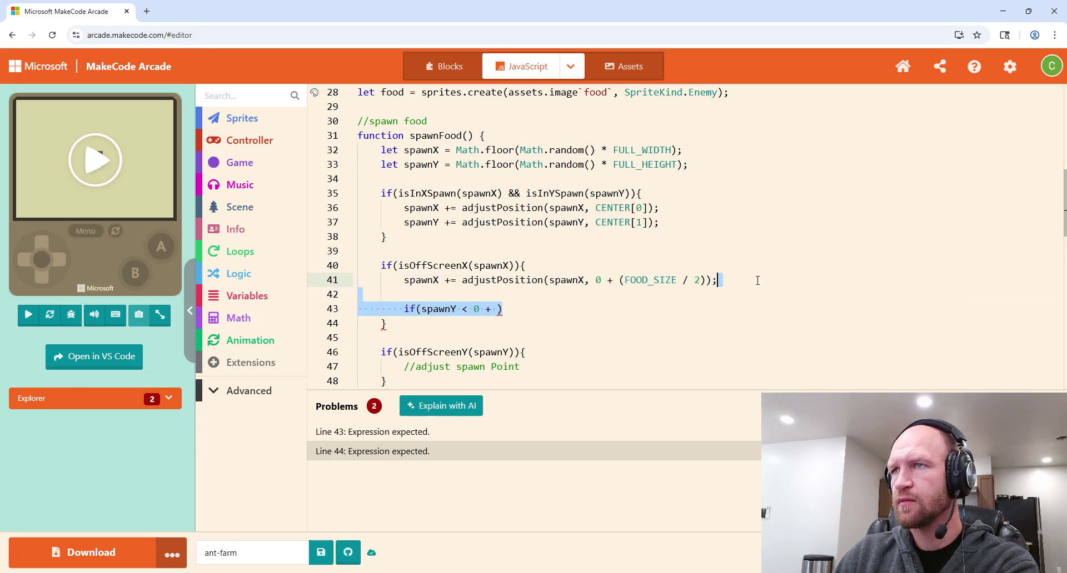
key(ctrl+z)
key(ctrl+z)
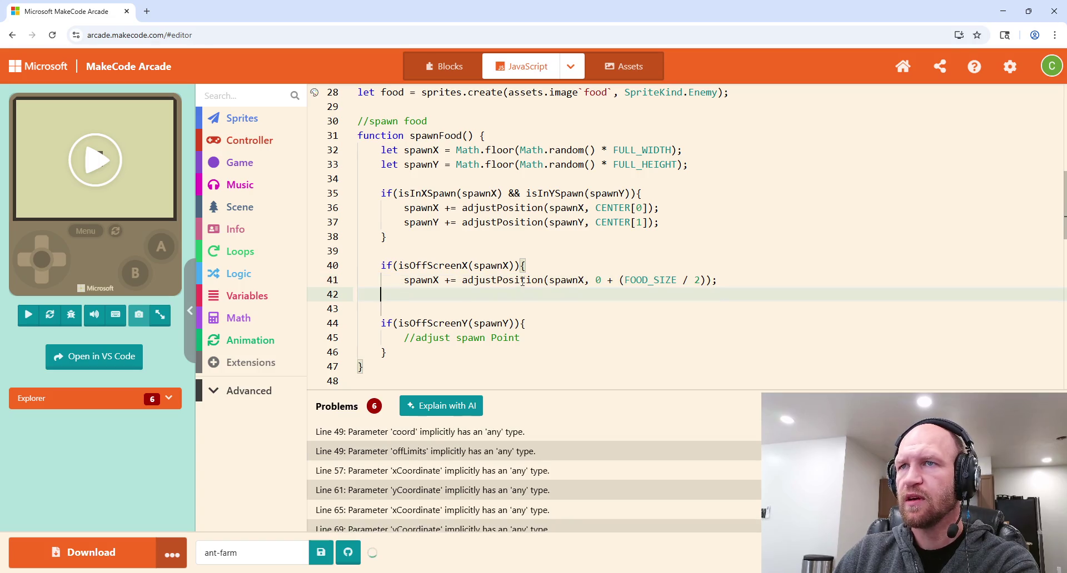
key(ctrl+z)
key(ctrl+z)
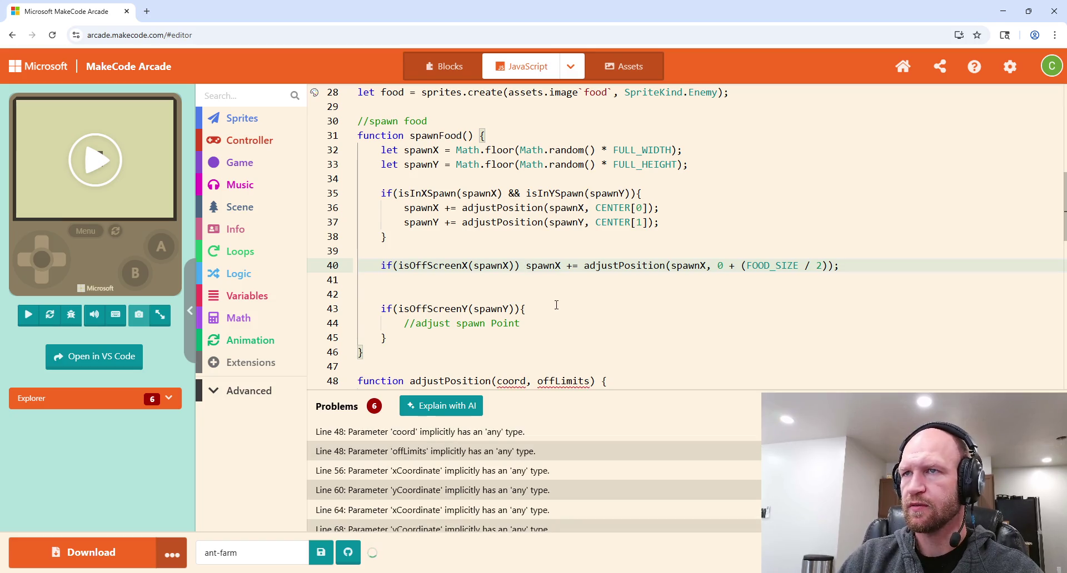
key(Return)
key(Tab)
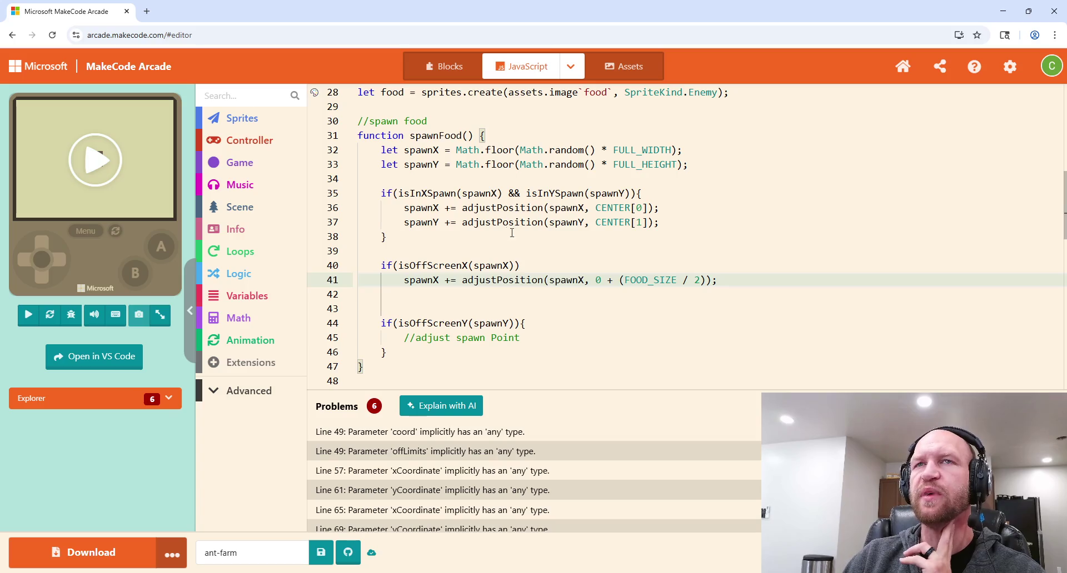
mouse_move(500, 223)
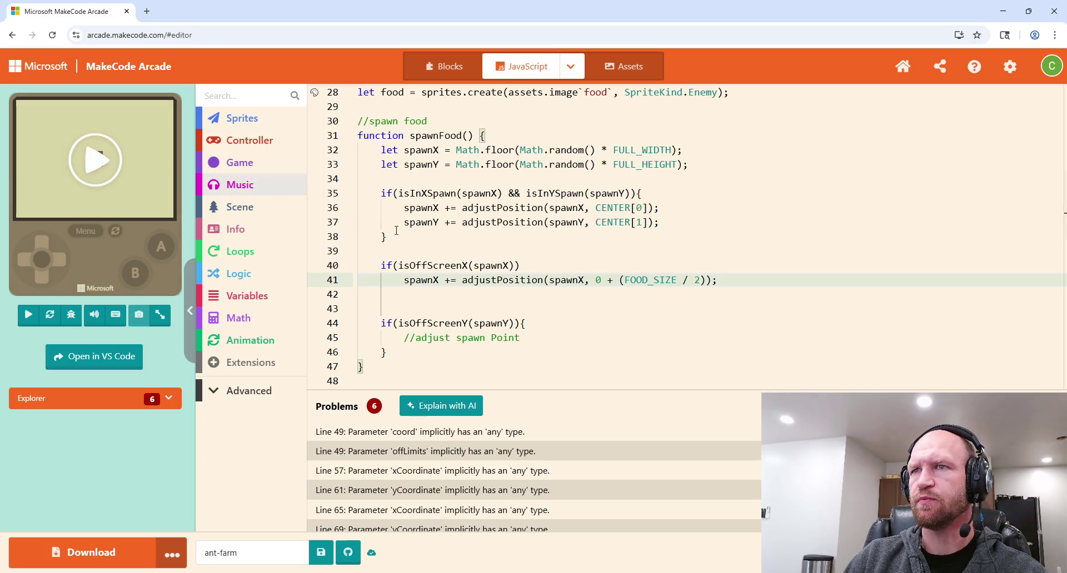
drag(409, 265, 485, 266)
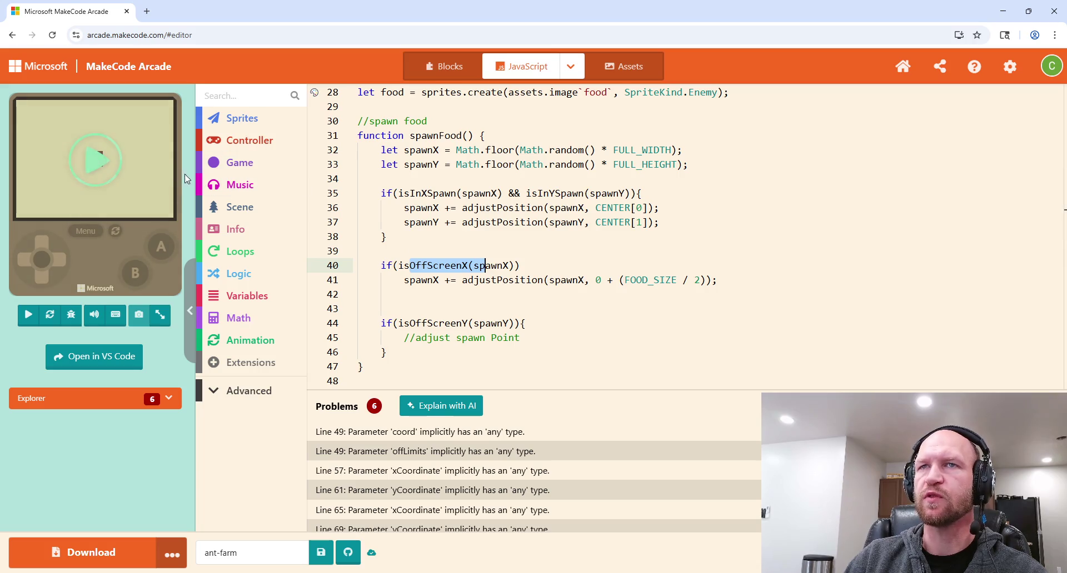
click(664, 338)
scroll(496, 305, down, 1)
drag(520, 283, 403, 285)
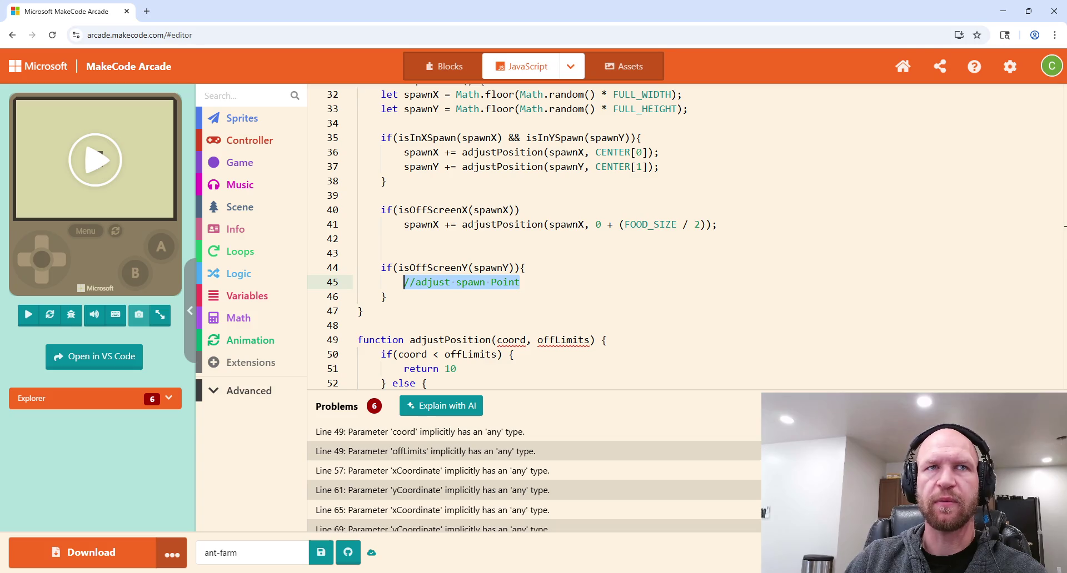
Step: Replace the Y-block placeholder comment with spawnY += adjustPosition(spawnY, 0 + (FOOD_SIZE / 2));
key(alt+Tab)
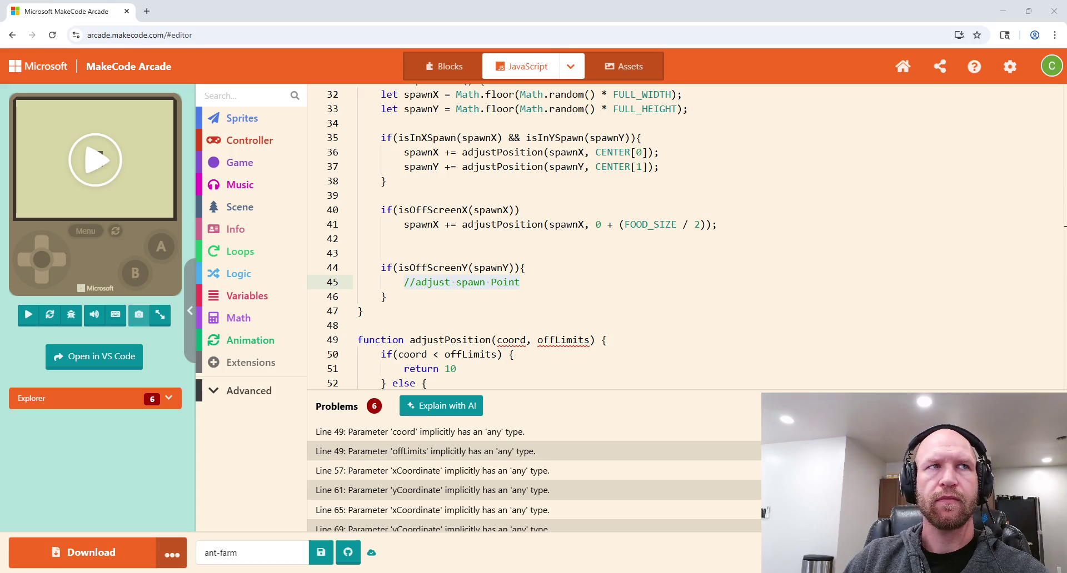
click(385, 297)
click(540, 284)
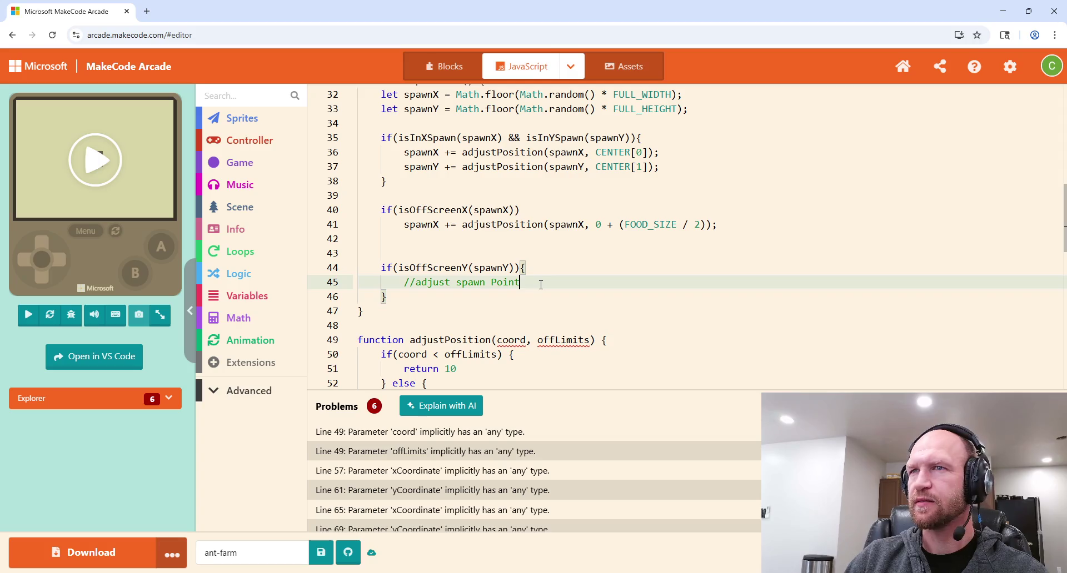
mouse_move(540, 284)
mouse_down()
mouse_move(395, 269)
mouse_move(406, 284)
mouse_up()
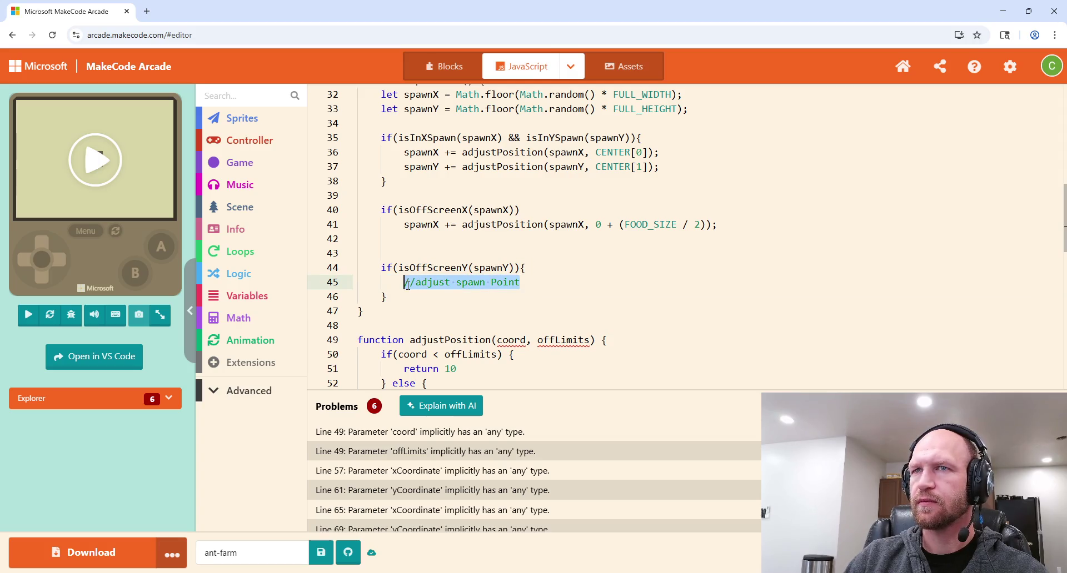
text(spawnY +=)
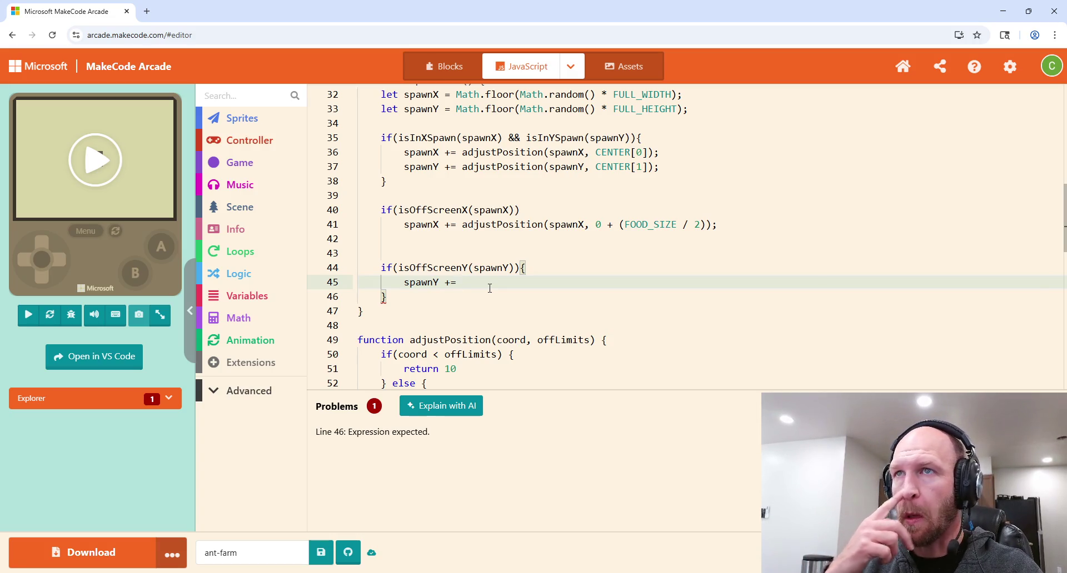
text(adjust)
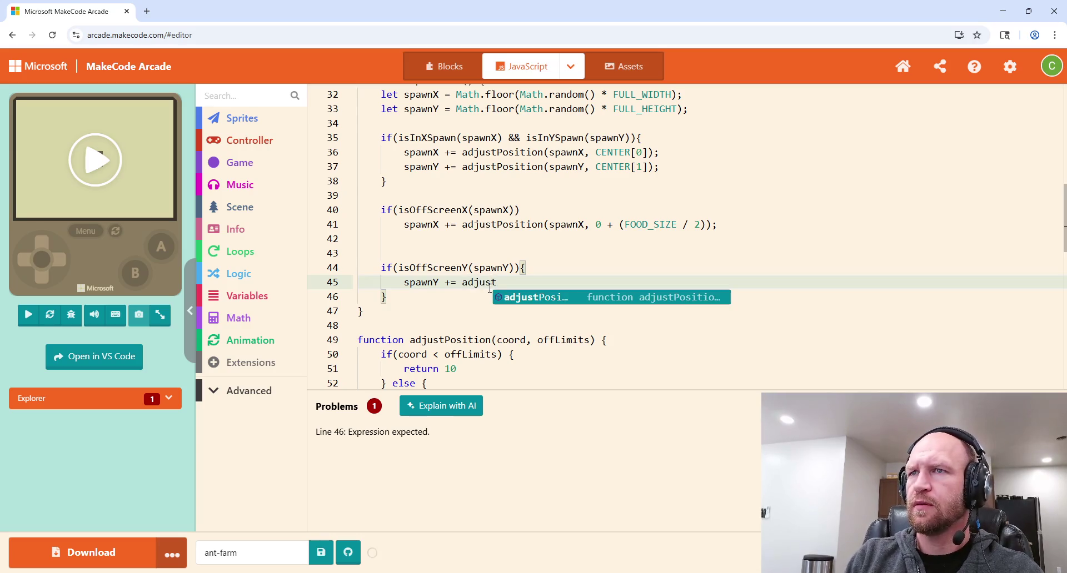
key(Tab)
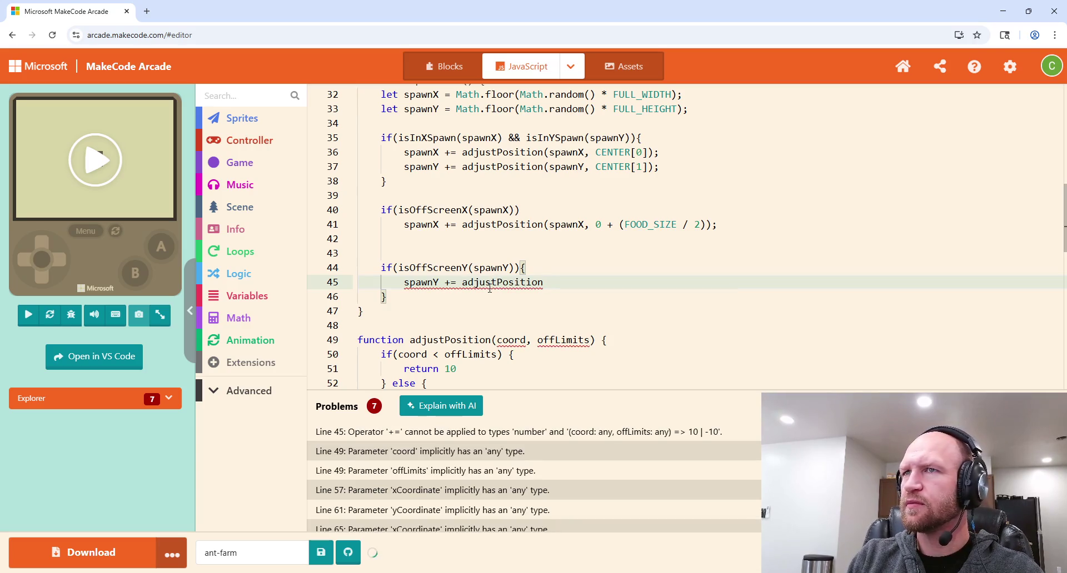
text((spawn)
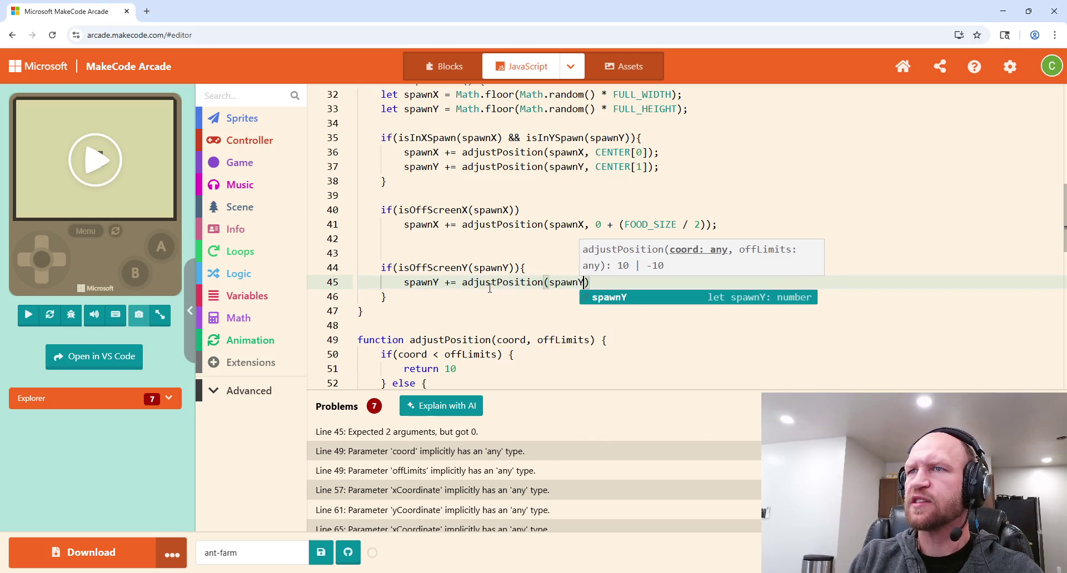
text(Y, )
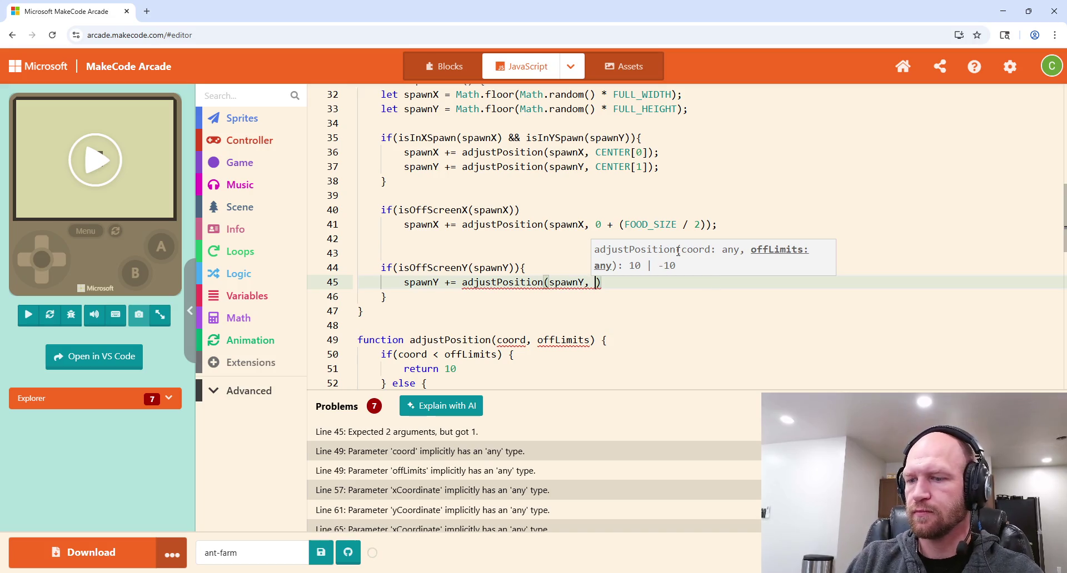
text(0 + (f)
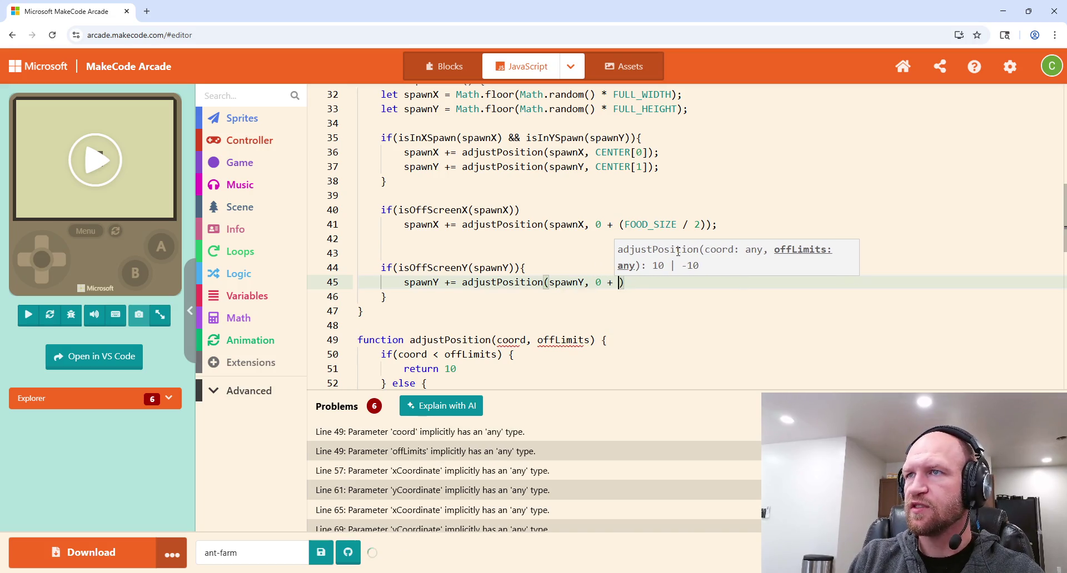
key(BackSpace)
text(FOOD_SI)
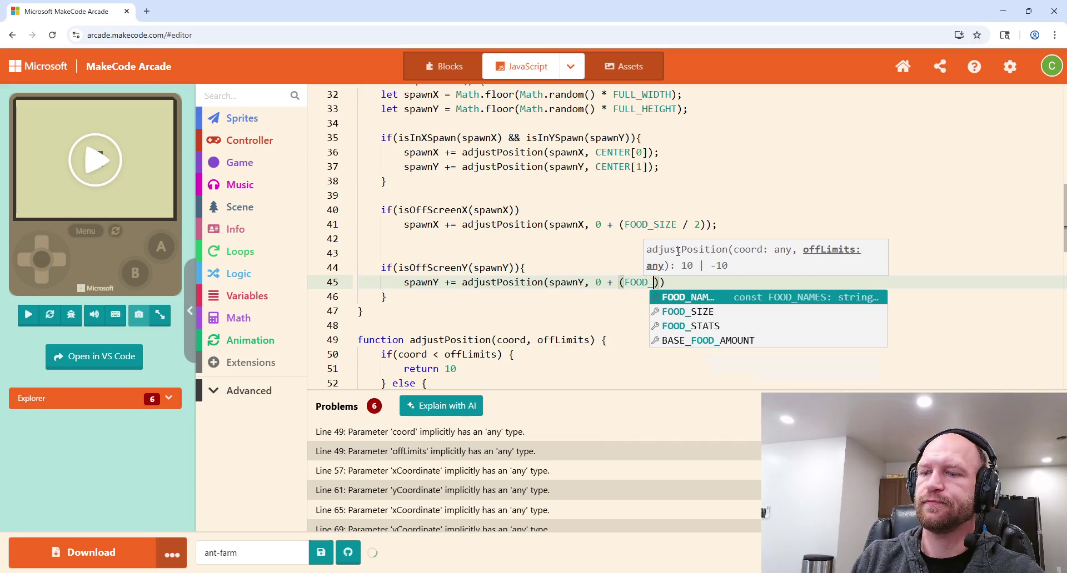
text(ZE / 2)
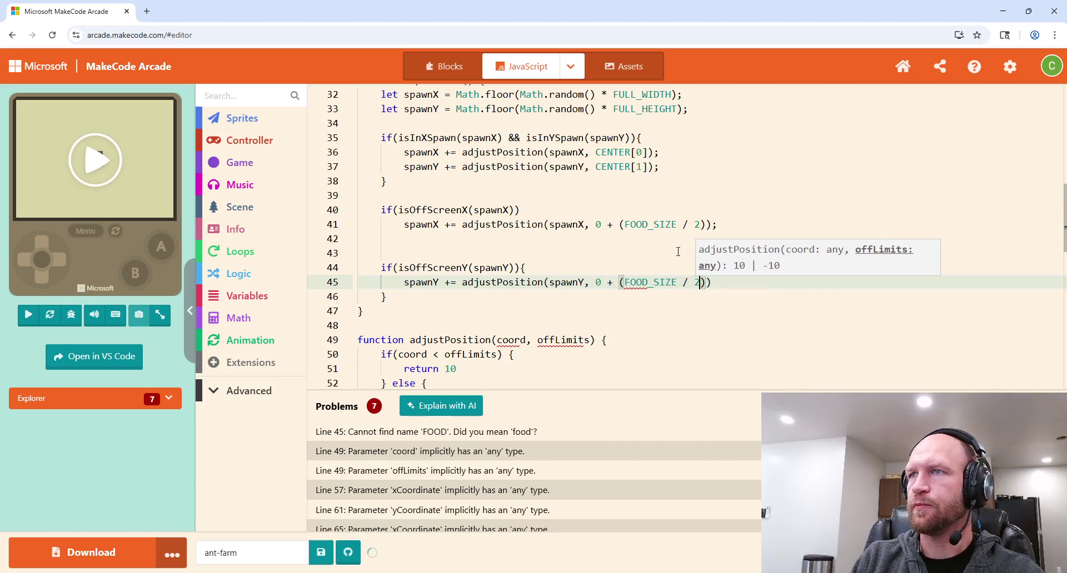
key(End)
text(;)
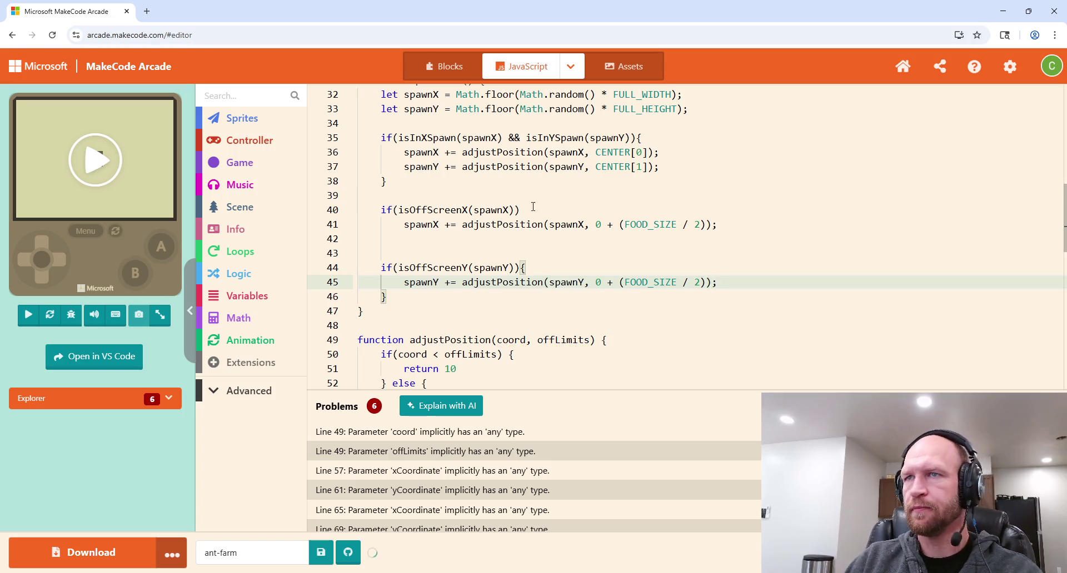
Step: Remove the opening and closing braces around the off-screen Y check
click(535, 276)
key(BackSpace)
click(394, 297)
key(BackSpace)
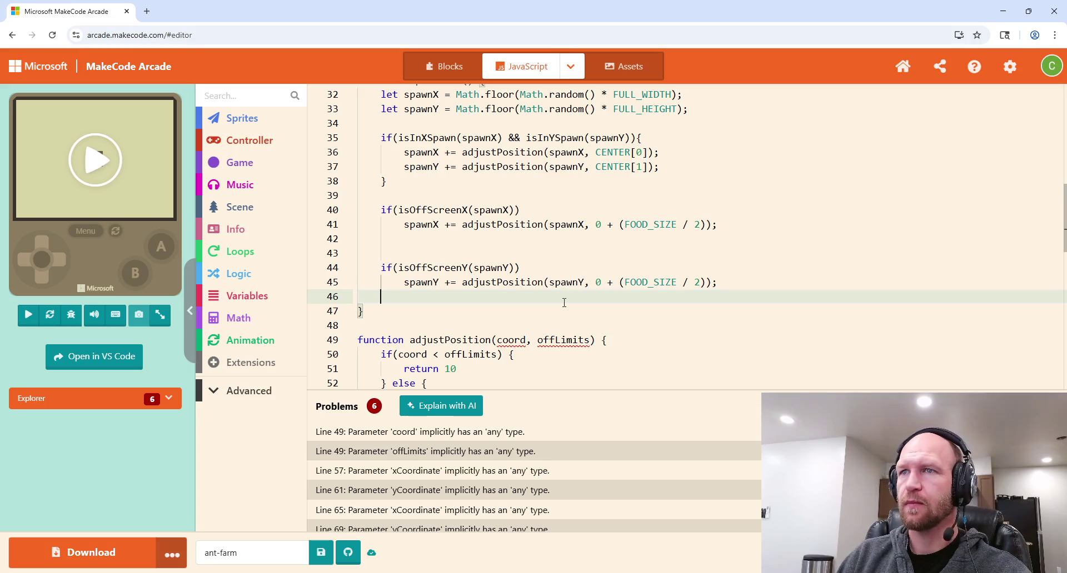
Step: Type the coord and offLimits parameters of adjustPosition as number
scroll(576, 289, down, 2)
click(525, 269)
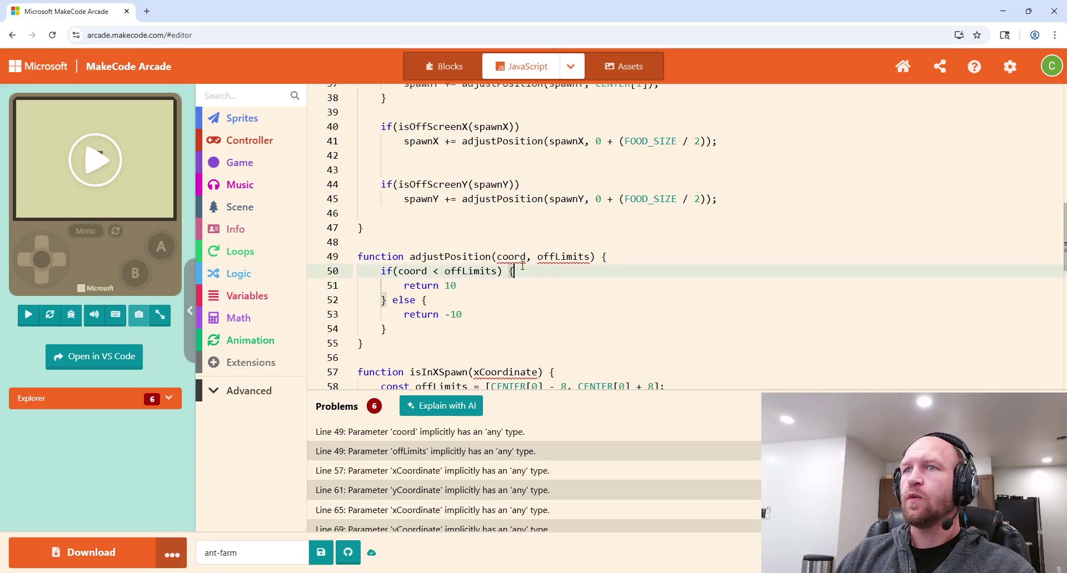
mouse_move(512, 259)
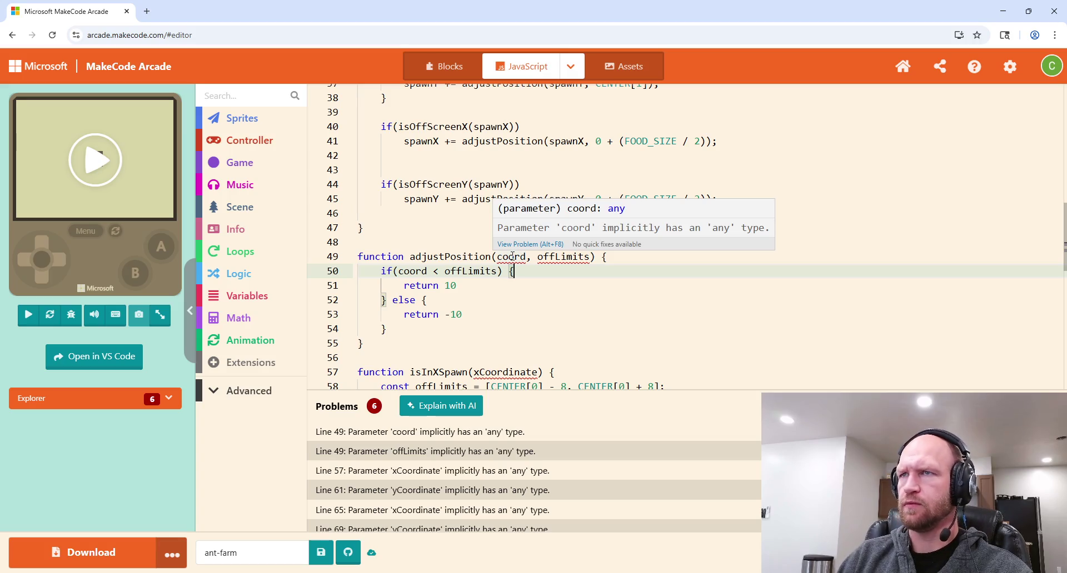
click(526, 258)
text(:)
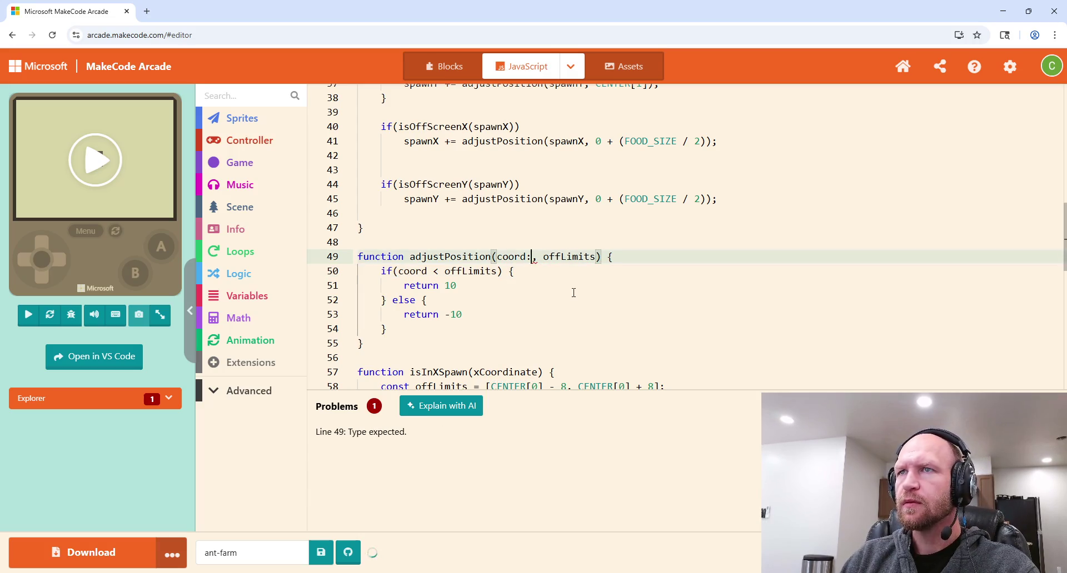
scroll(573, 293, up, 1)
text(number)
scroll(593, 293, down, 1)
click(594, 294)
click(637, 310)
text(:)
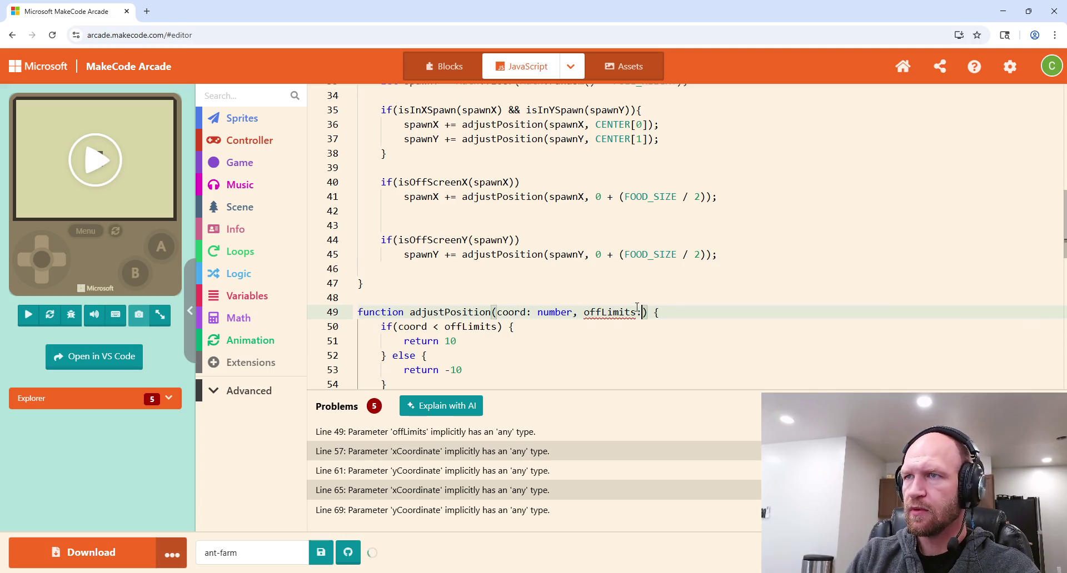
text( number)
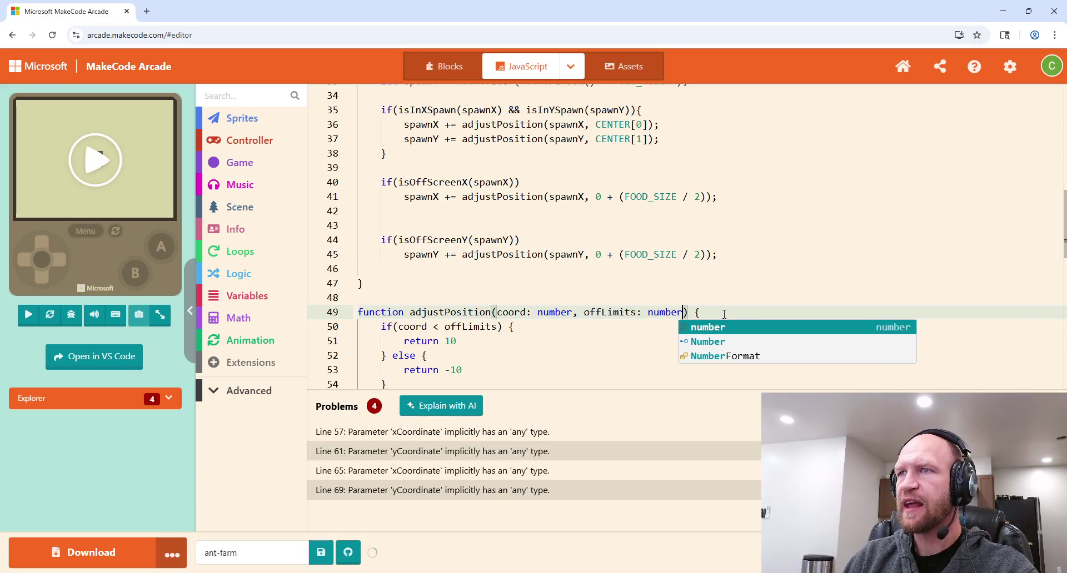
click(720, 314)
click(591, 358)
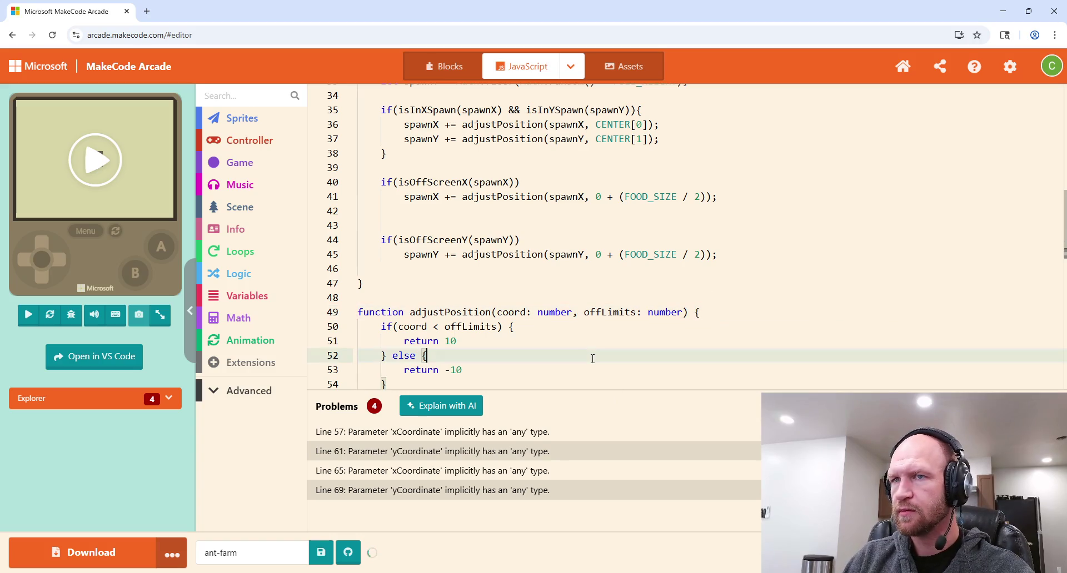
Step: Declare number as the return type of adjustPosition
scroll(590, 342, up, 2)
scroll(591, 342, up, 5)
scroll(600, 333, down, 10)
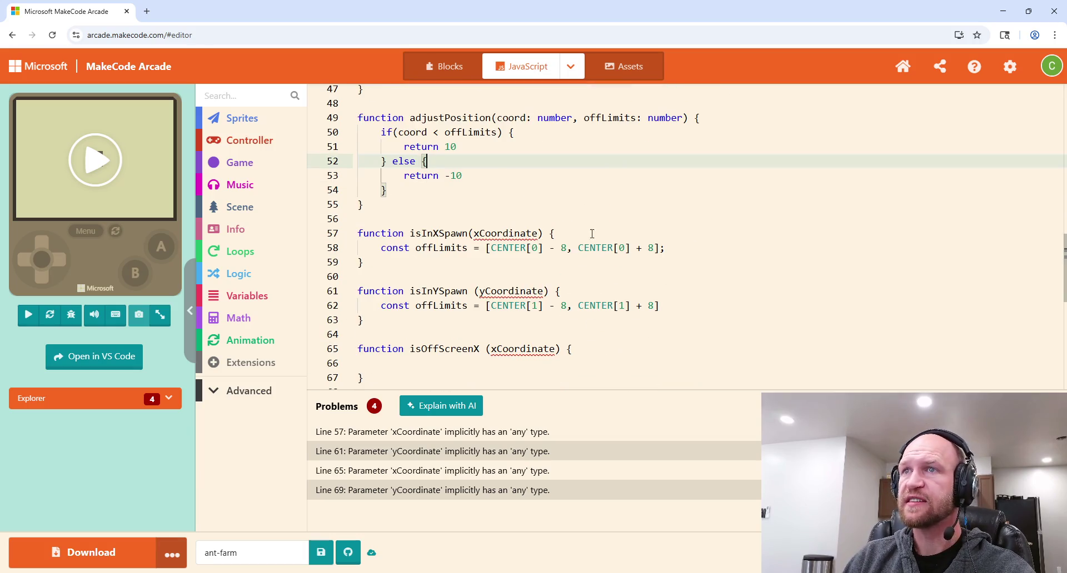
scroll(557, 269, up, 2)
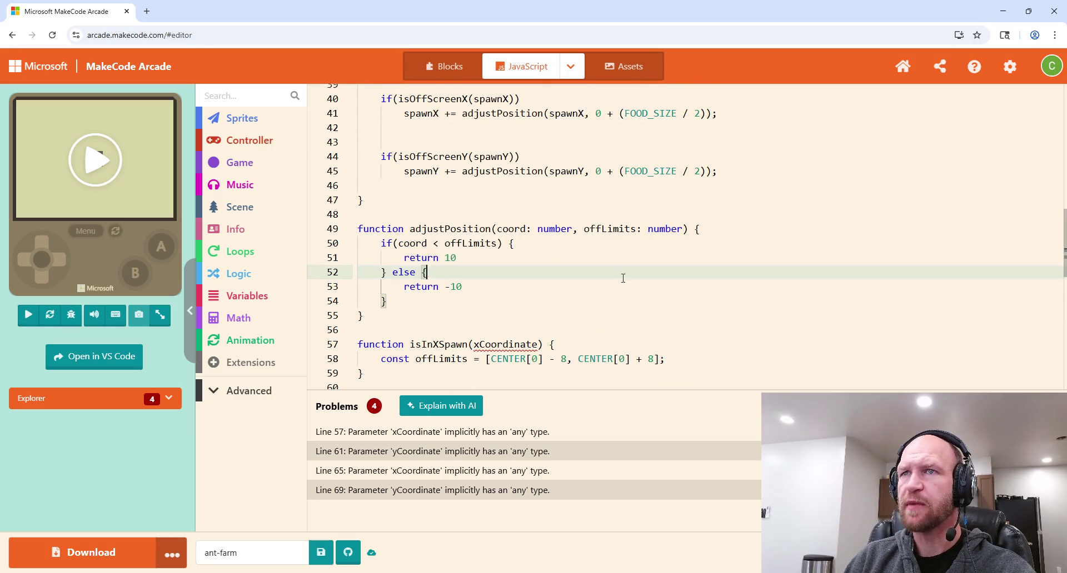
scroll(623, 277, up, 1)
click(689, 285)
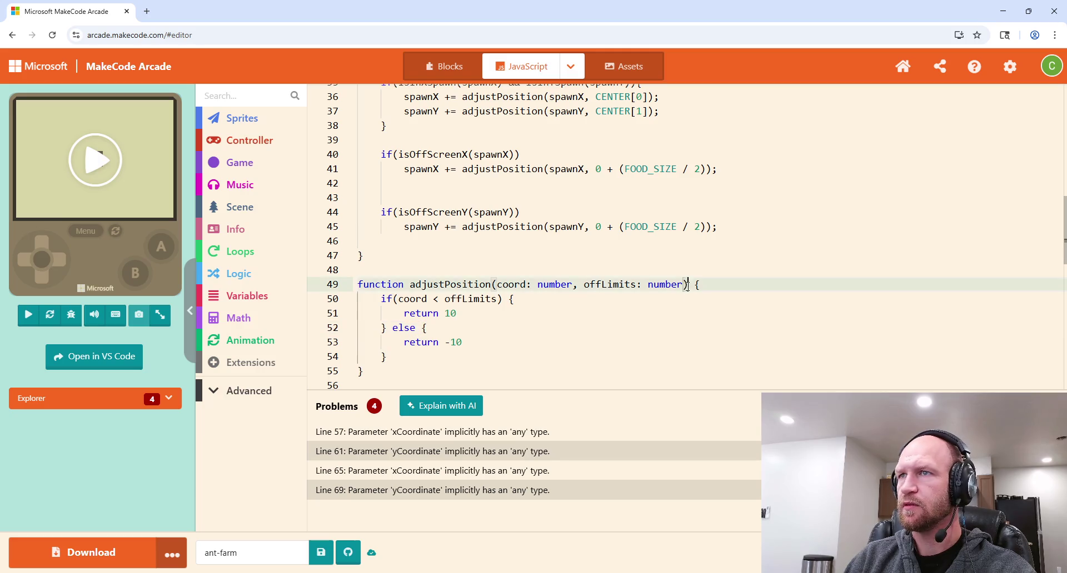
text(: number)
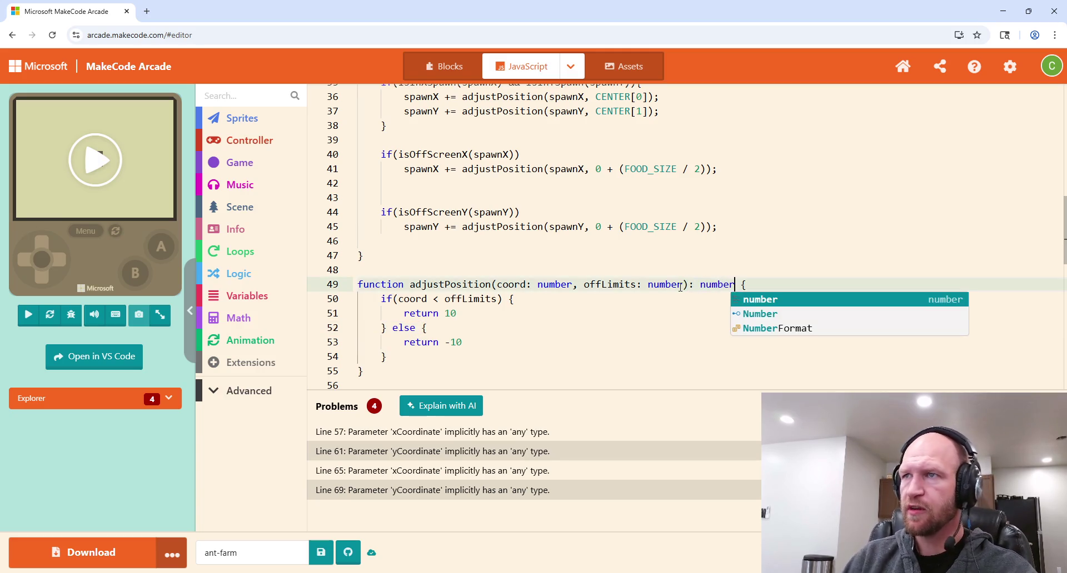
scroll(764, 275, down, 3)
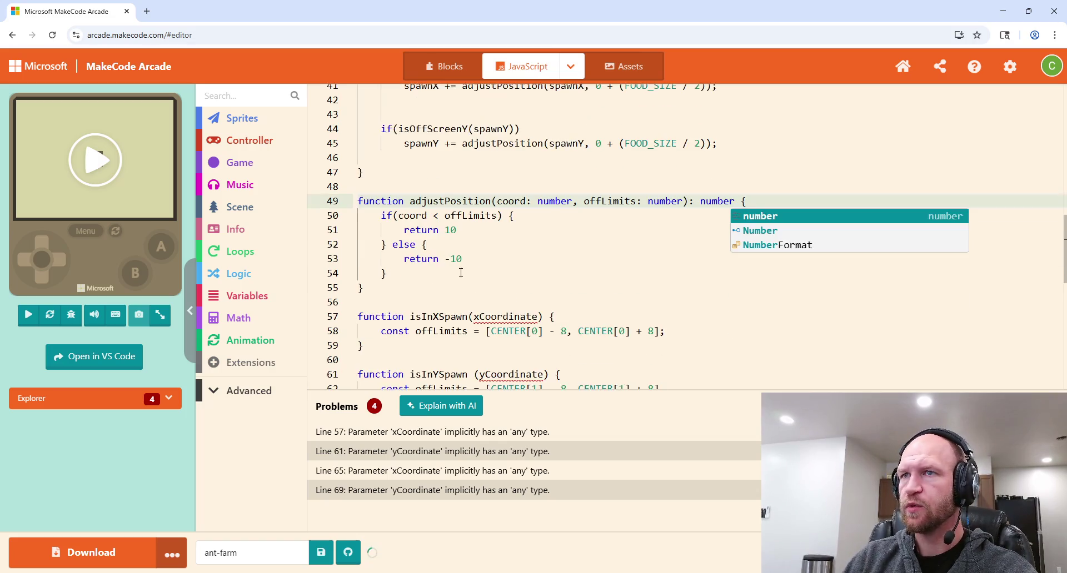
Step: Type isInXSpawn as (xCoordinate: number): boolean and end it with return false
click(535, 261)
text(: number)
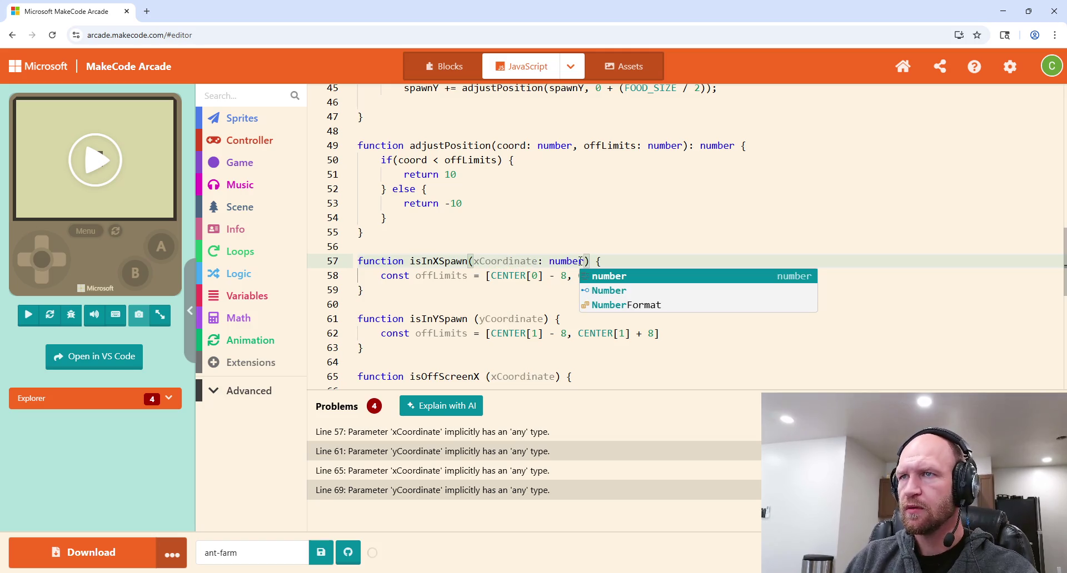
key(Escape)
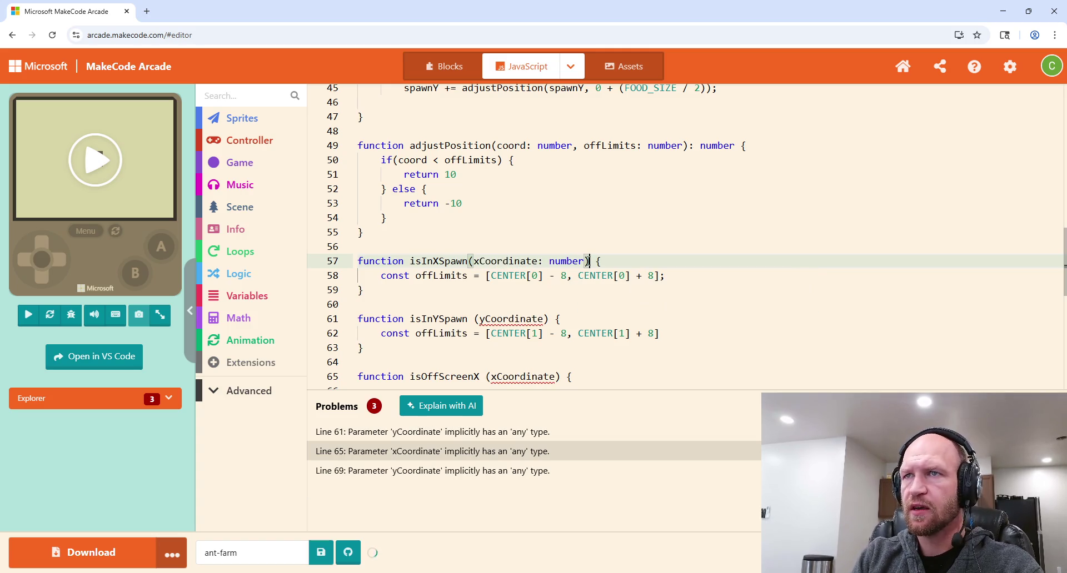
text(: boolean)
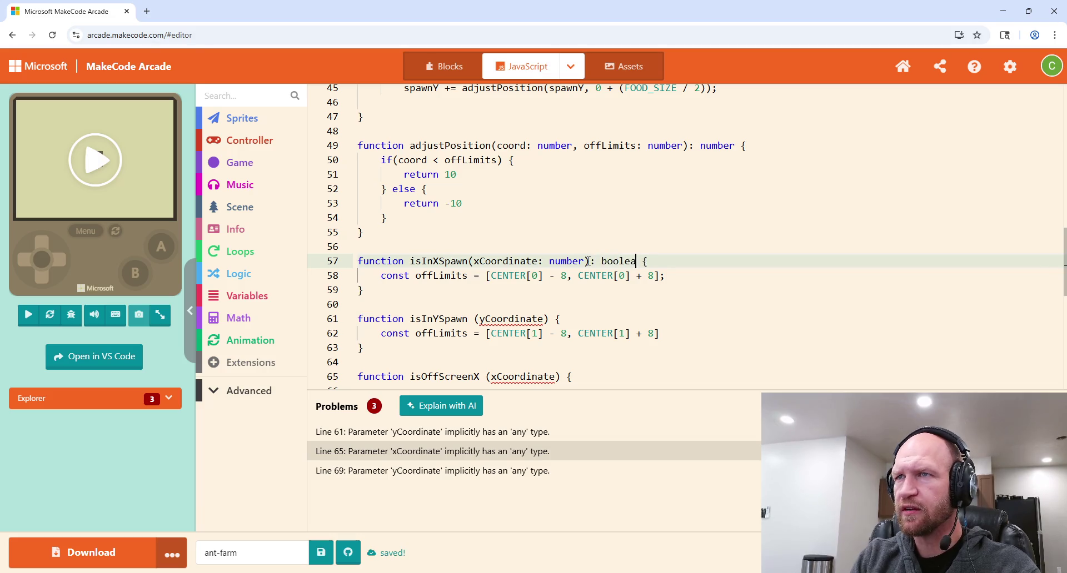
click(603, 242)
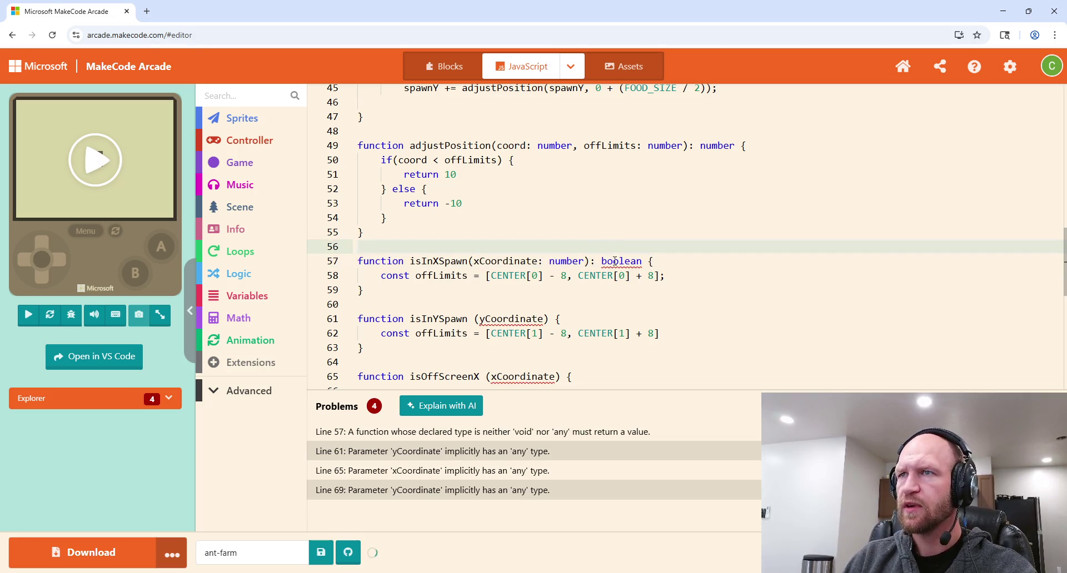
mouse_move(615, 261)
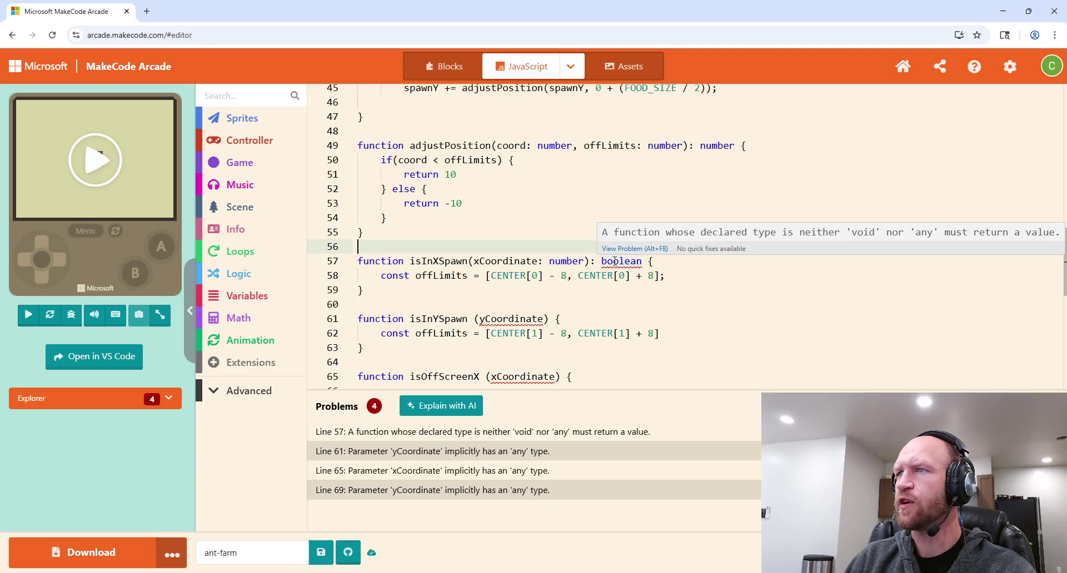
click(667, 276)
key(Return)
key(Return)
text(return f)
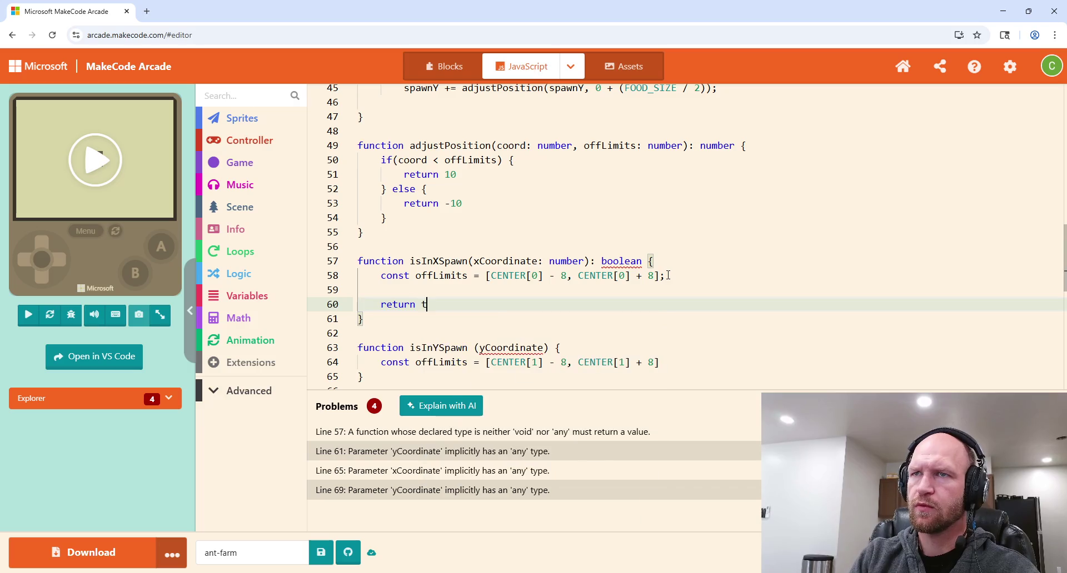
text(a;e;)
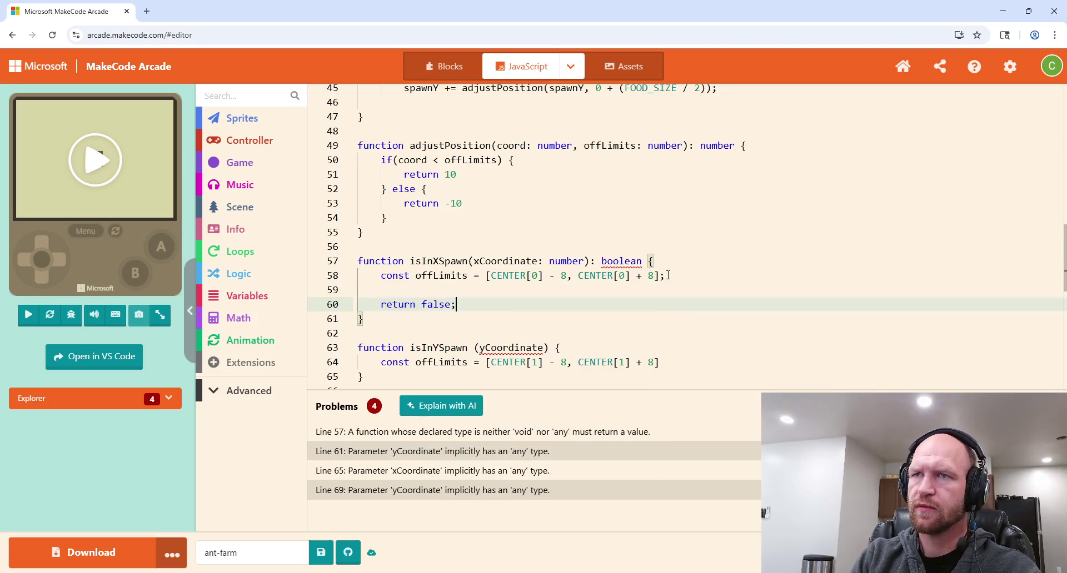
scroll(661, 262, down, 1)
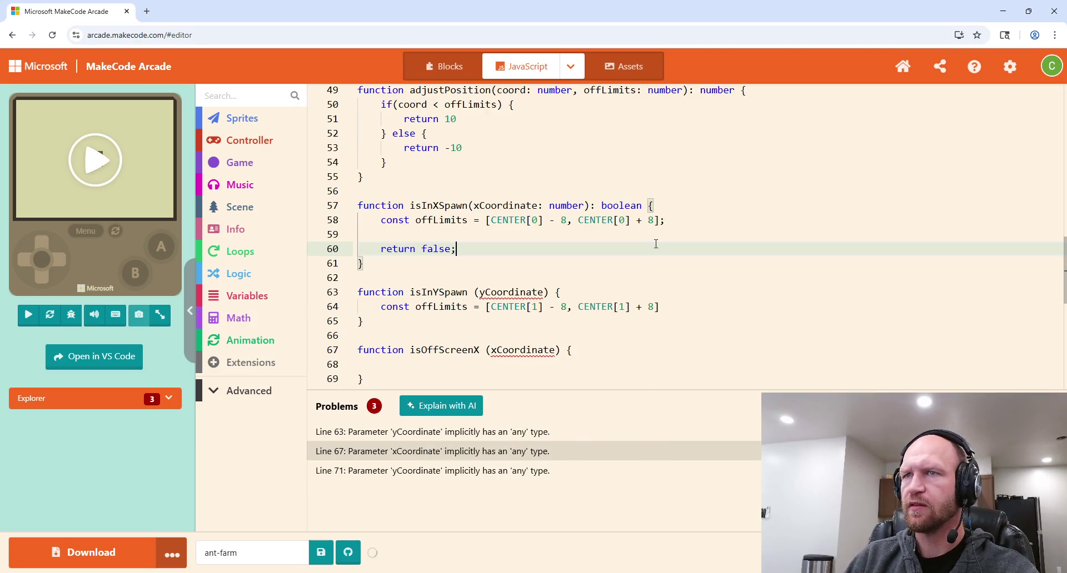
Step: Type isInYSpawn as (yCoordinate: number): boolean and add a return false statement
click(541, 292)
text(: number):)
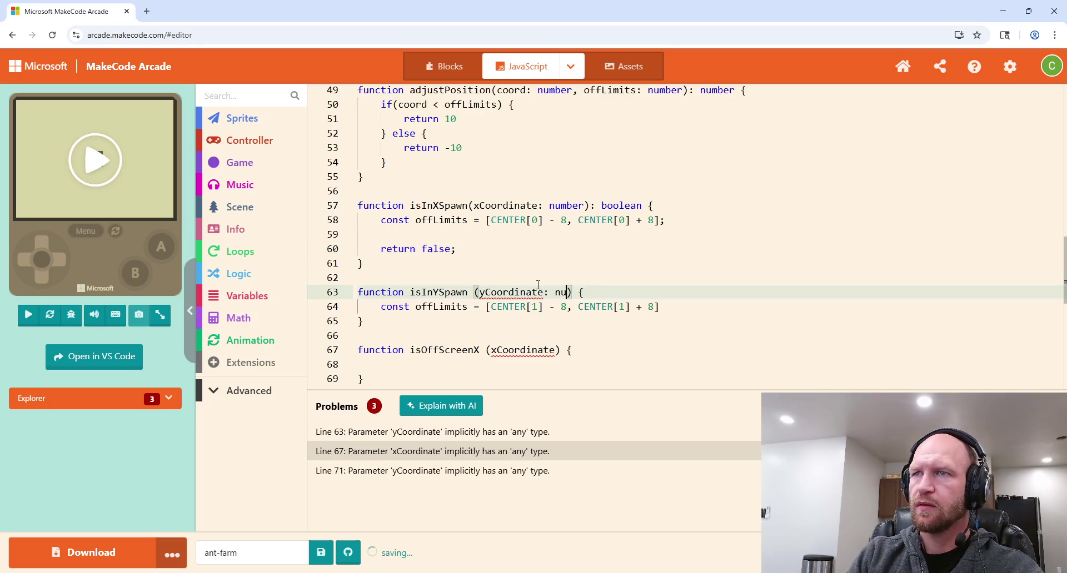
text( boolean)
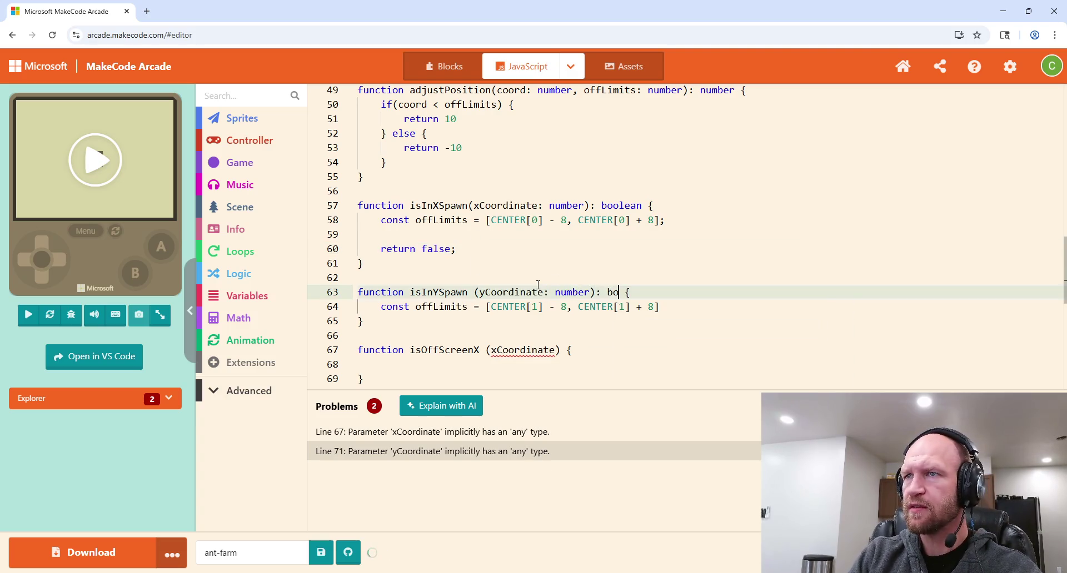
click(515, 280)
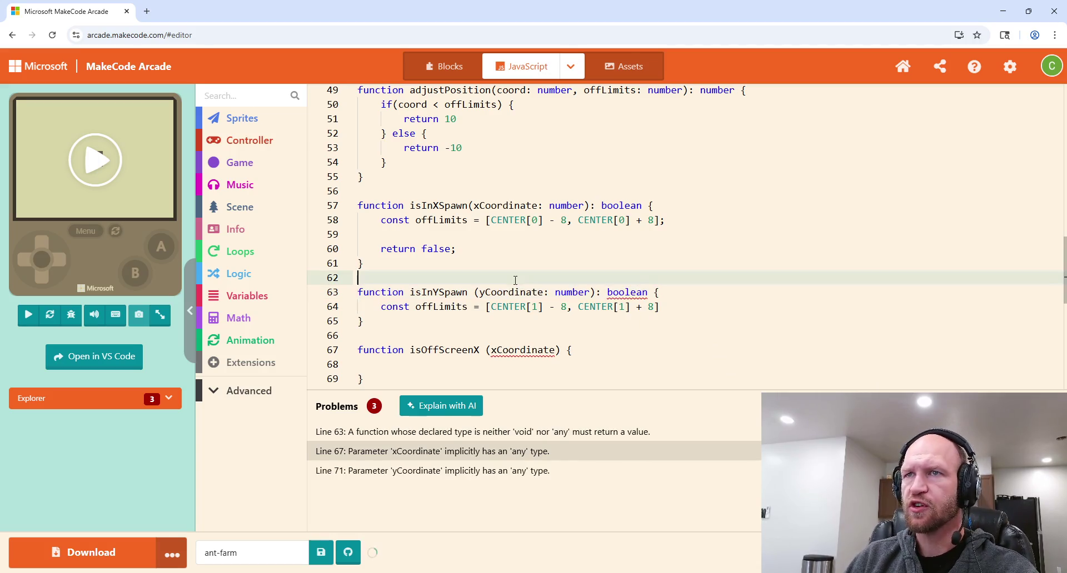
click(690, 307)
key(Return)
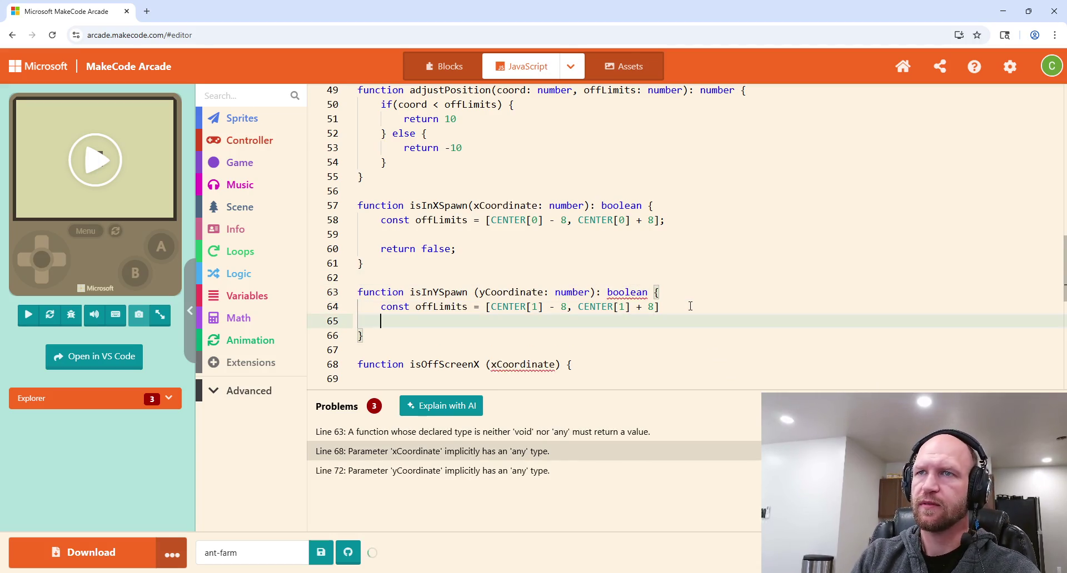
key(Return)
text(return fals;)
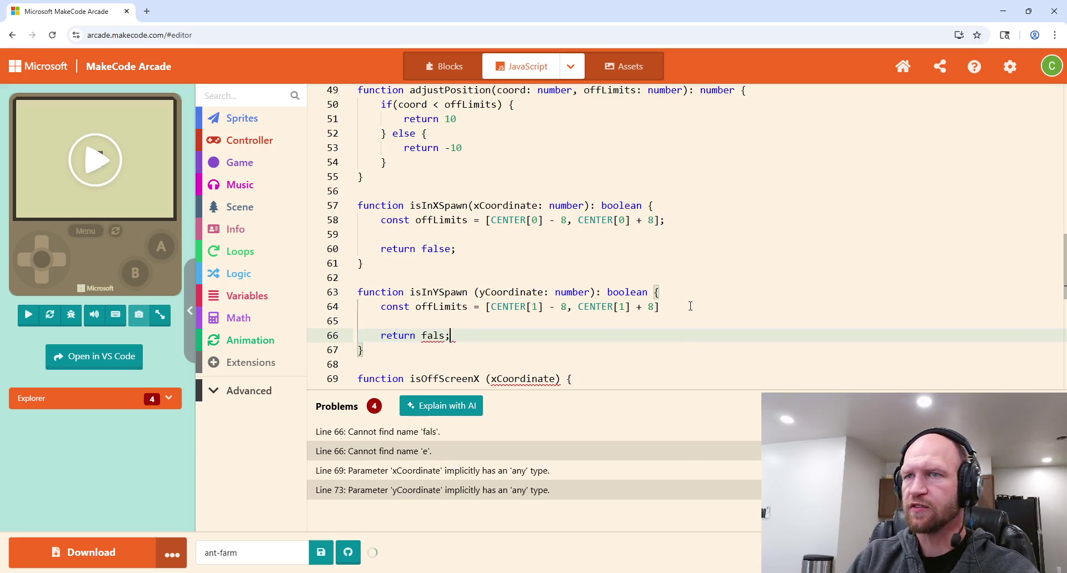
key(BackSpace)
text(e;)
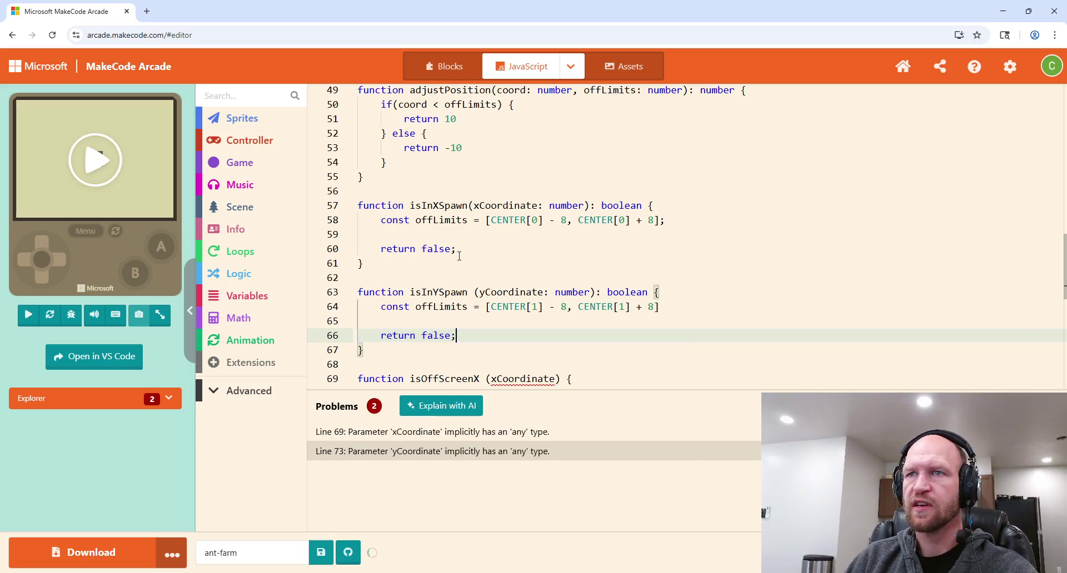
Step: Type isOffScreenX's xCoordinate as number and its return as boolean, and make it return false
scroll(473, 364, down, 2)
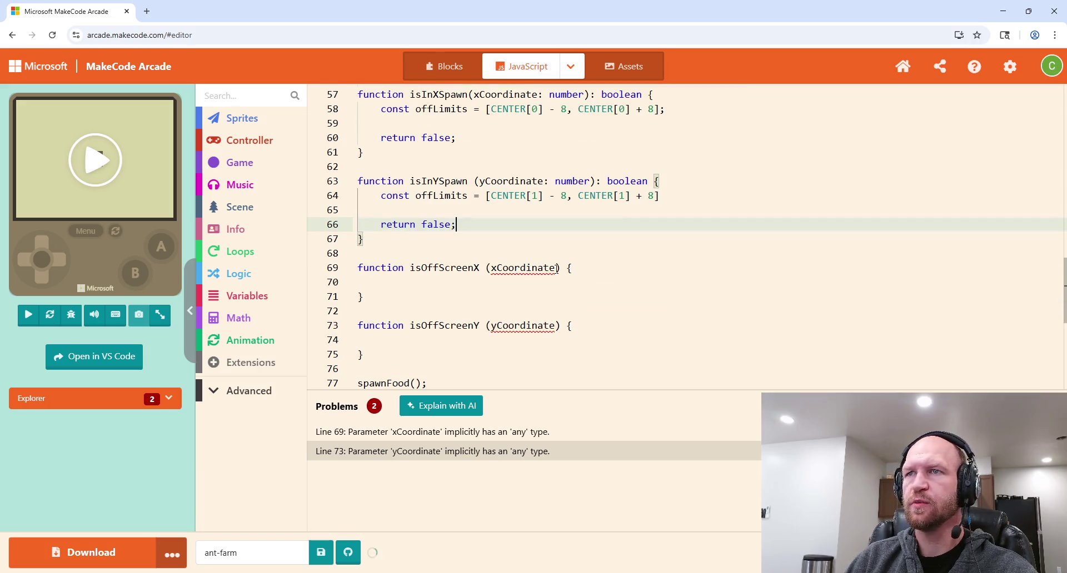
click(554, 268)
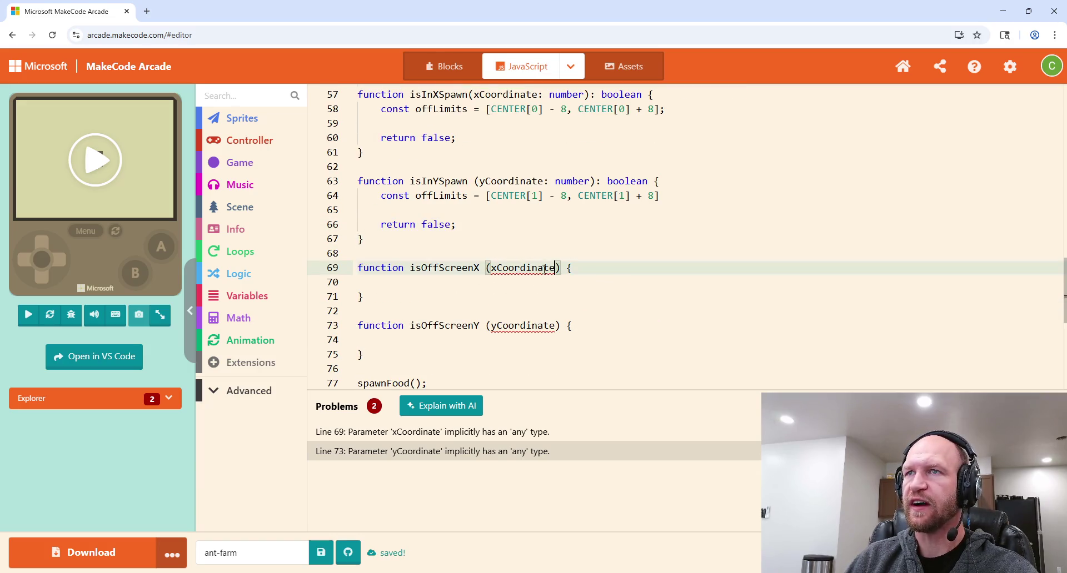
text(: number)
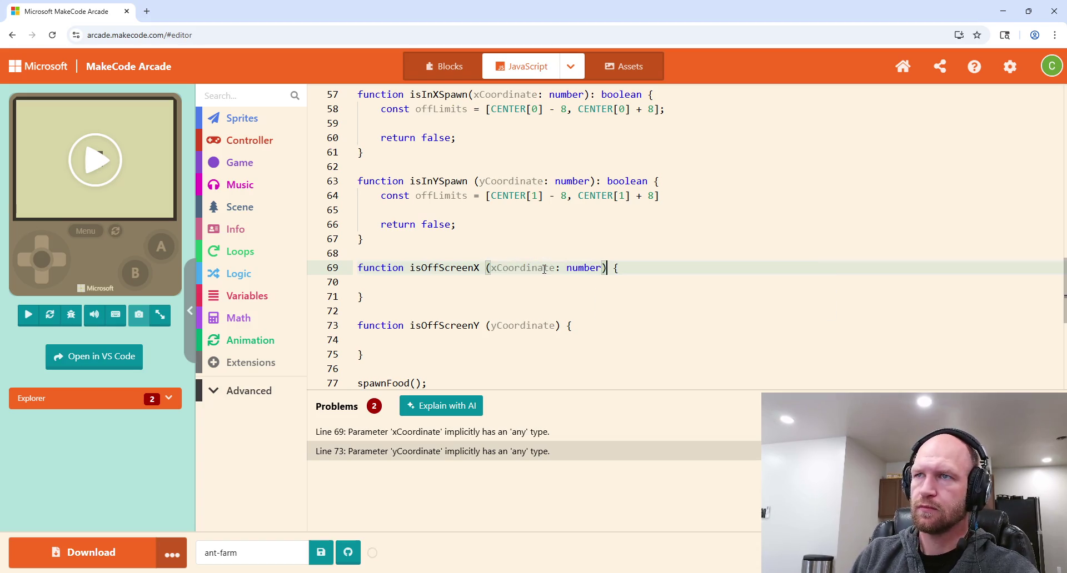
key(Right)
text(: boolean)
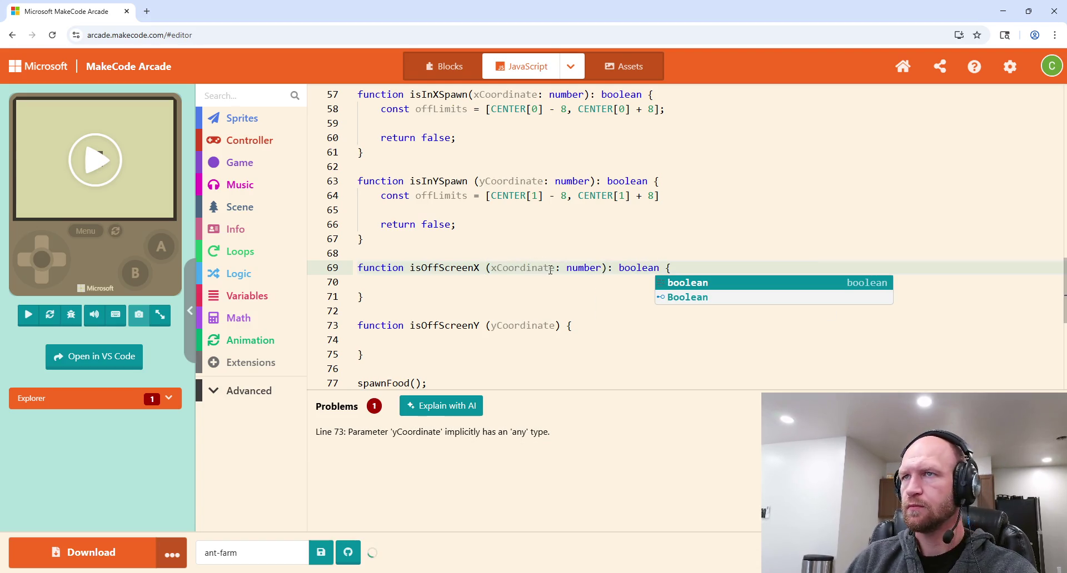
click(520, 291)
click(515, 282)
text(re)
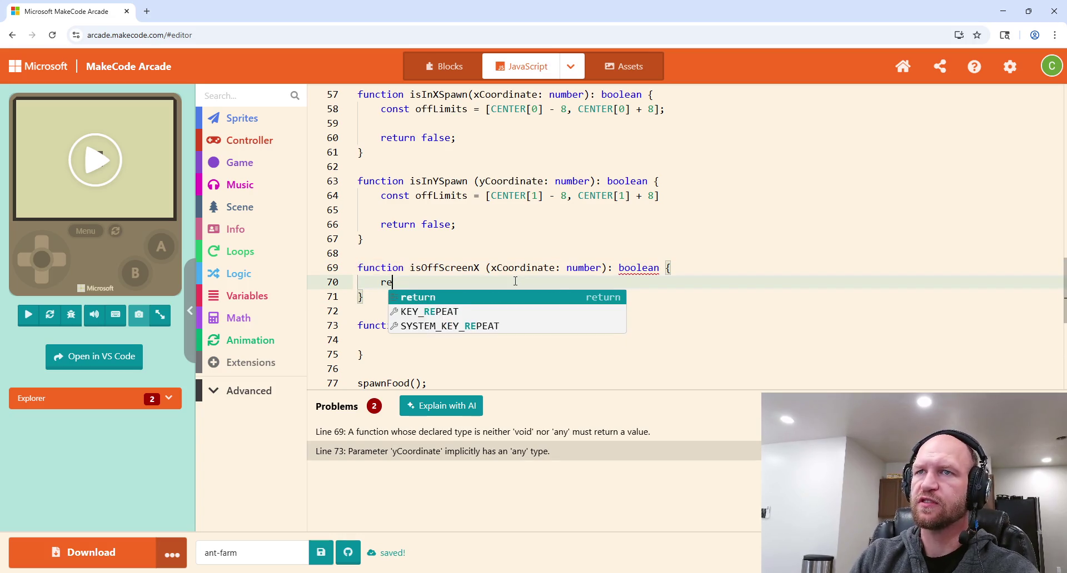
text(turn false;)
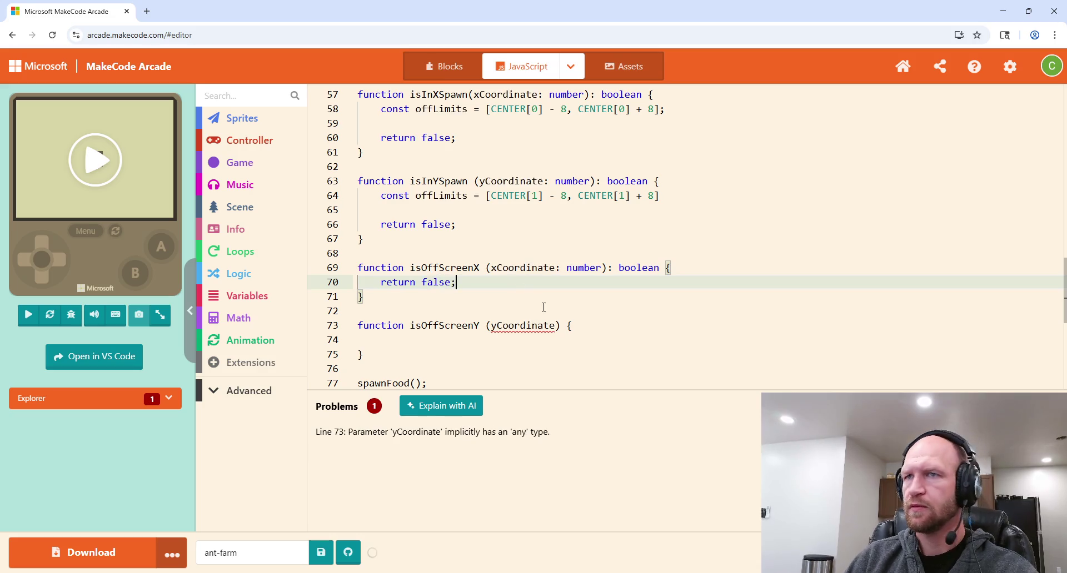
Step: Do the same for isOffScreenY: a number yCoordinate, a boolean return type, returning false
click(557, 325)
text(: number)
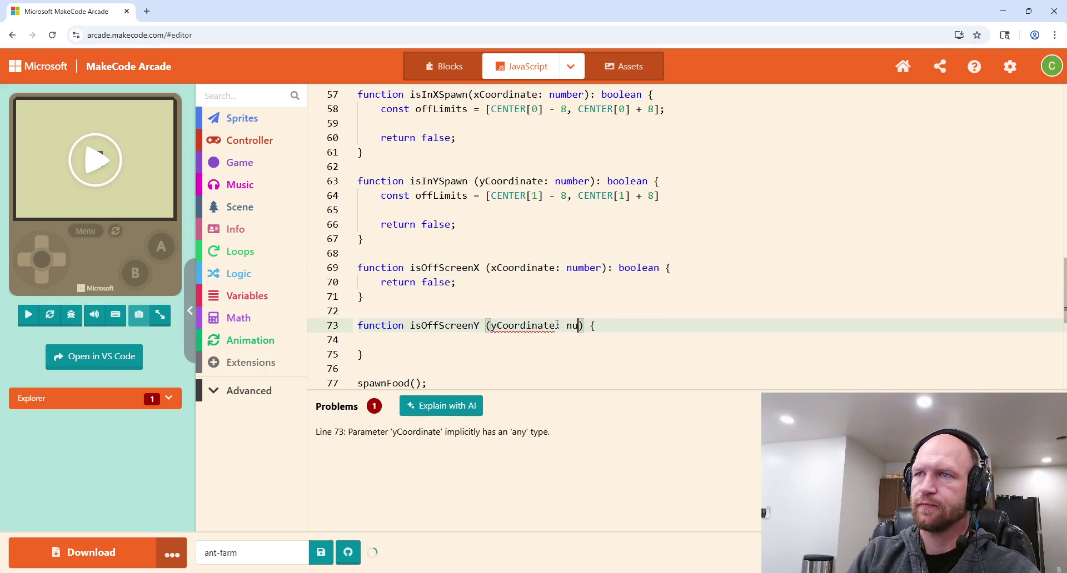
key(Right)
text(: boolean)
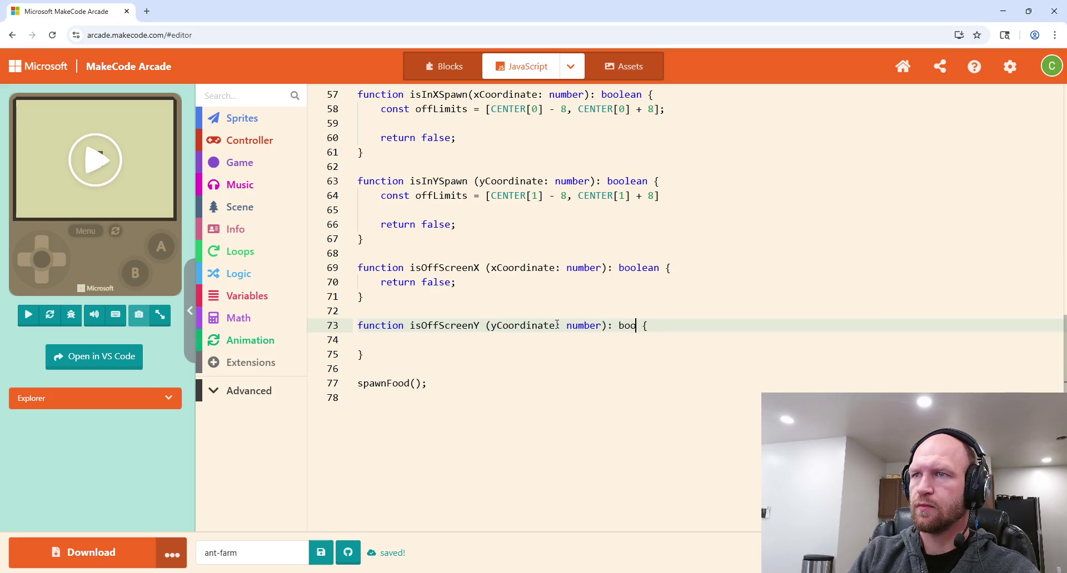
click(463, 343)
text(return false;)
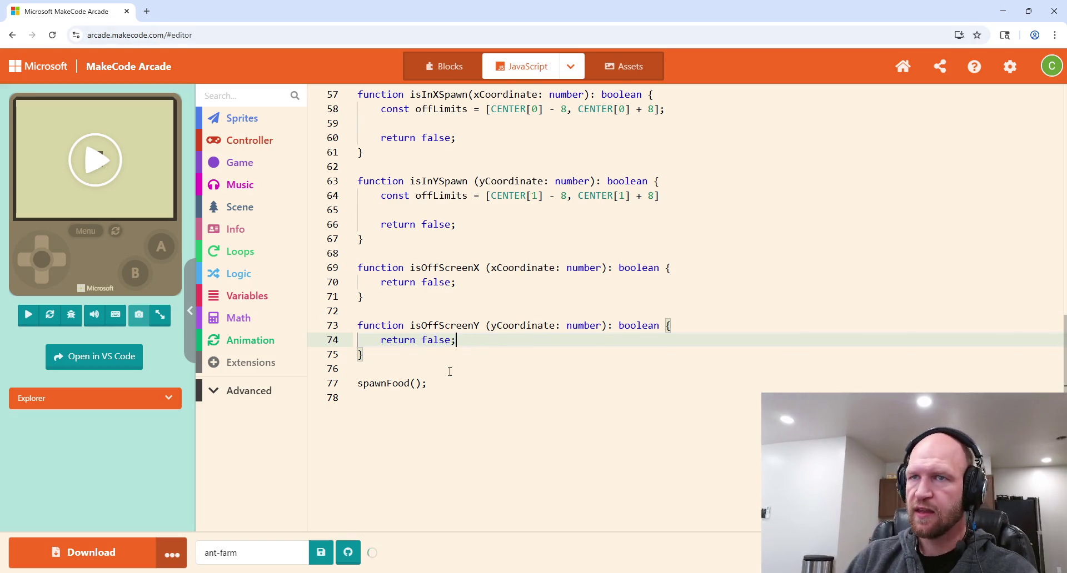
click(397, 373)
Step: Insert a '//Set Game Scene' comment above spawnFood(), replacing the first 'set up game' wording
key(Return)
text(//)
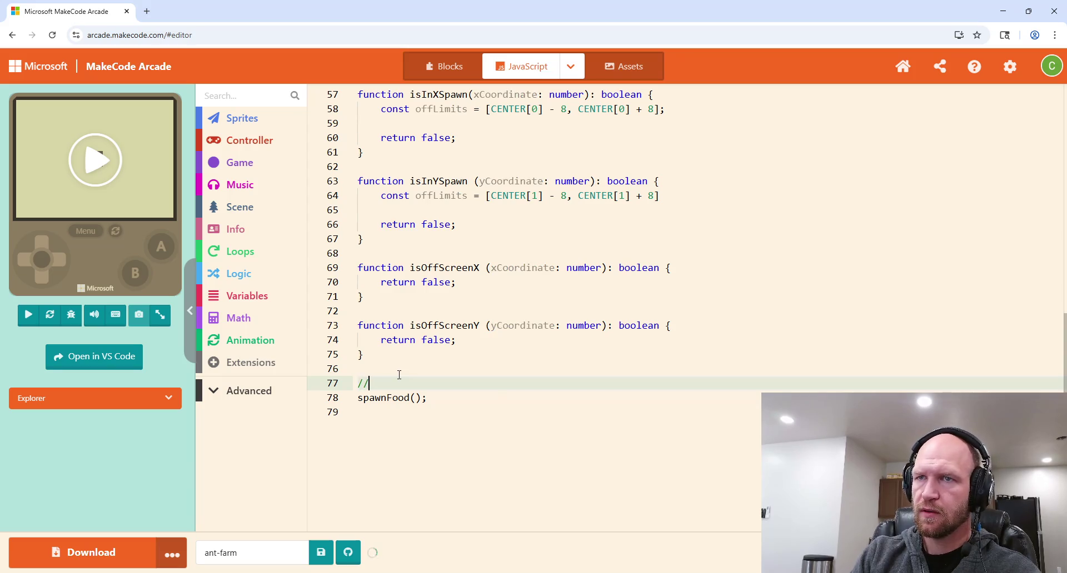
text(set up )
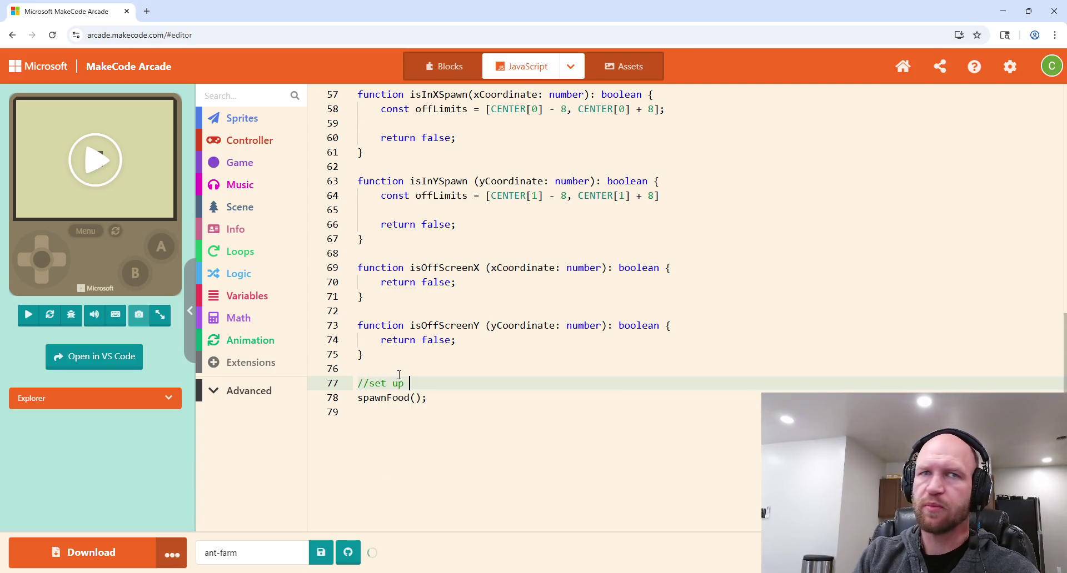
text(game)
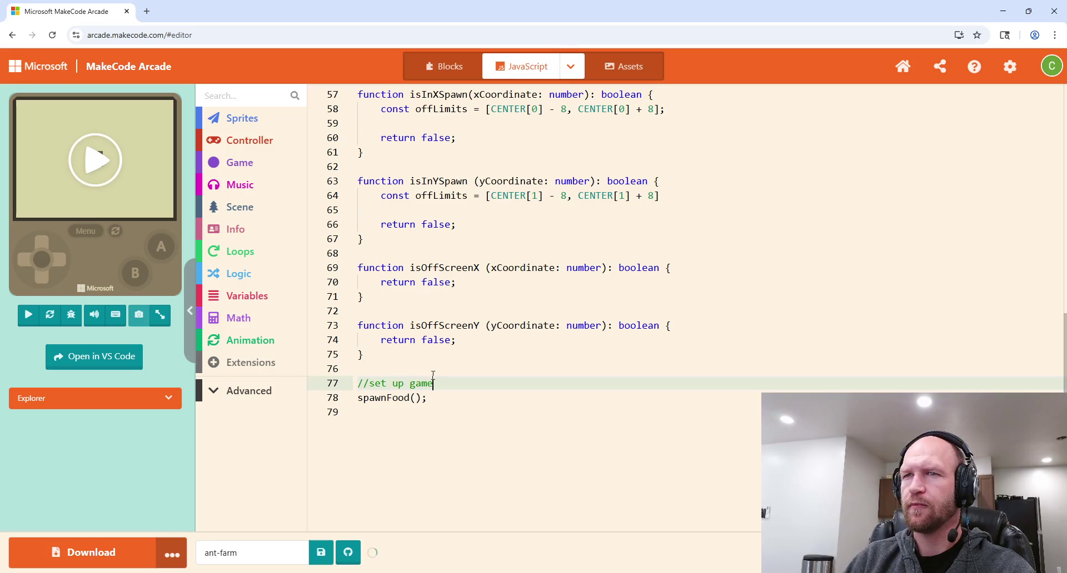
drag(433, 383, 370, 385)
key(BackSpace)
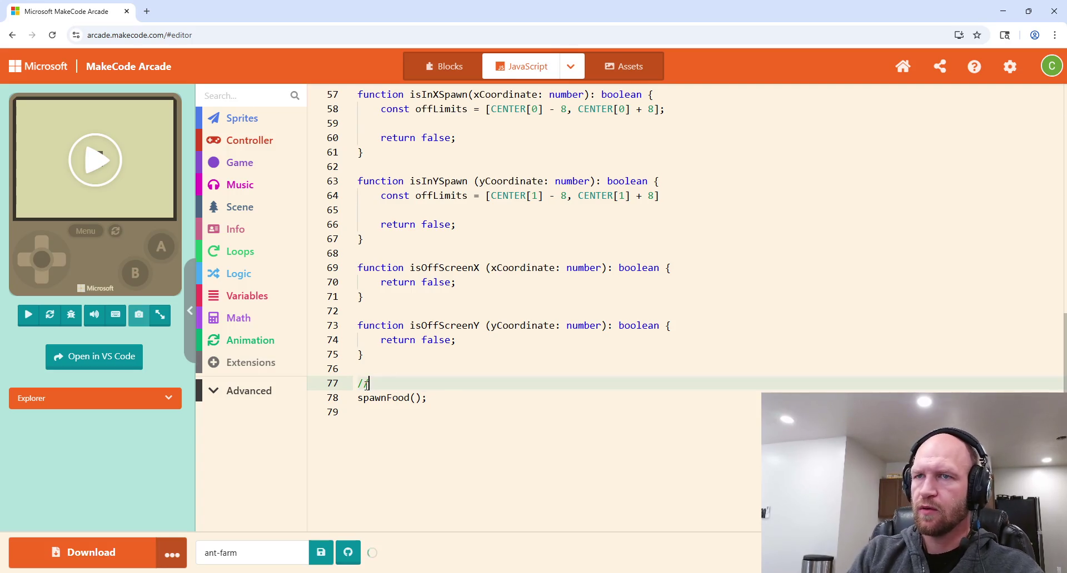
text(Set Game )
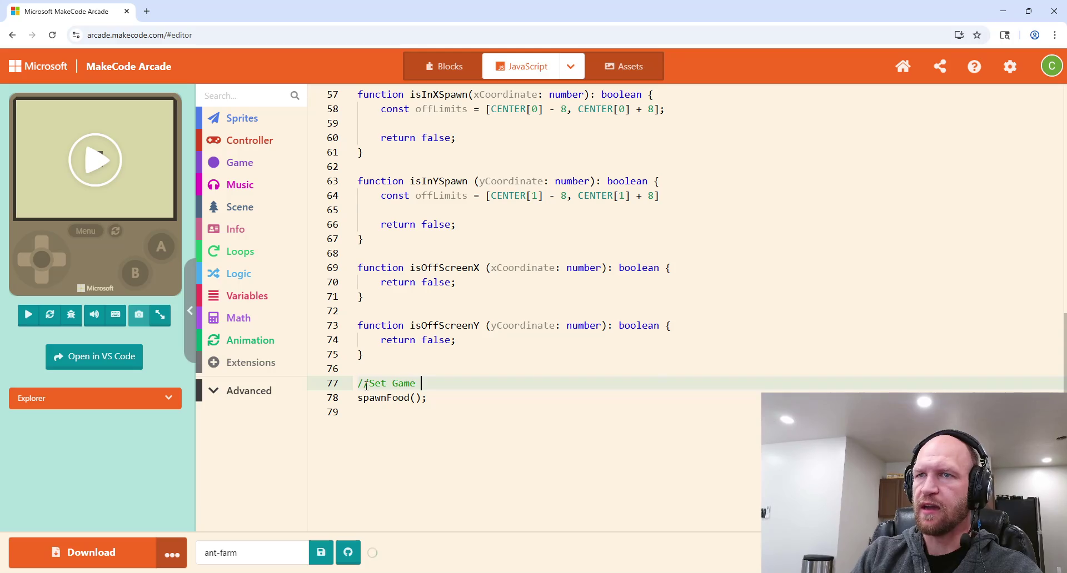
text(Scene)
click(397, 358)
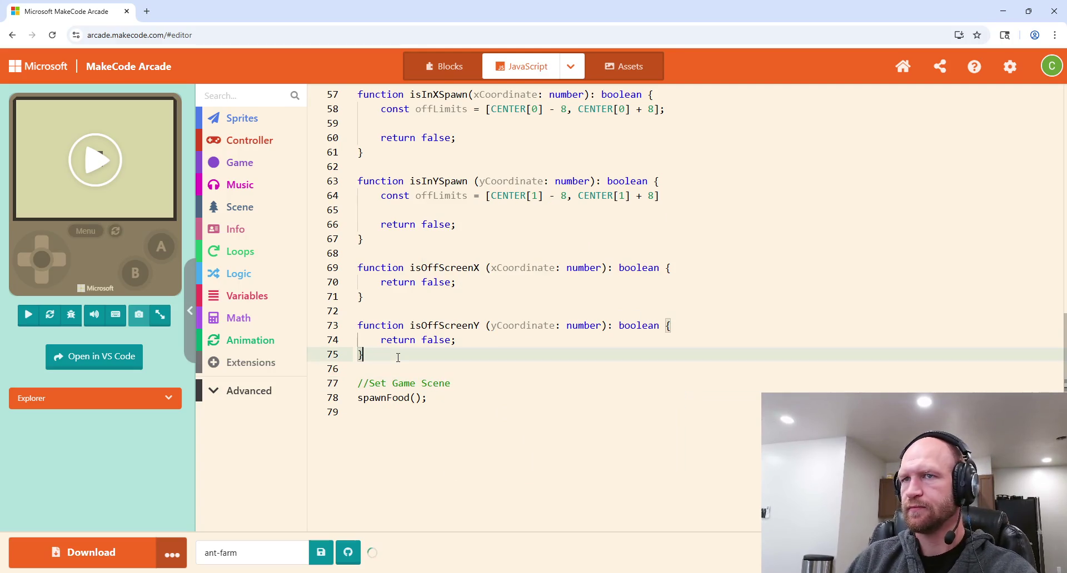
click(396, 399)
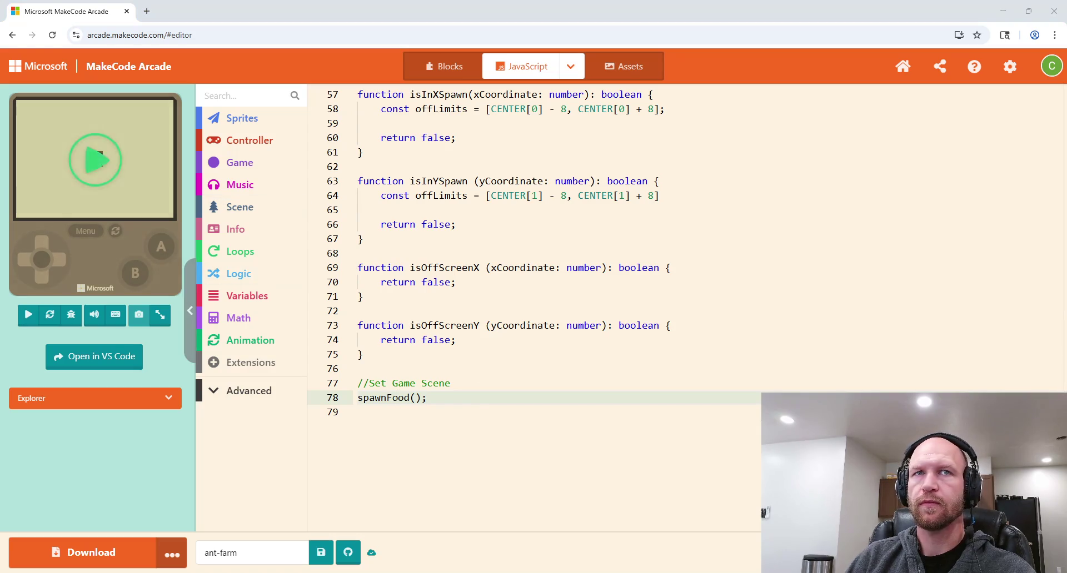
scroll(517, 383, up, 7)
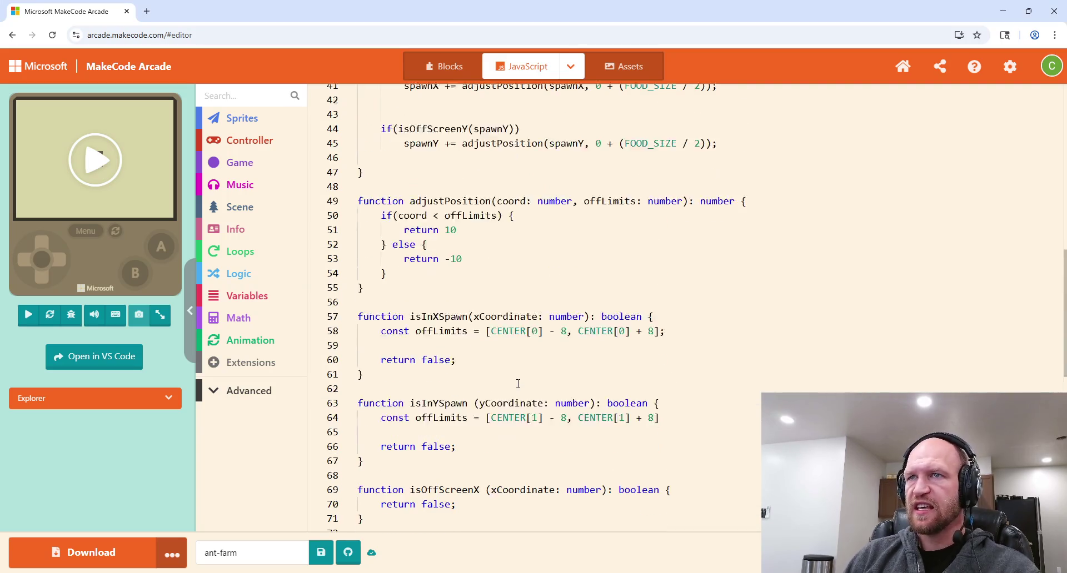
scroll(518, 383, up, 1)
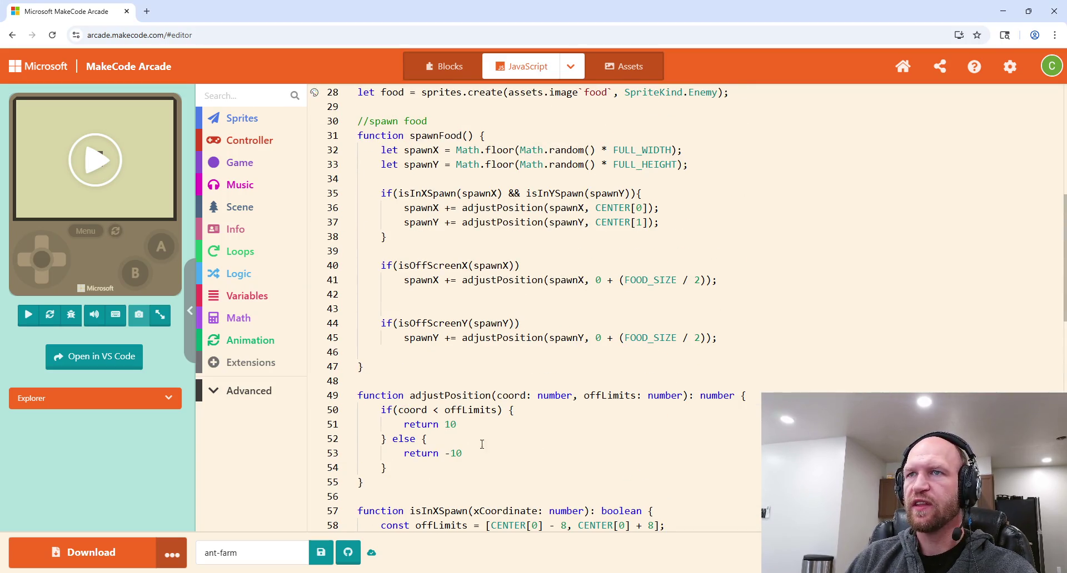
scroll(500, 280, up, 2)
scroll(491, 187, down, 1)
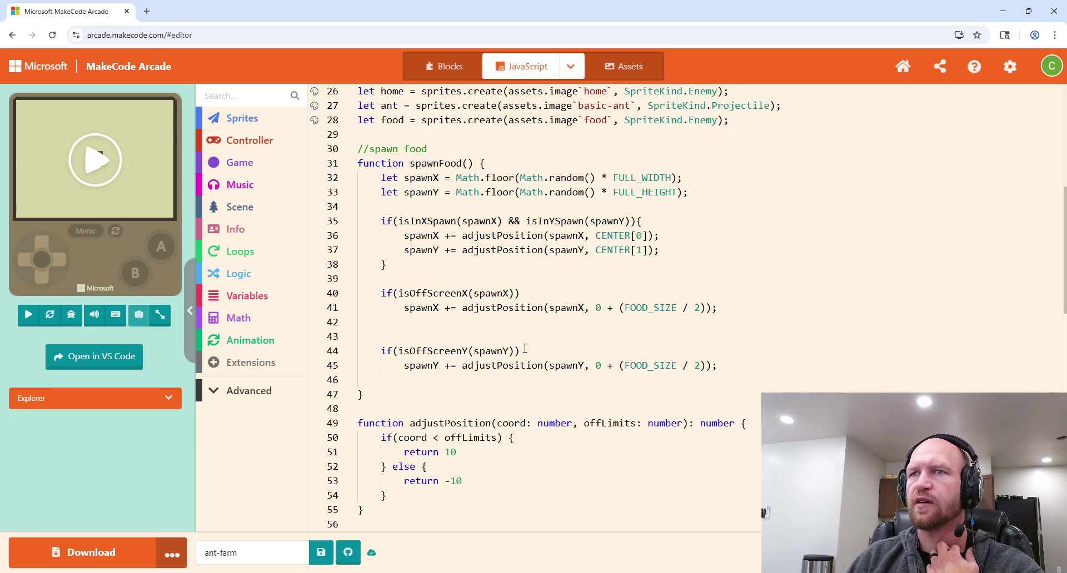
click(451, 221)
scroll(527, 391, down, 5)
scroll(526, 391, up, 1)
click(447, 286)
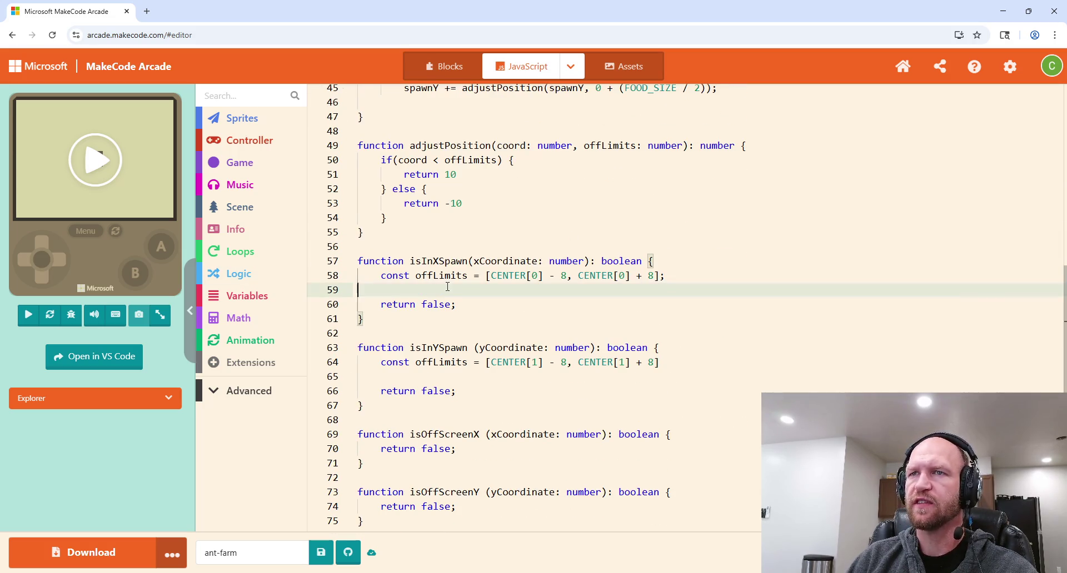
Step: Start an if on line 60 of isInXSpawn and change line 61's return value to true
key(Return)
text(if)
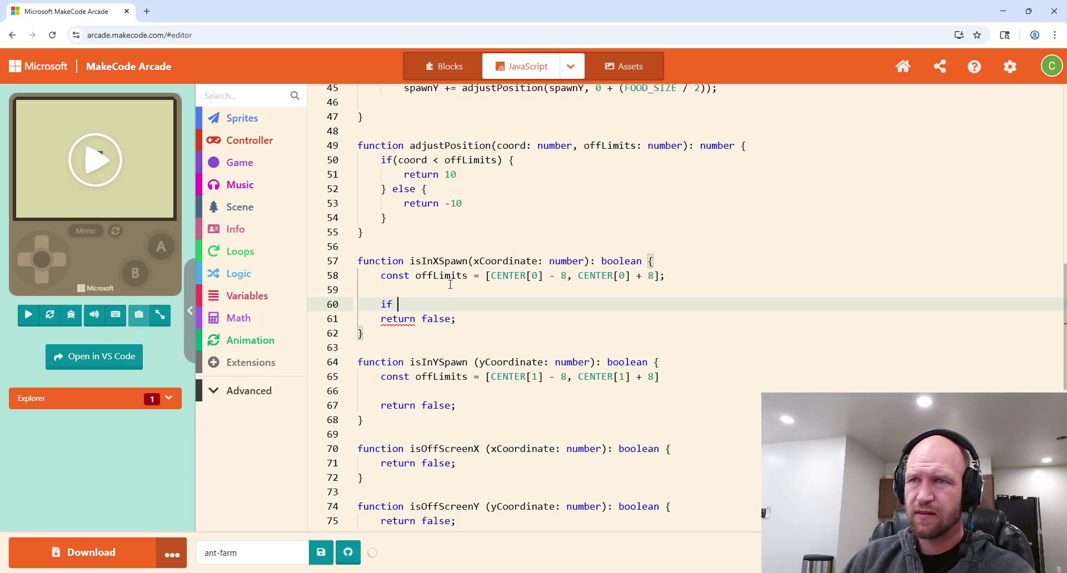
drag(451, 320, 433, 320)
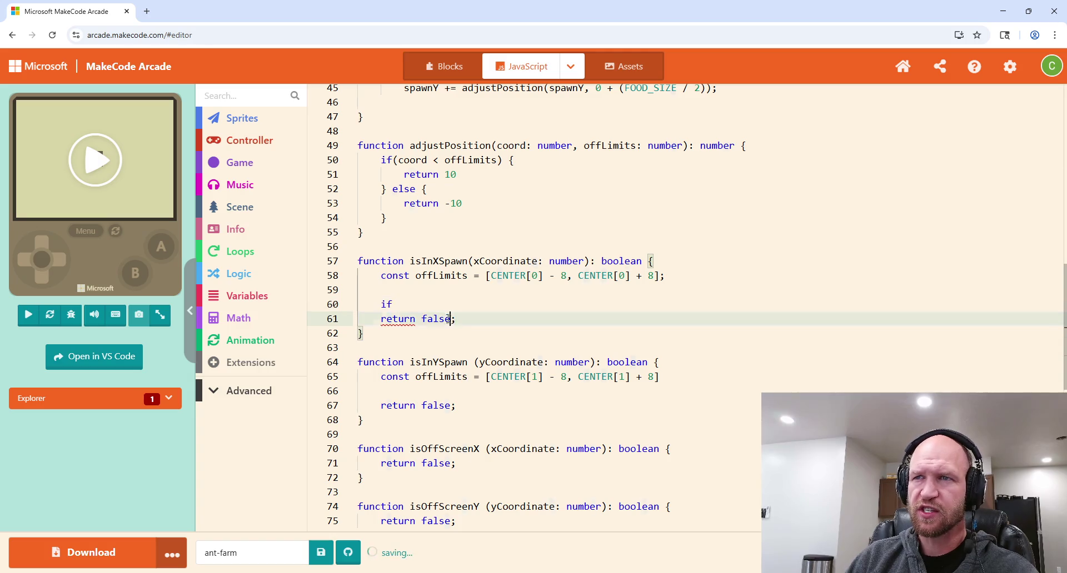
double_click(423, 318)
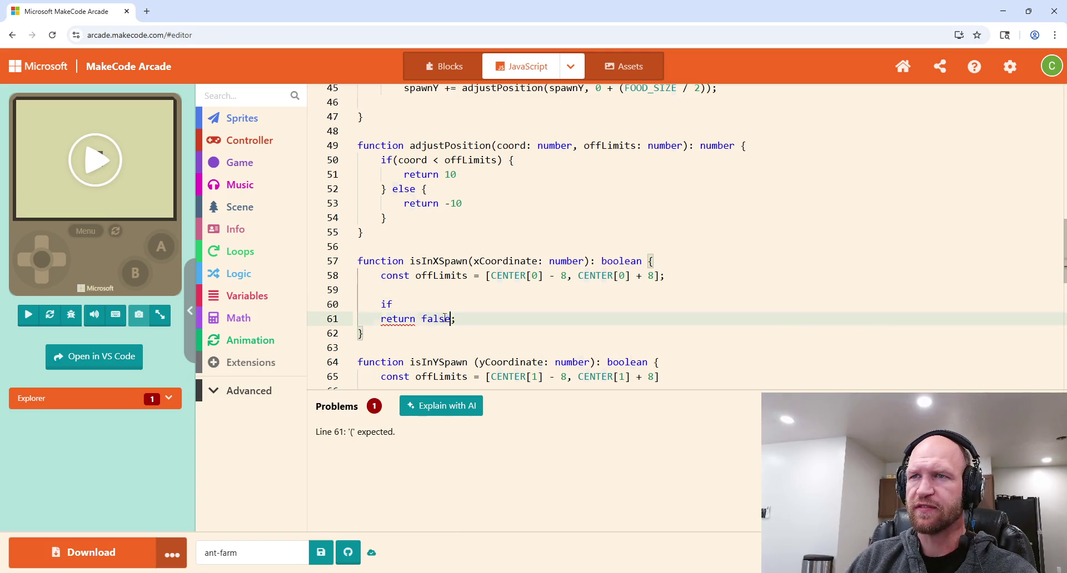
text(true)
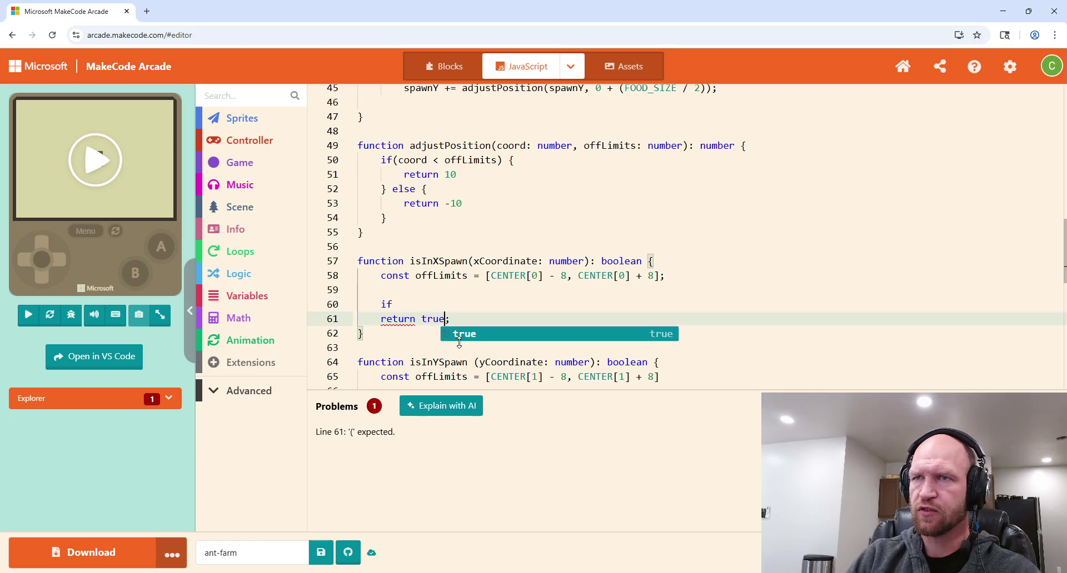
click(438, 298)
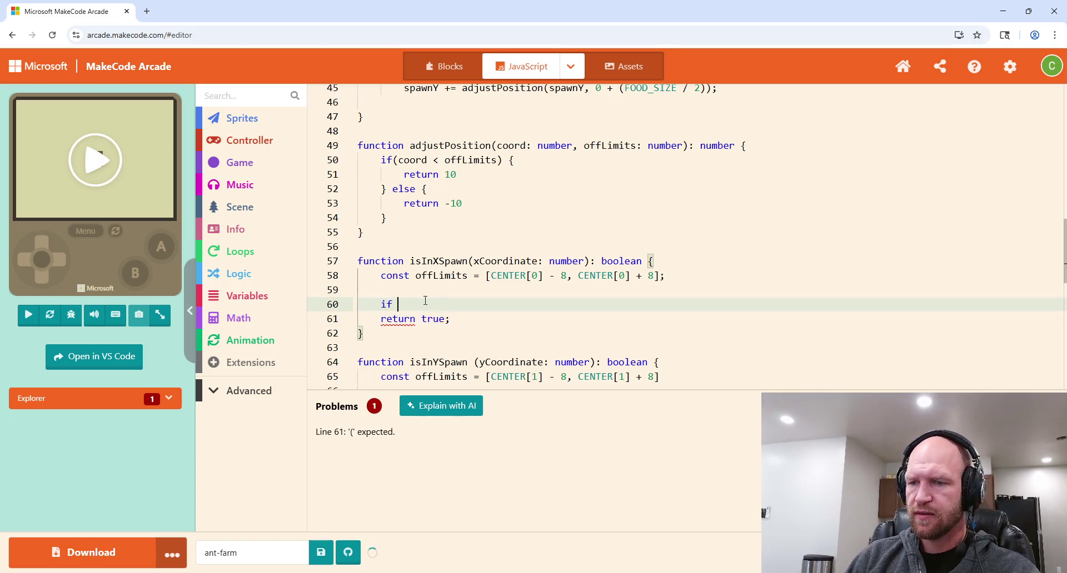
Step: Write the if condition (xCoordinate <= offLimits[0] ||, leaving the second test empty
text(()
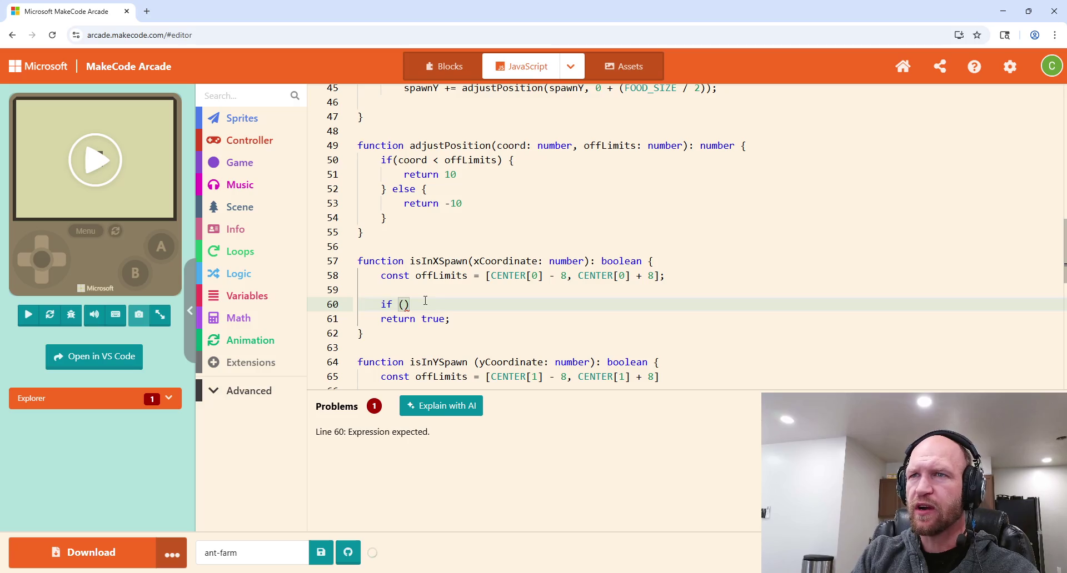
text(xCoo)
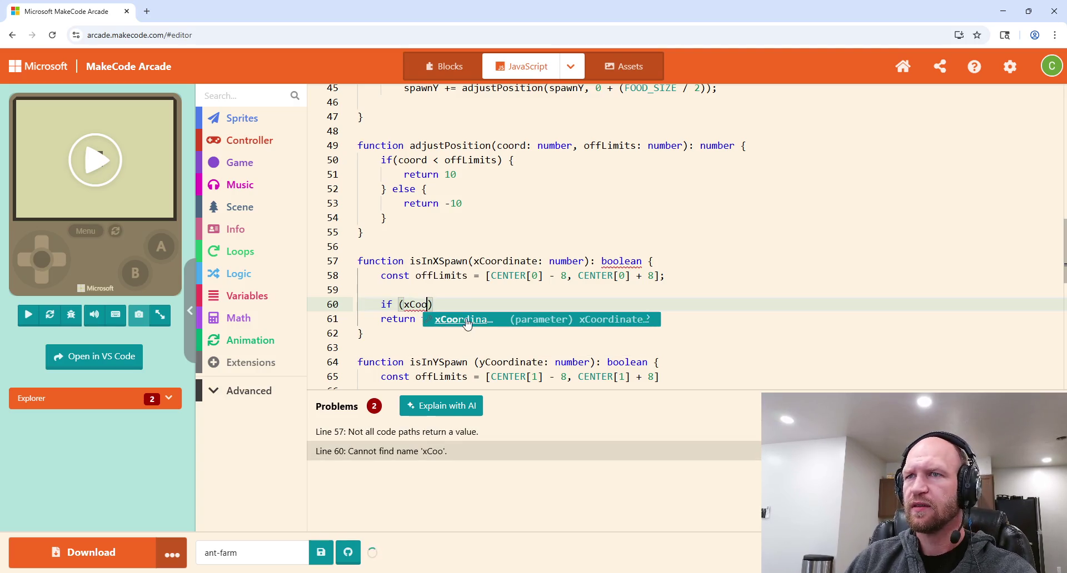
click(465, 320)
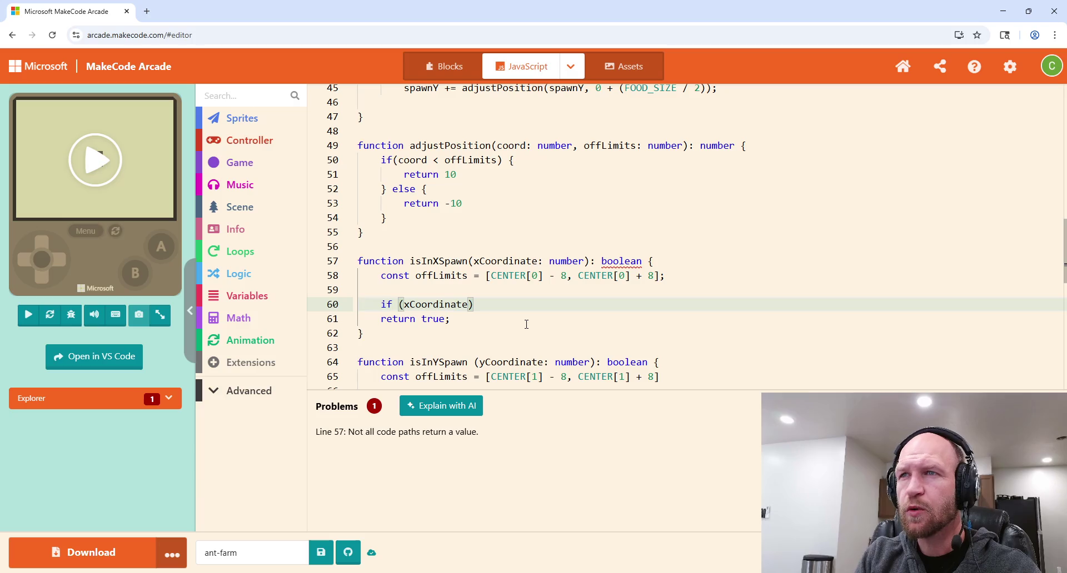
text(> offLimits[0])
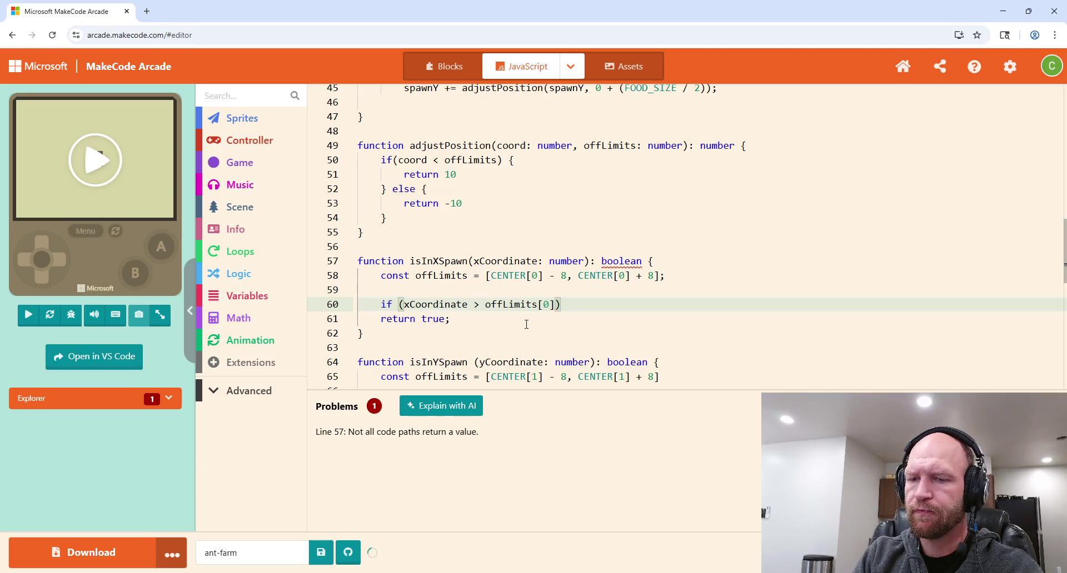
click(481, 305)
key(BackSpace)
text(<)
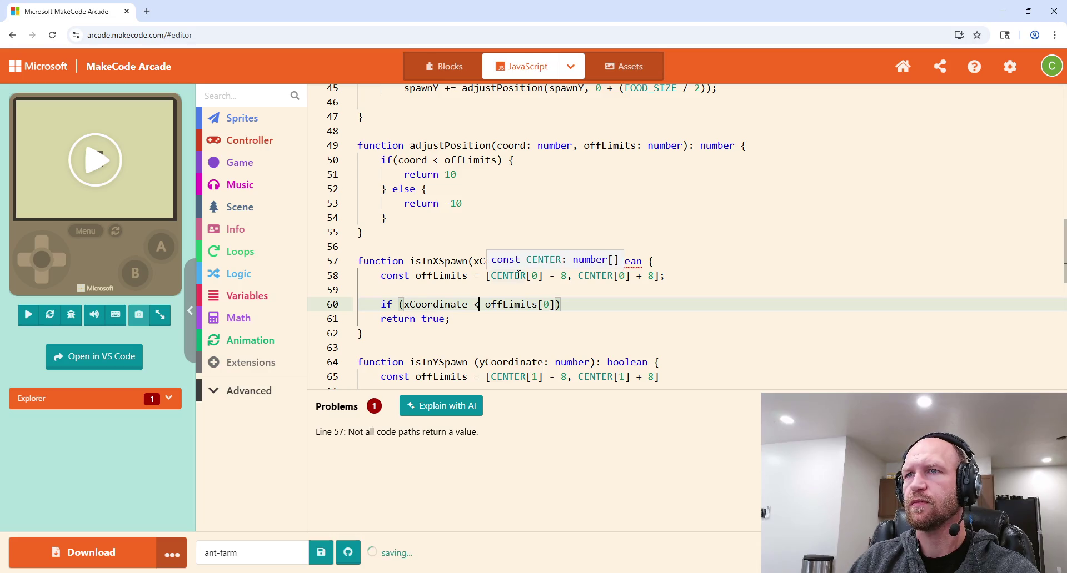
text(=)
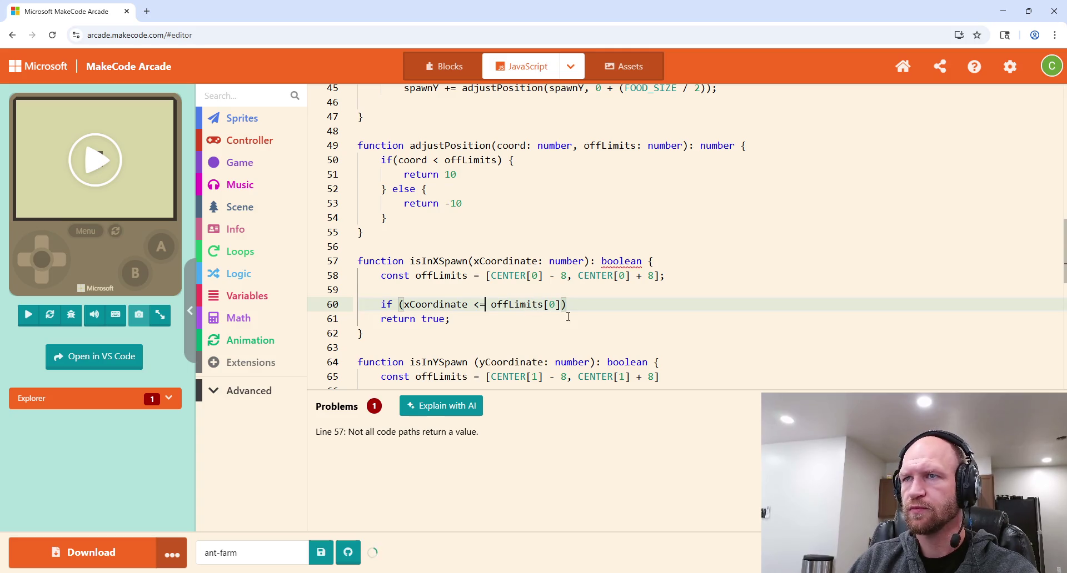
text( ||)
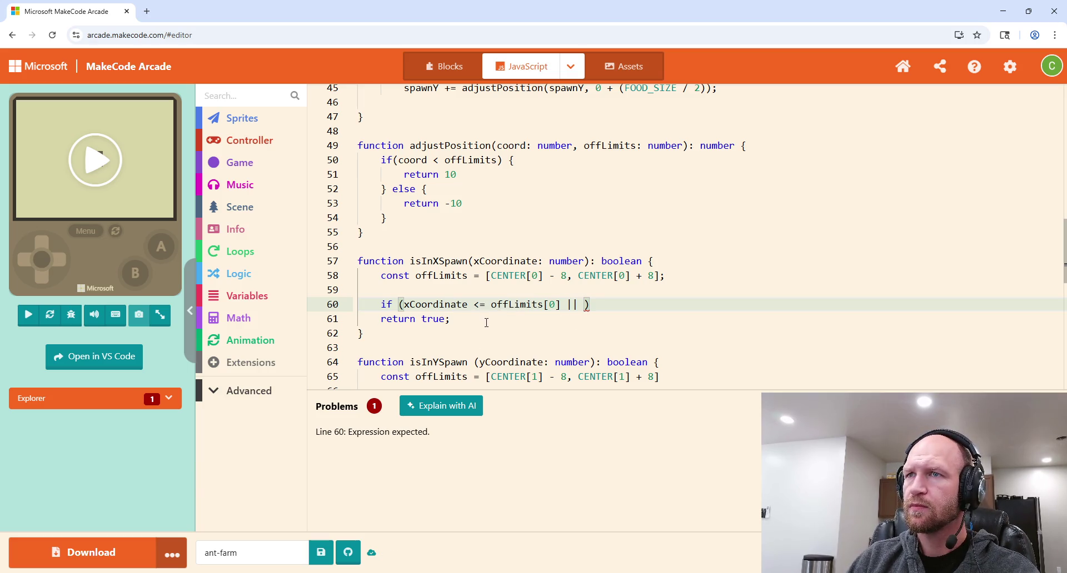
drag(483, 305, 474, 306)
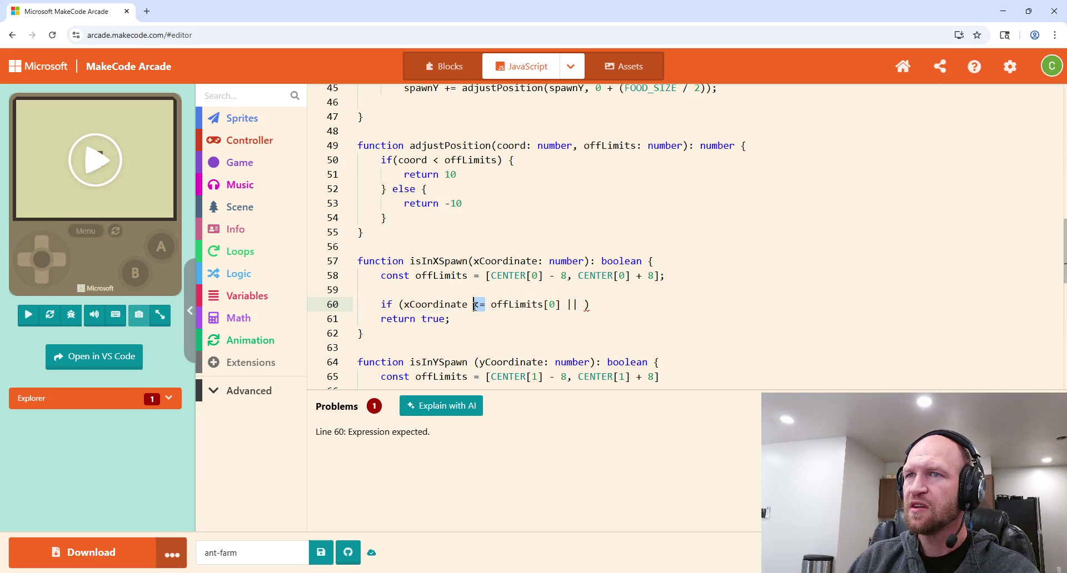
key(BackSpace)
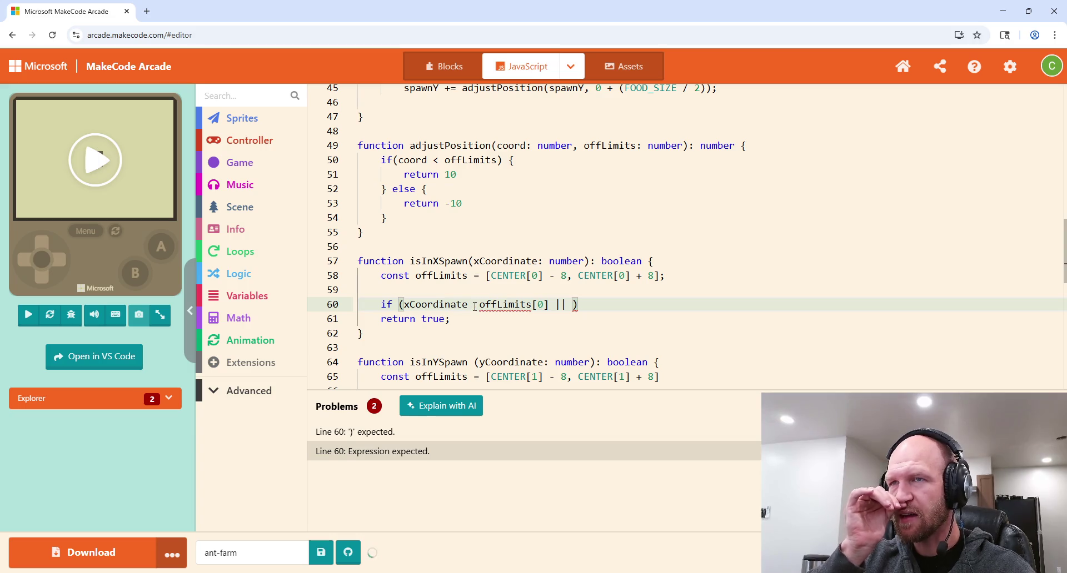
key(ctrl+z)
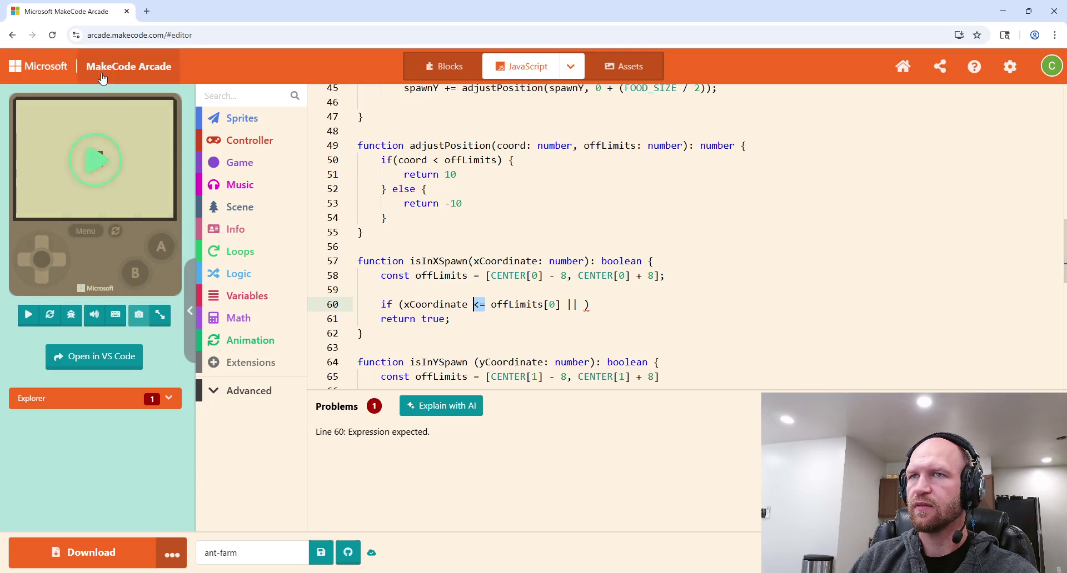
Step: Finish the condition with xCoordinate >= offLimits[1] and have the if return false;
click(584, 306)
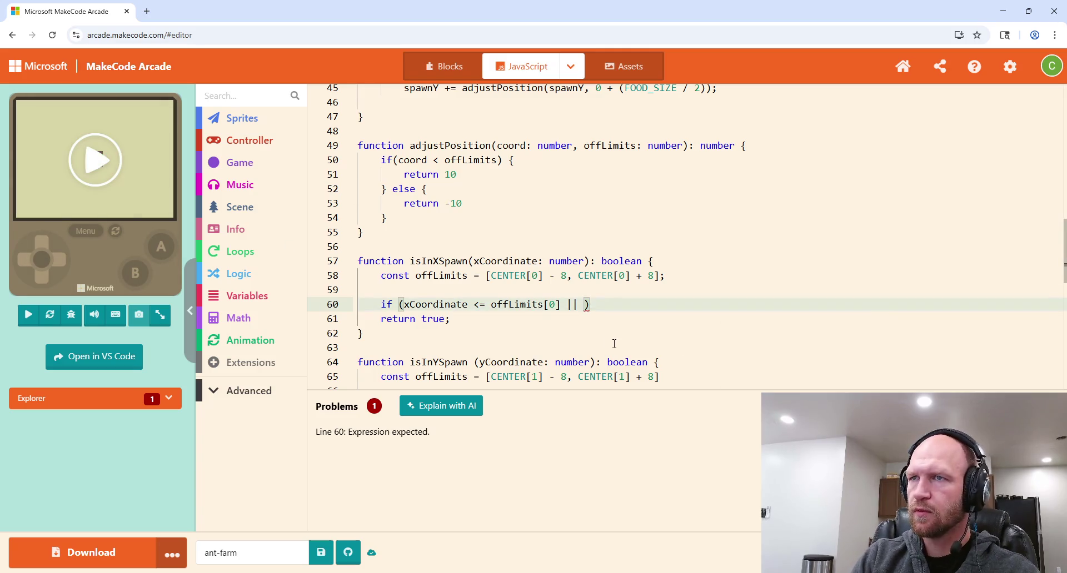
text(x)
key(Tab)
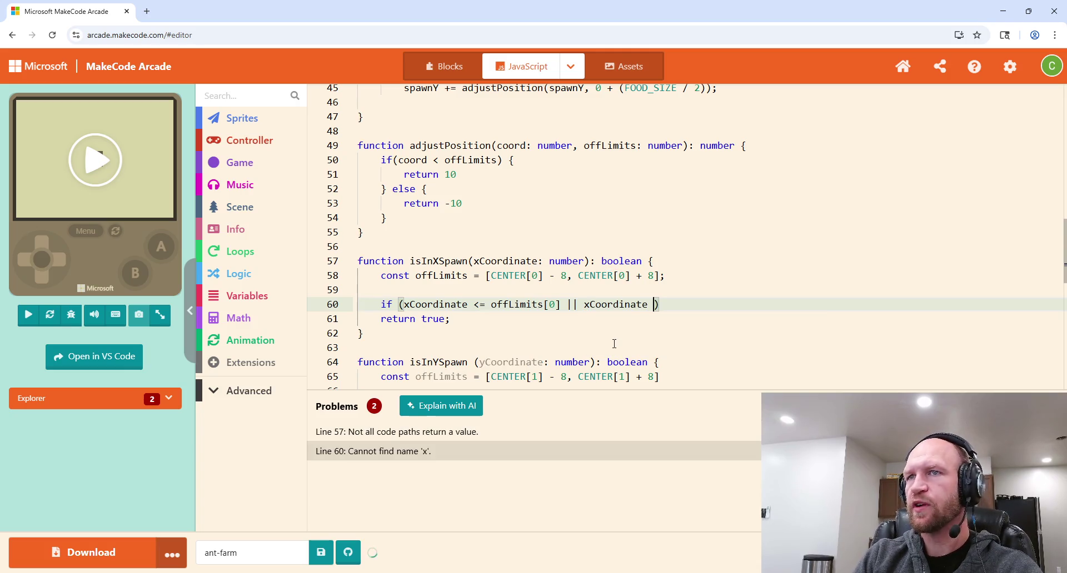
text(>= offLimits[1])
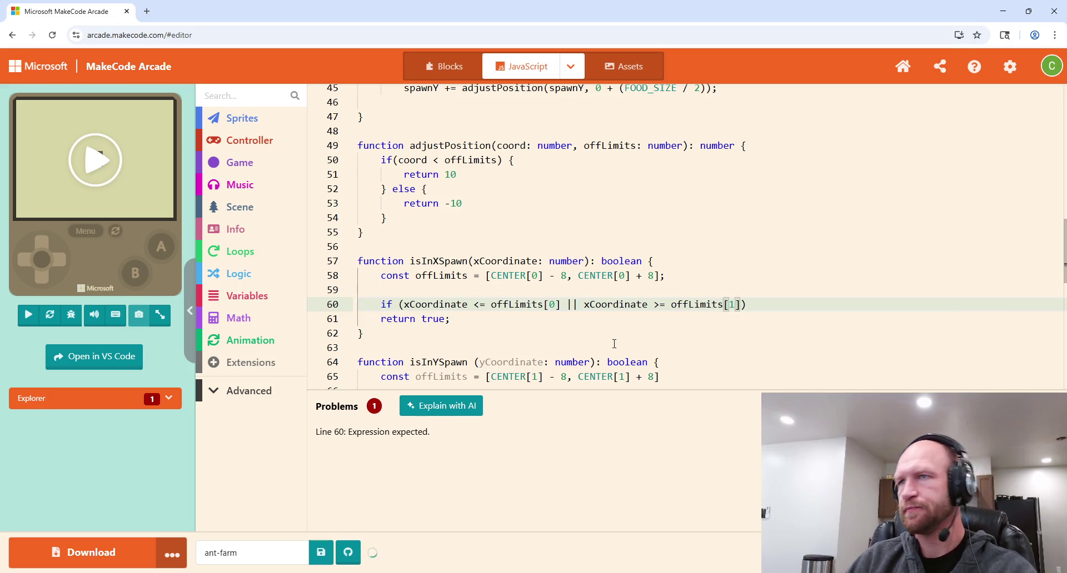
click(758, 304)
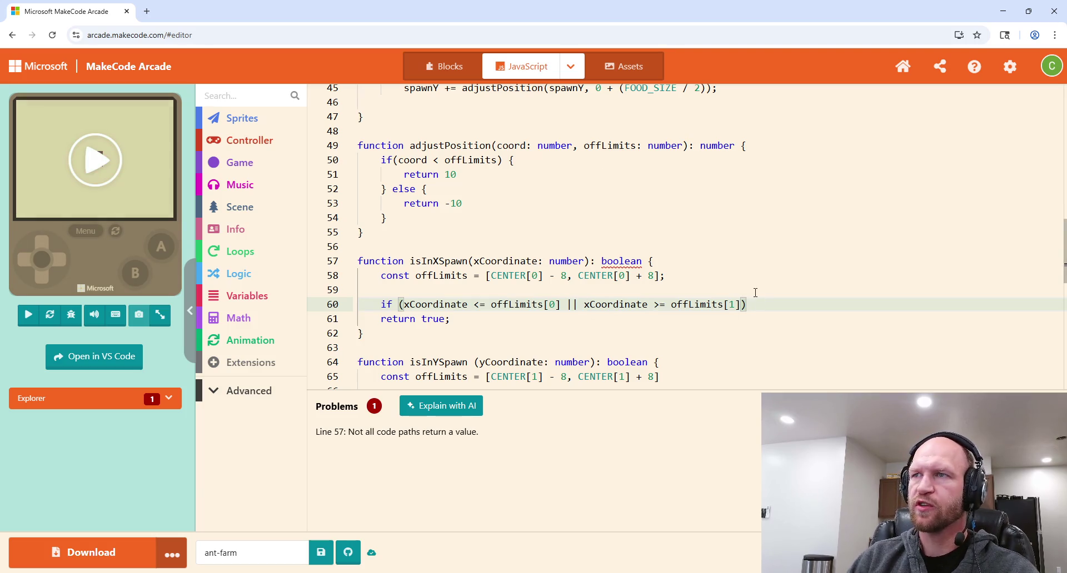
text(return fal,se;)
key(BackSpace)
key(BackSpace)
key(BackSpace)
text(se;)
key(Return)
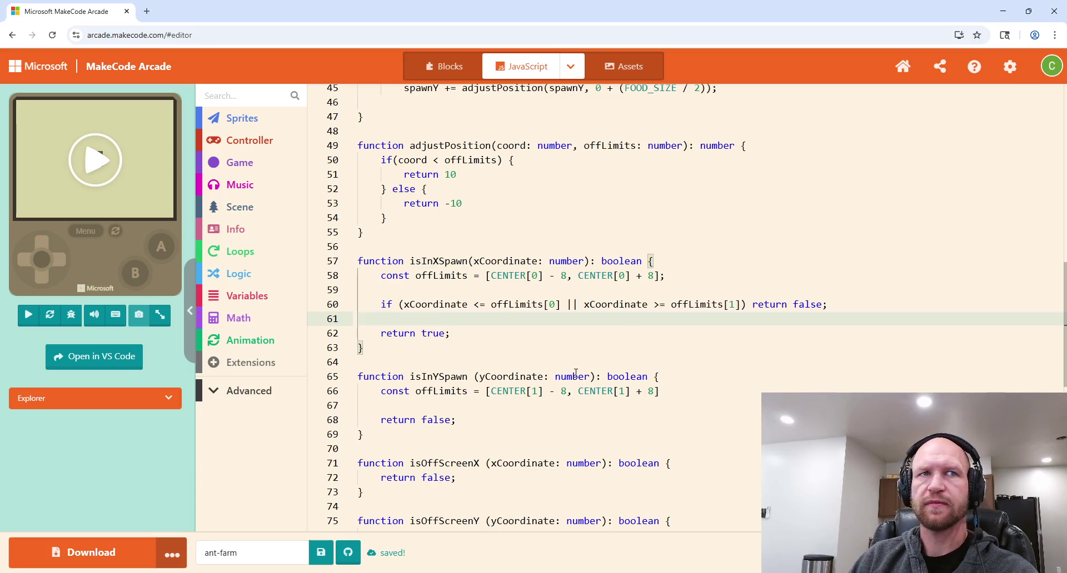
scroll(557, 317, down, 1)
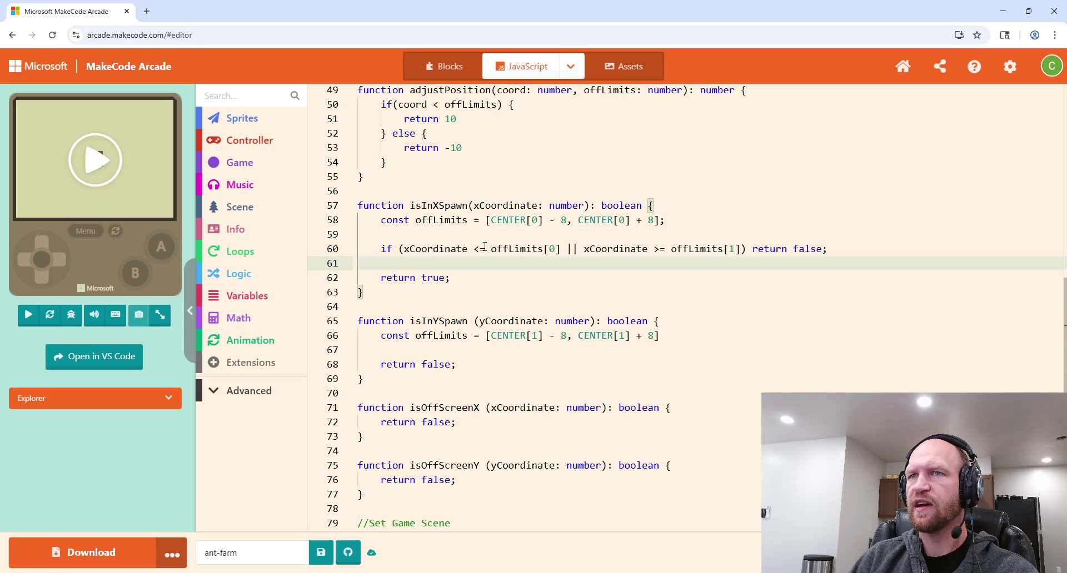
Step: Add an empty if () statement inside isInYSpawn
click(451, 345)
key(Return)
text(if ()
key(BackSpace)
key(BackSpace)
text(()
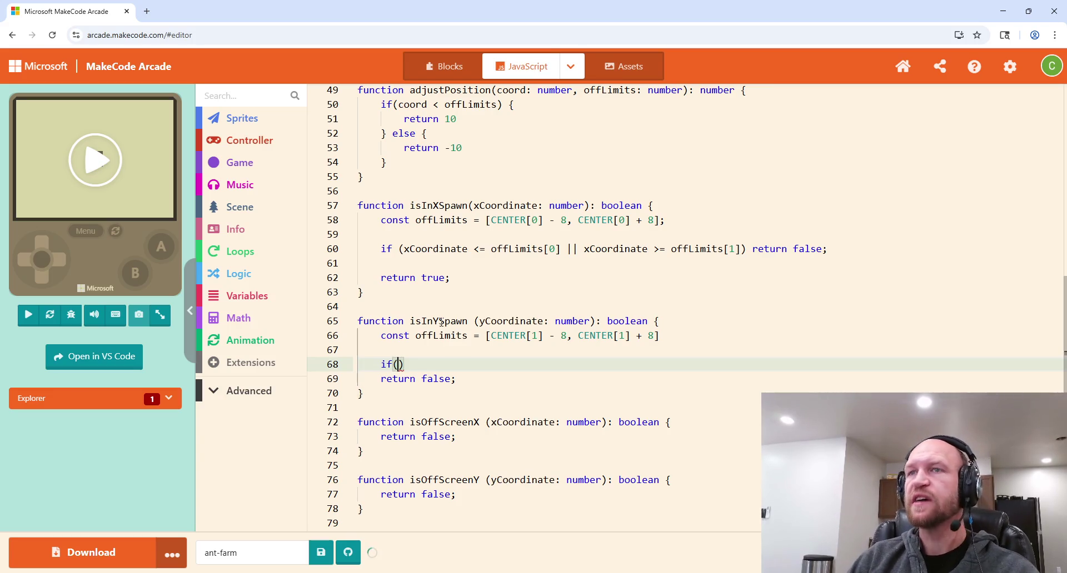
Step: Start a new function isInArea(coord, below adjustPosition, above isInXSpawn
click(371, 183)
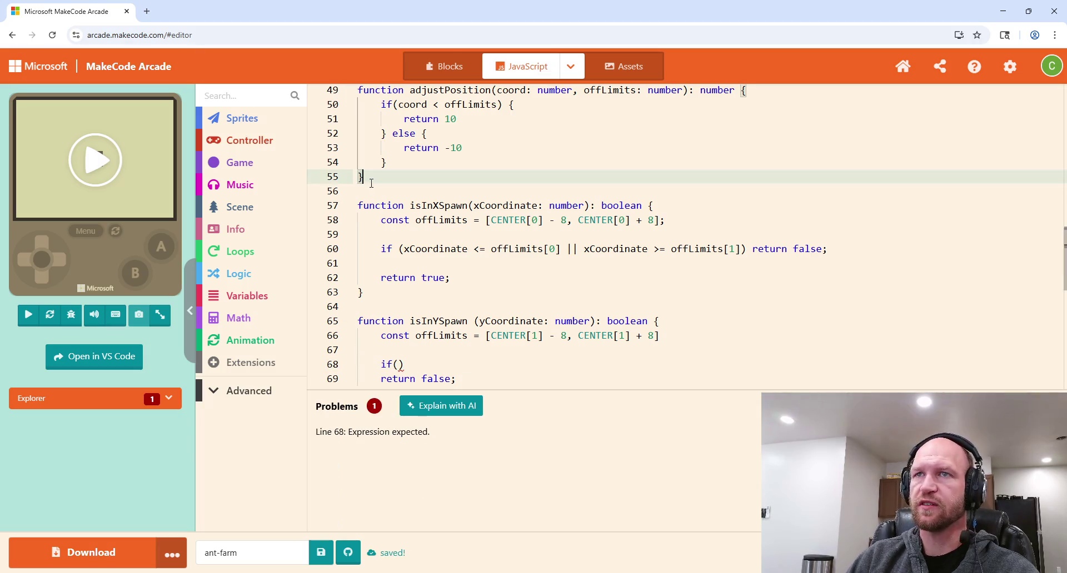
key(Return)
key(Return)
text(func)
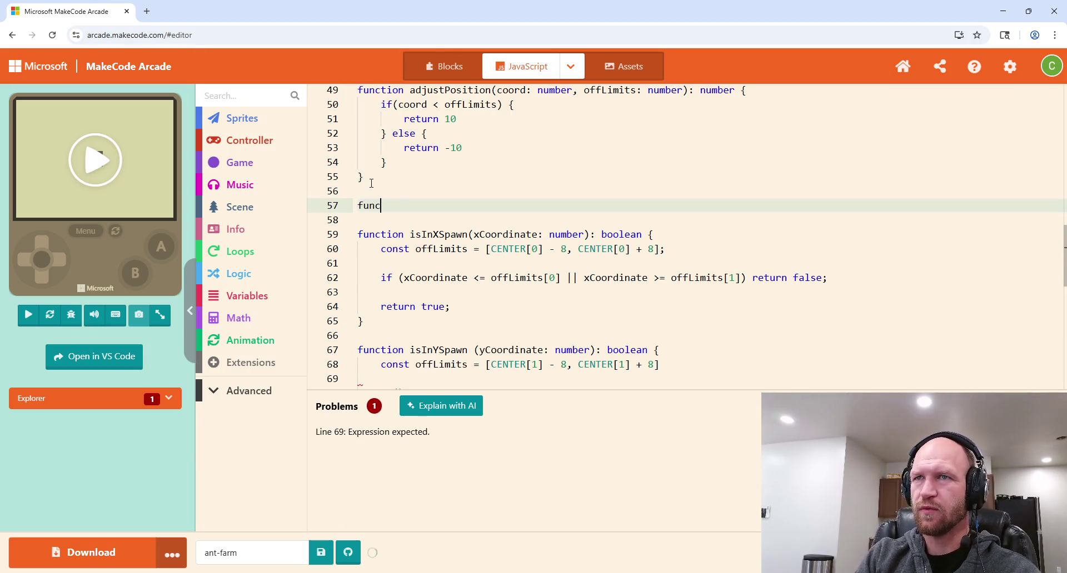
text(tion isIn)
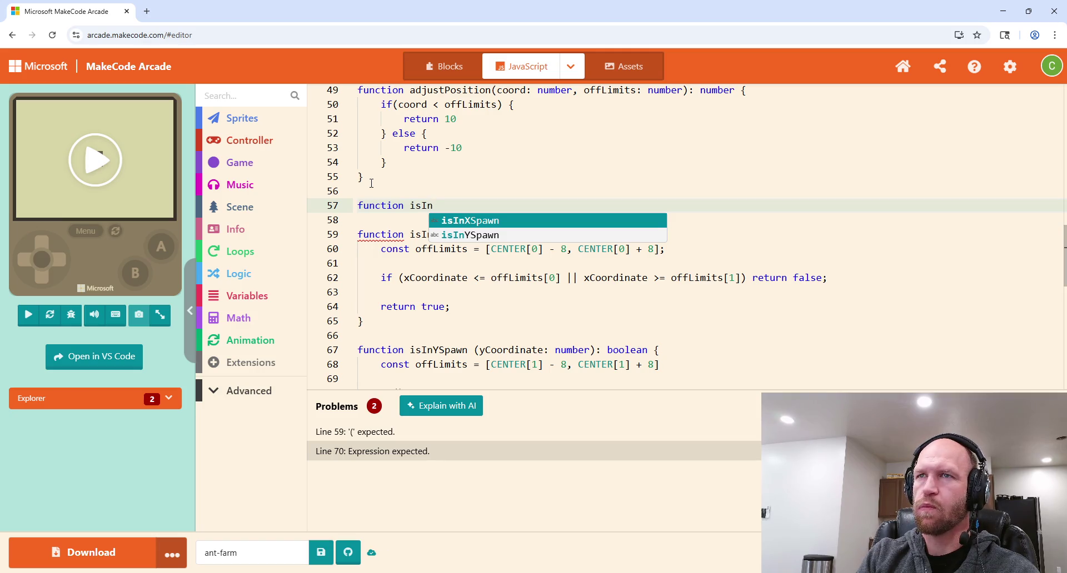
text(Area()
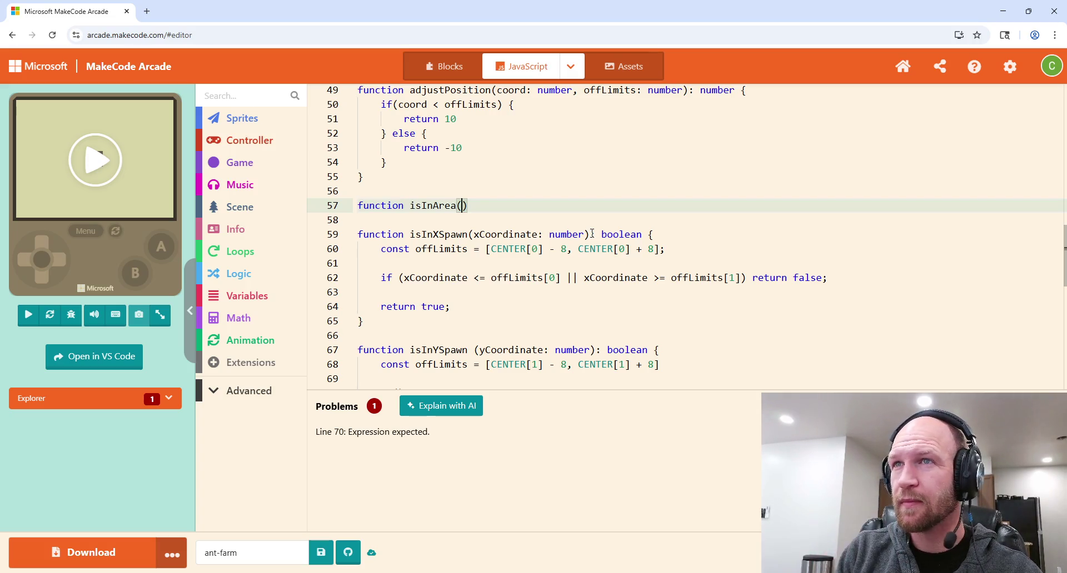
text(coord,)
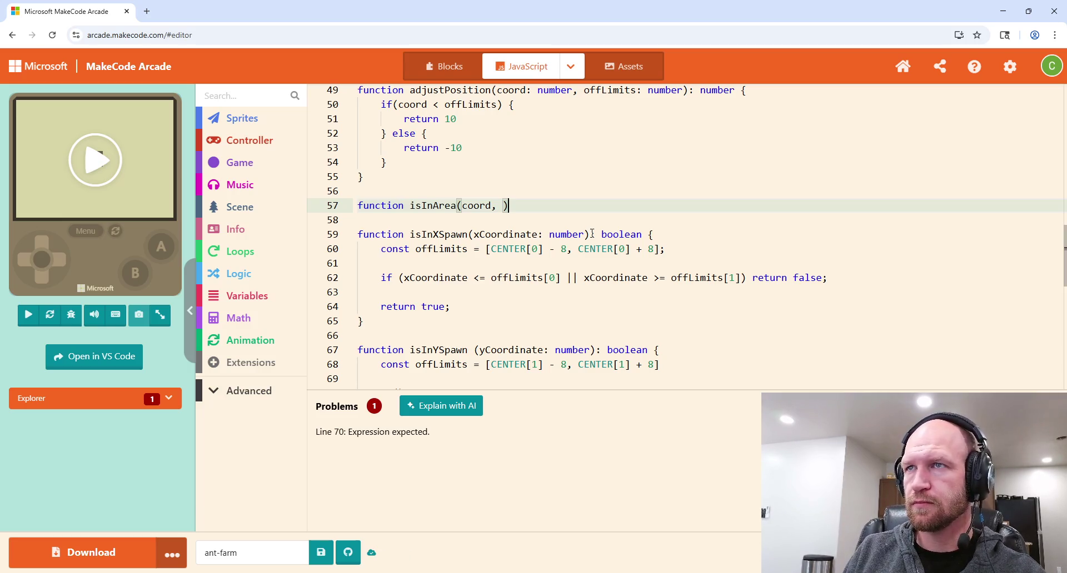
Step: Declare isInArea as (coord: number, area: number[]): boolean and open its empty body
text(: boolean)
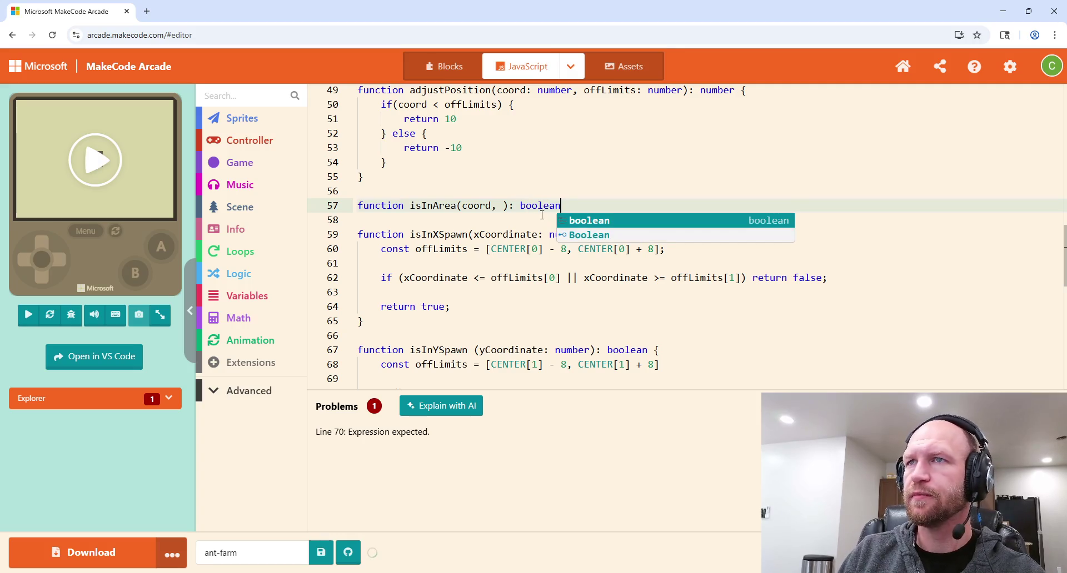
click(486, 206)
text(: numb)
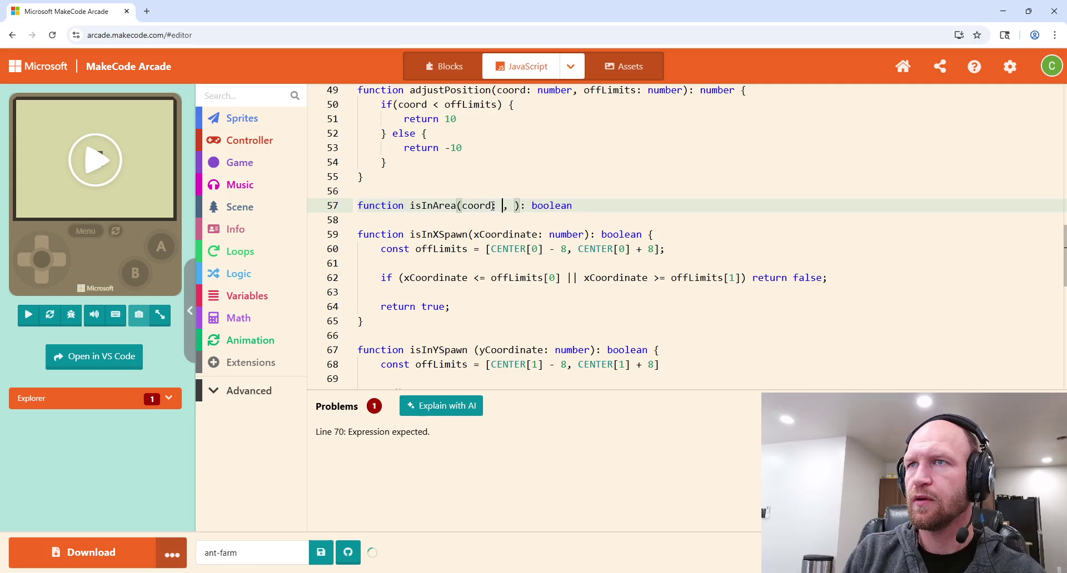
text(er)
key(Right)
text(offLimits)
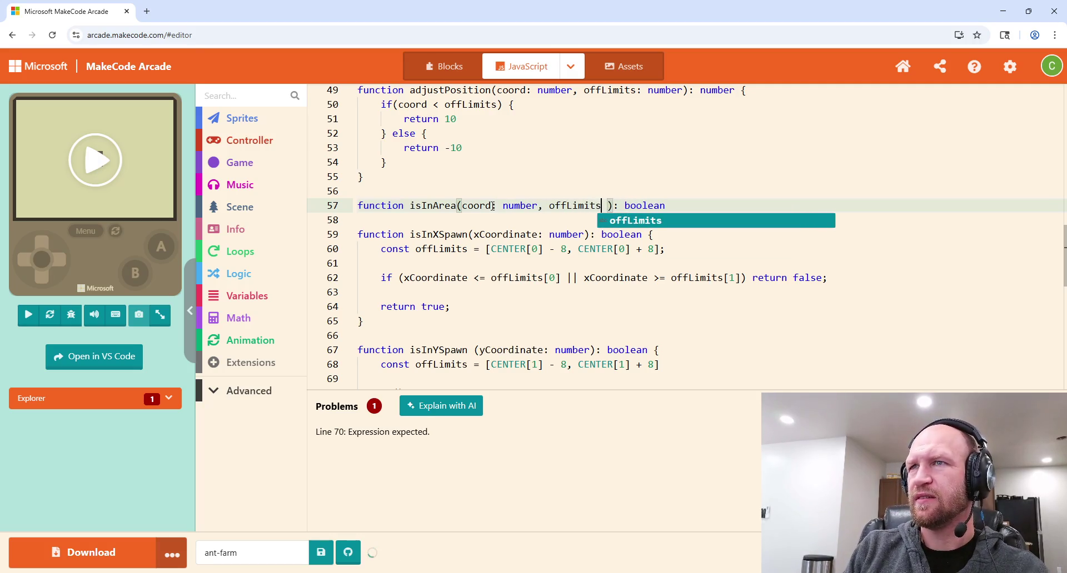
key(BackSpace)
key(BackSpace)
key(BackSpace)
text(area)
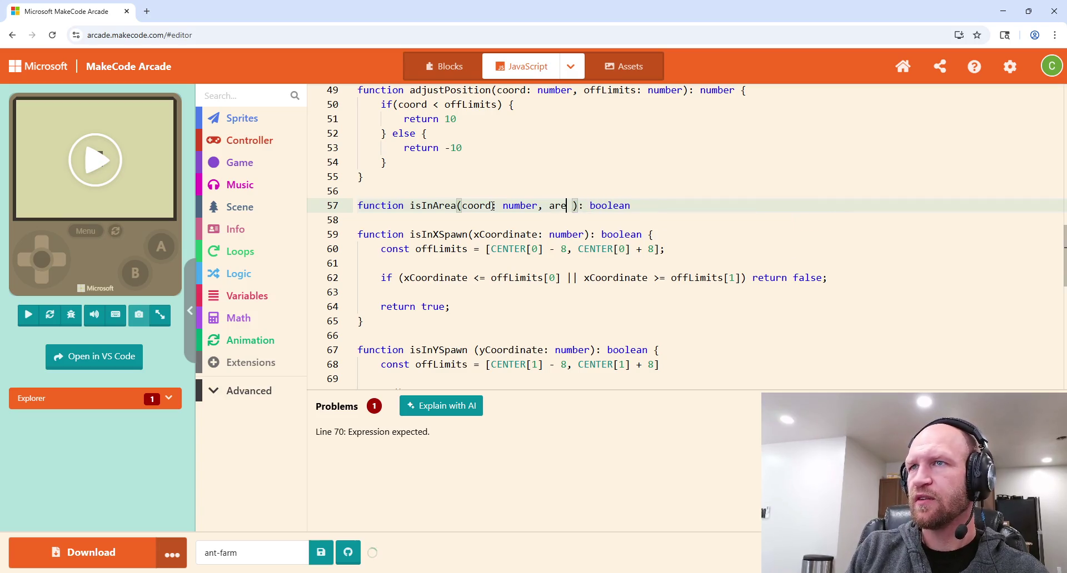
text(: )
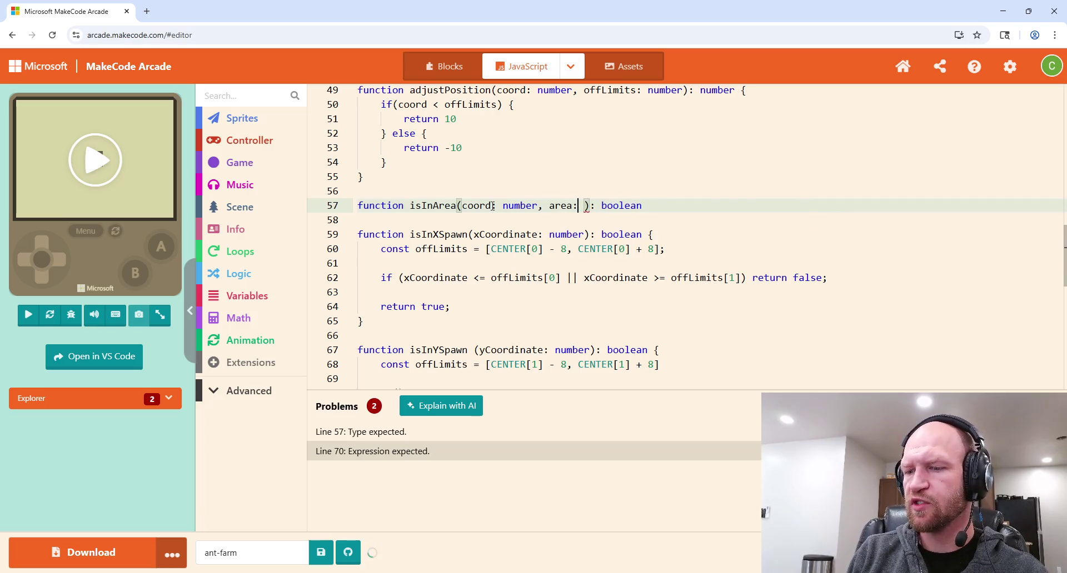
text(number[] ): boolean )
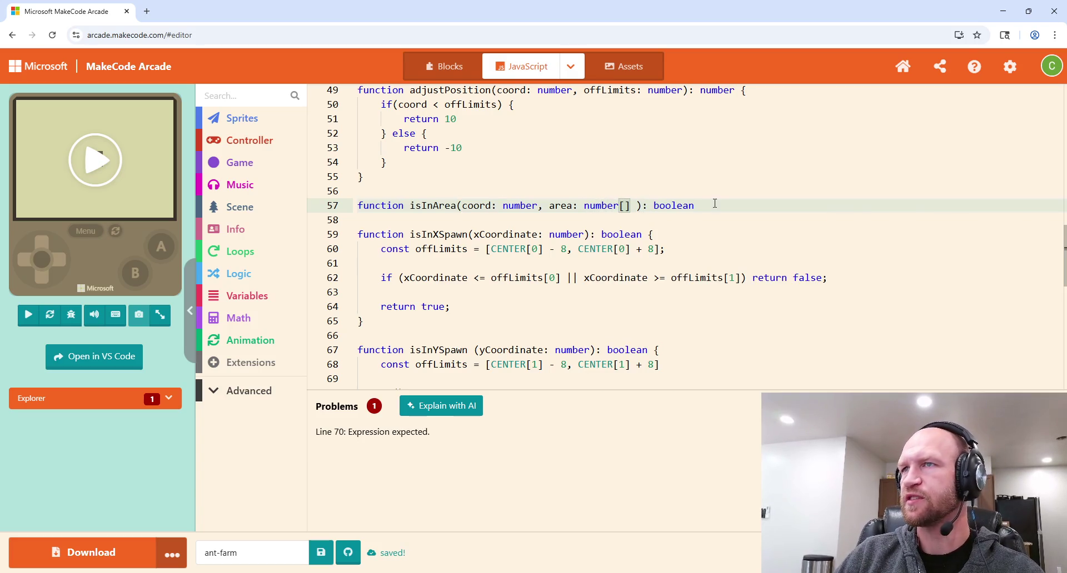
text({)
key(Return)
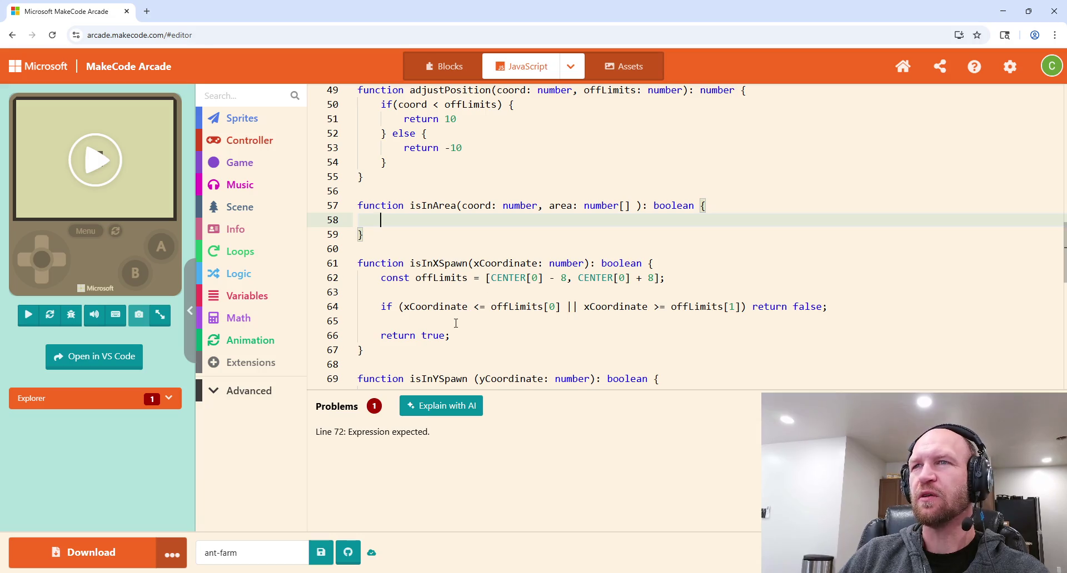
Step: Begin isInArea's body with return (coord >, replacing the initially typed xCoordinate
text(return)
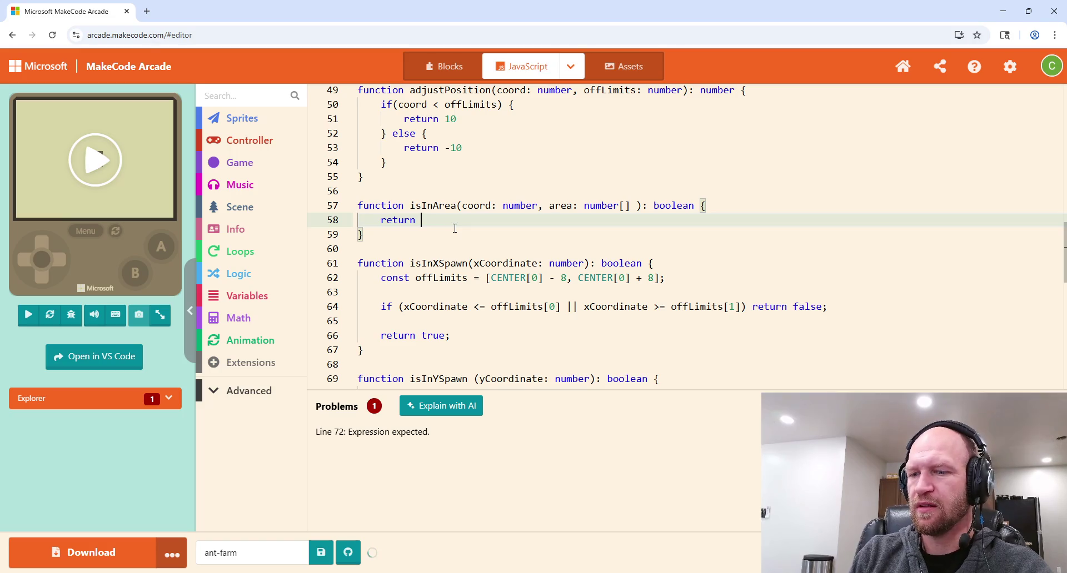
text(()
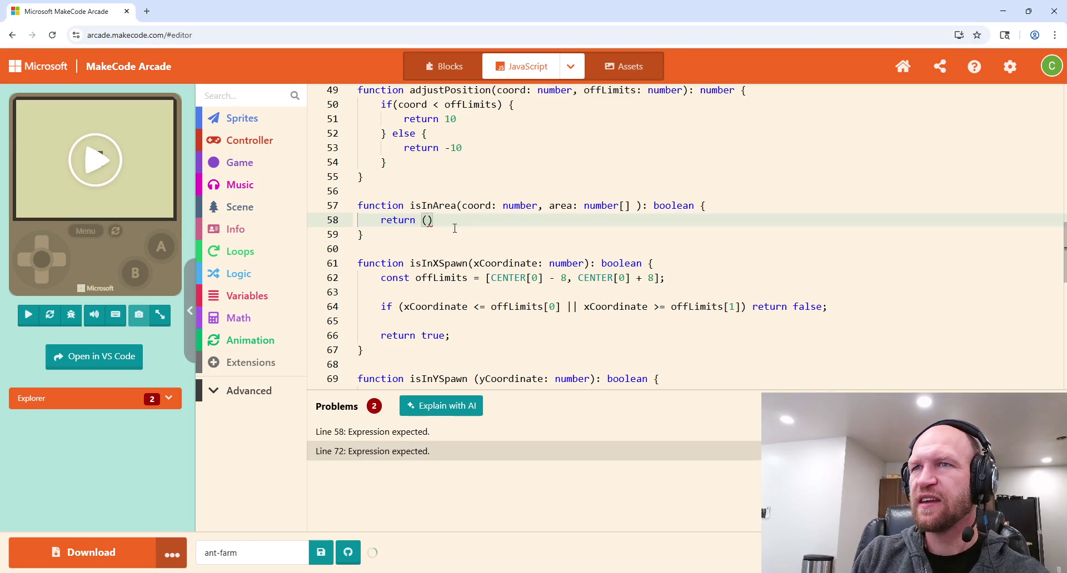
text(xCoordinat)
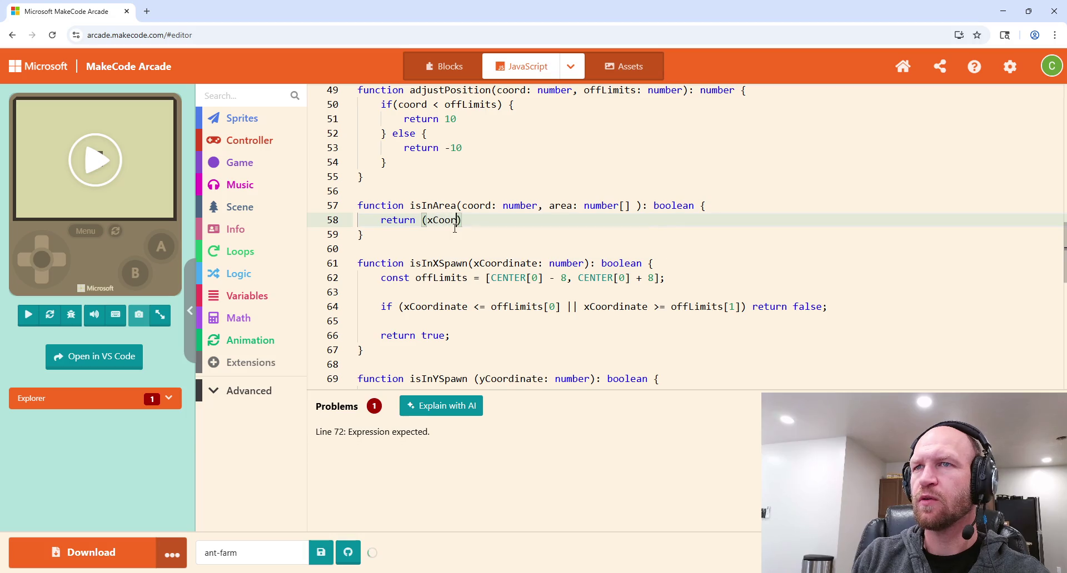
text(e >)
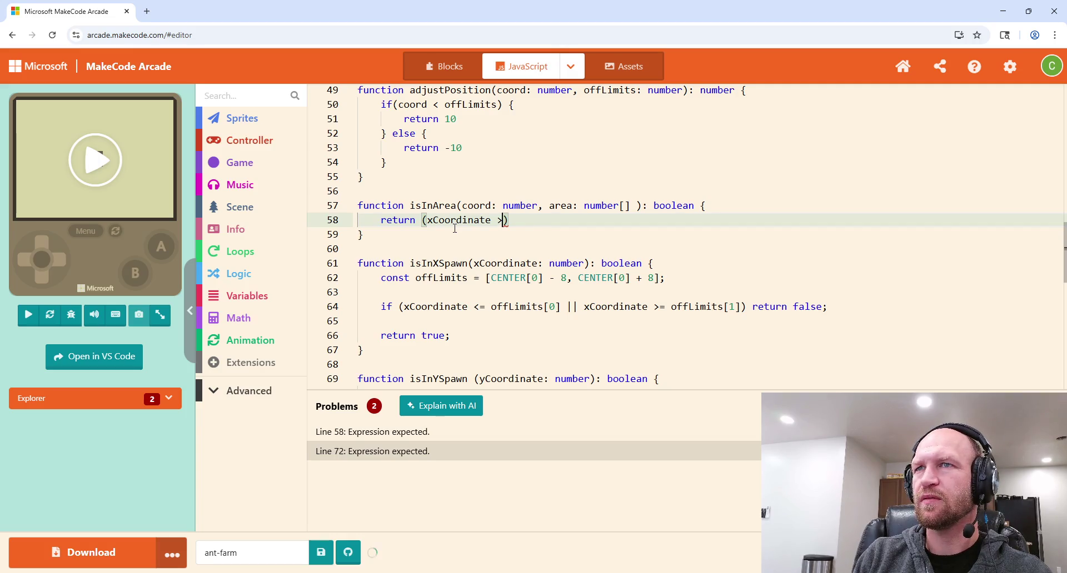
key(BackSpace)
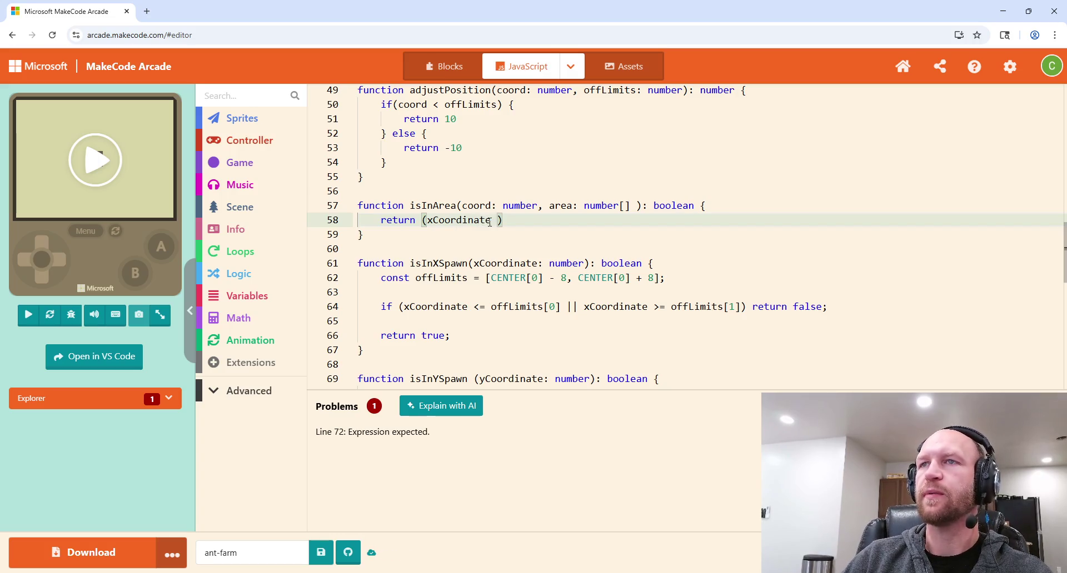
drag(491, 221, 428, 223)
text(coord)
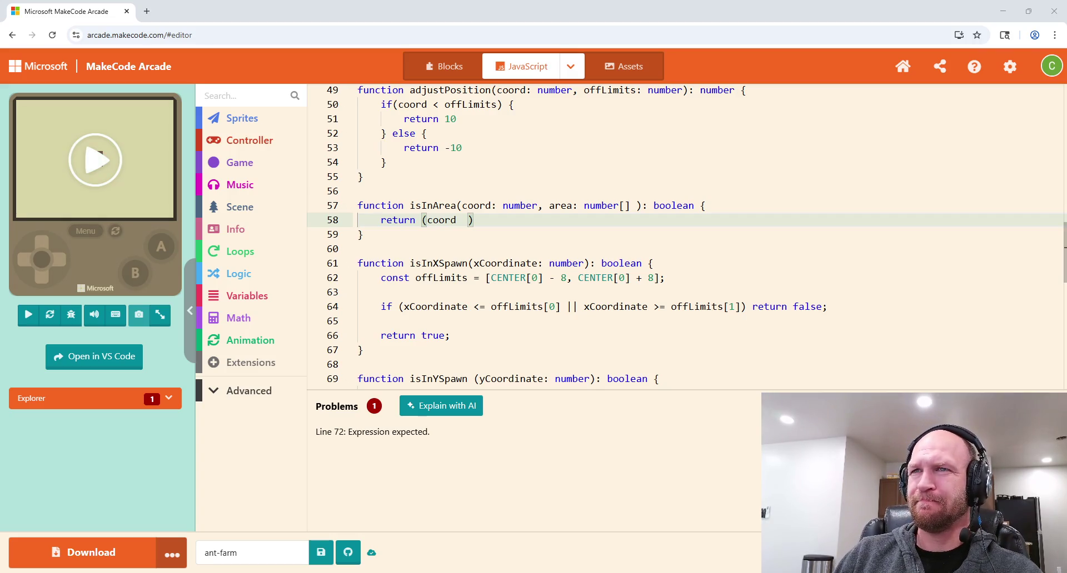
click(469, 220)
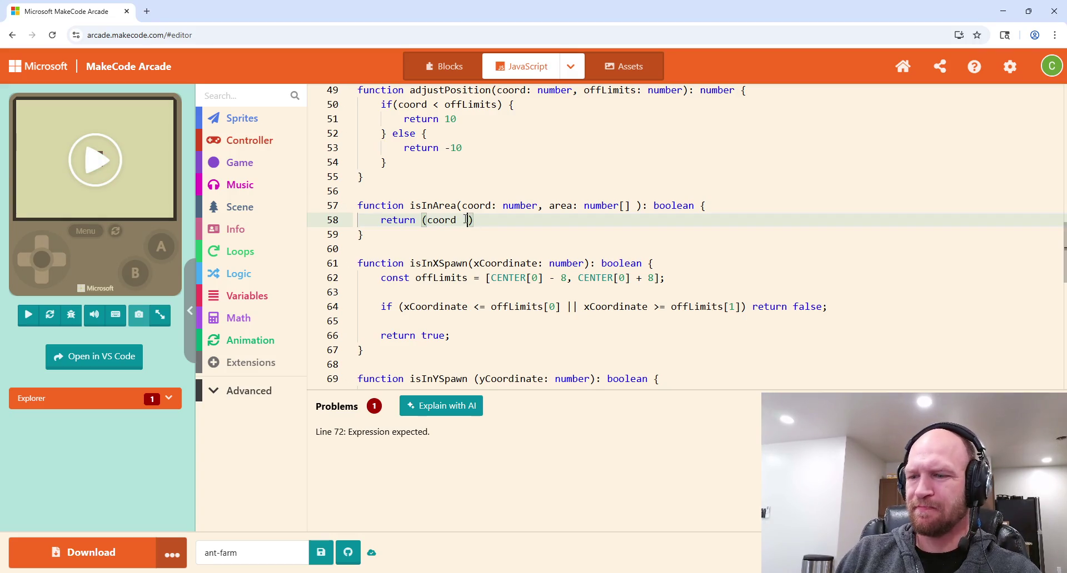
key(BackSpace)
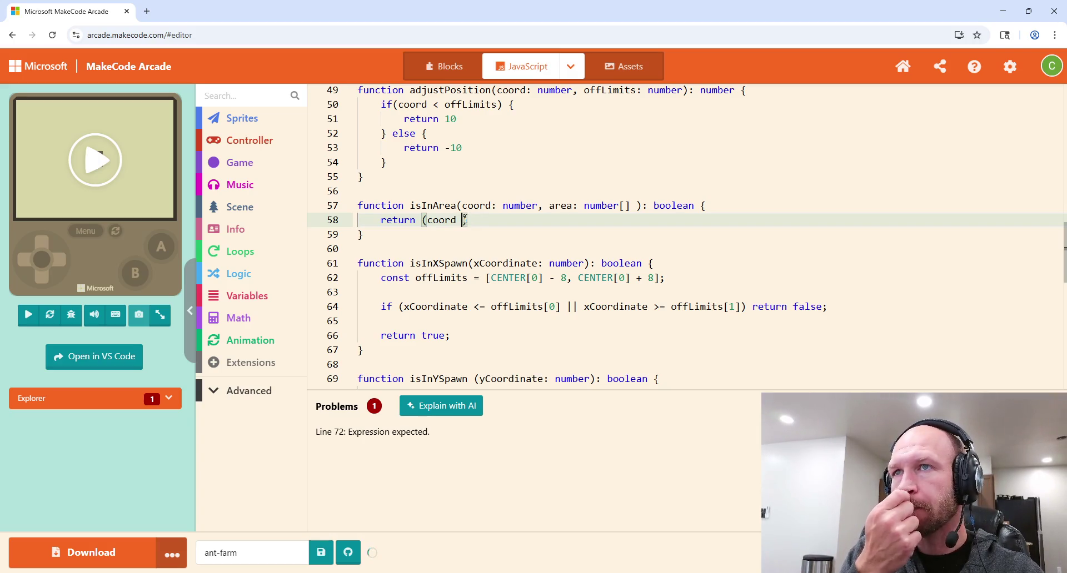
text(>)
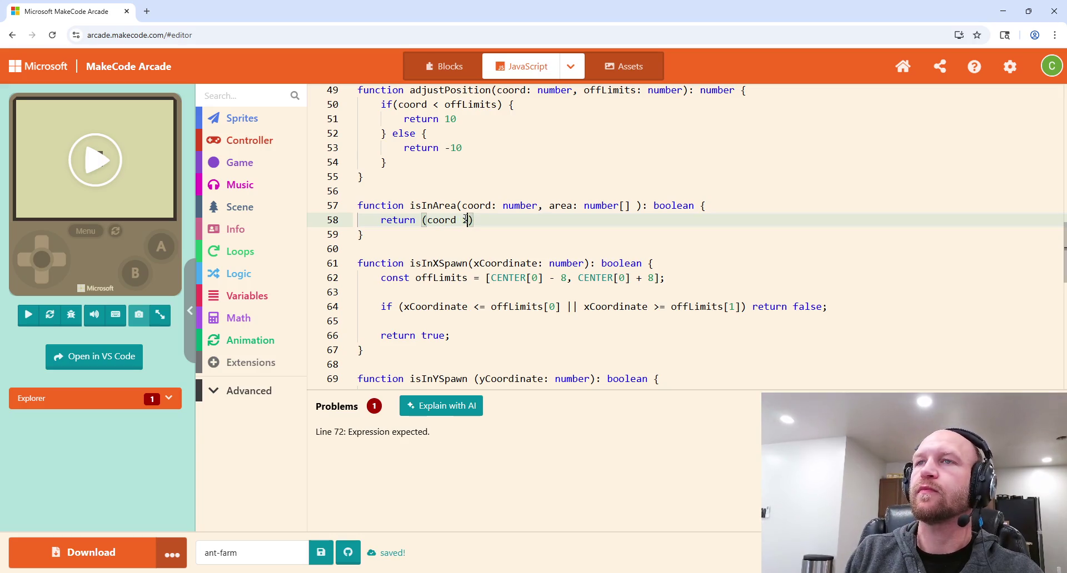